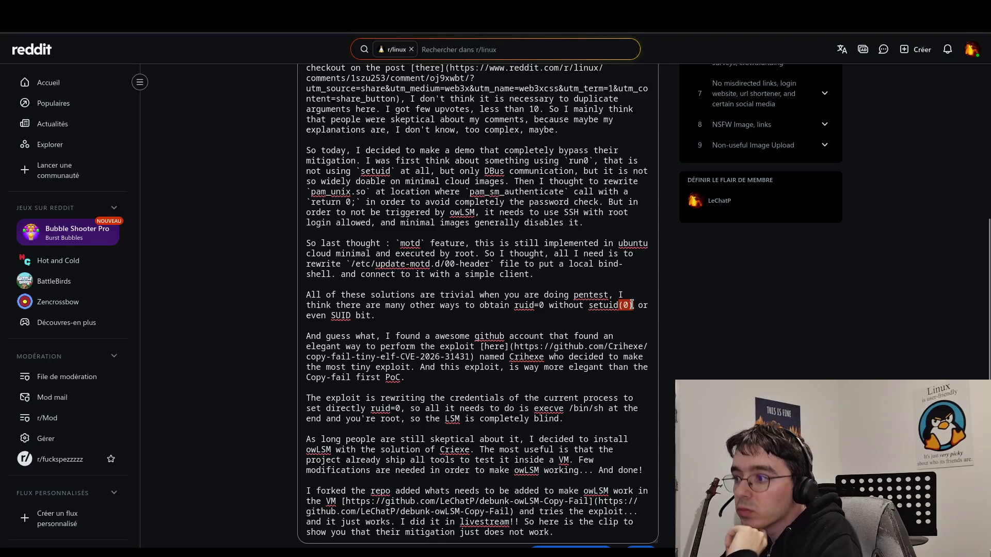
pyautogui.press('F12')
# - Delete the stray '(0)' after setuid and insert 'using' after 'even'
pyautogui.press('BackSpace')
pyautogui.press('Down')
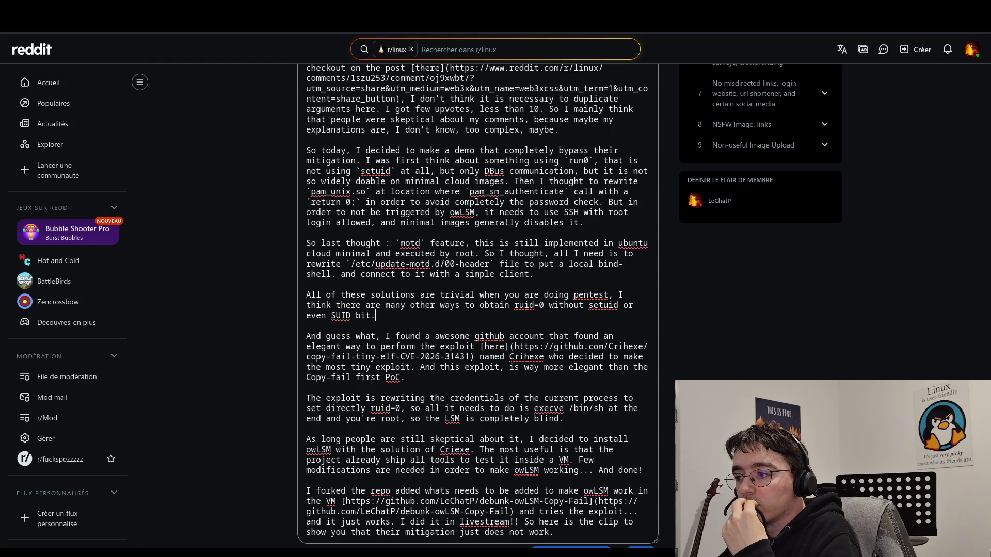
pyautogui.click(327, 315)
pyautogui.write('using')
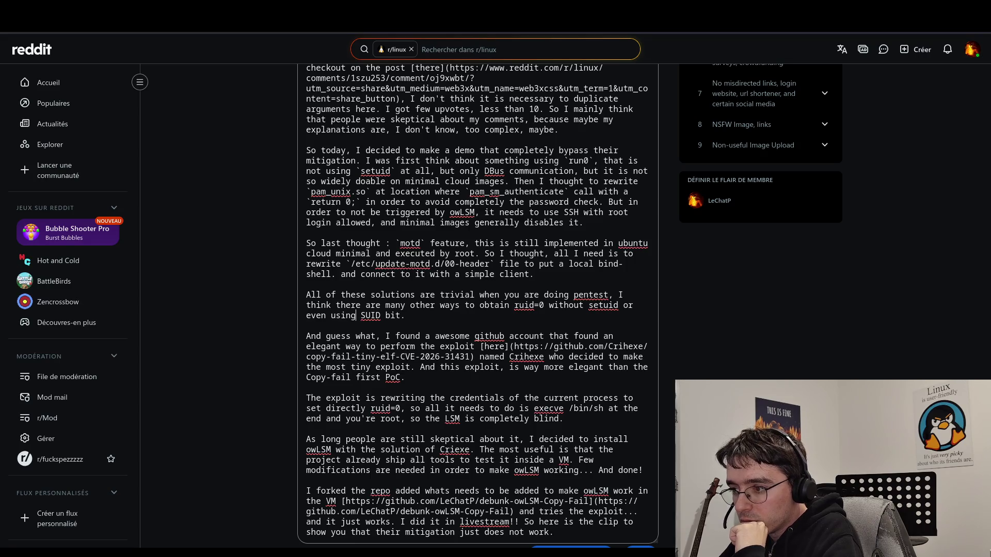
# - Add 'here' after 'blind', replace 'solution' with 'exploit', and select the forked-repo phrase
pyautogui.click(559, 420)
pyautogui.write('here')
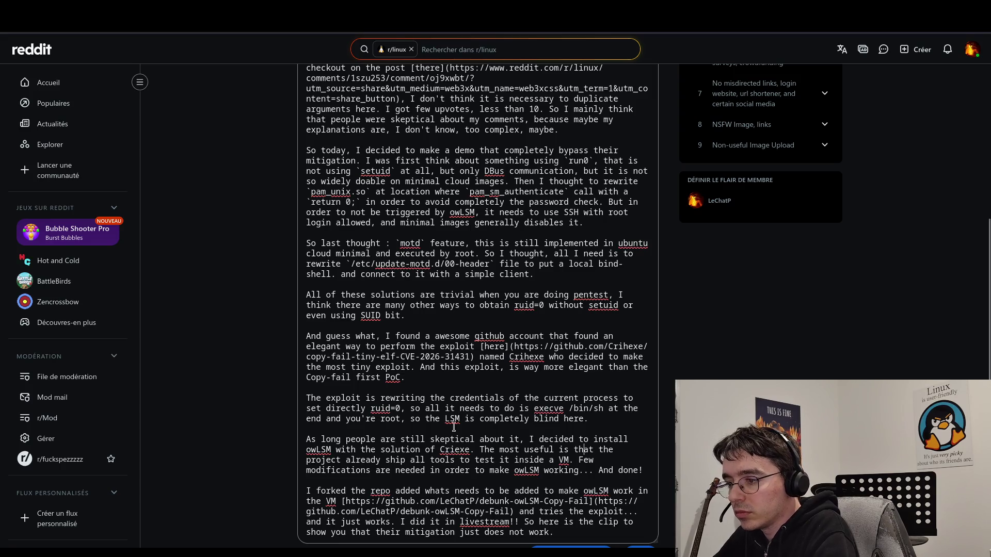
pyautogui.doubleClick(415, 449)
pyautogui.write('explo')
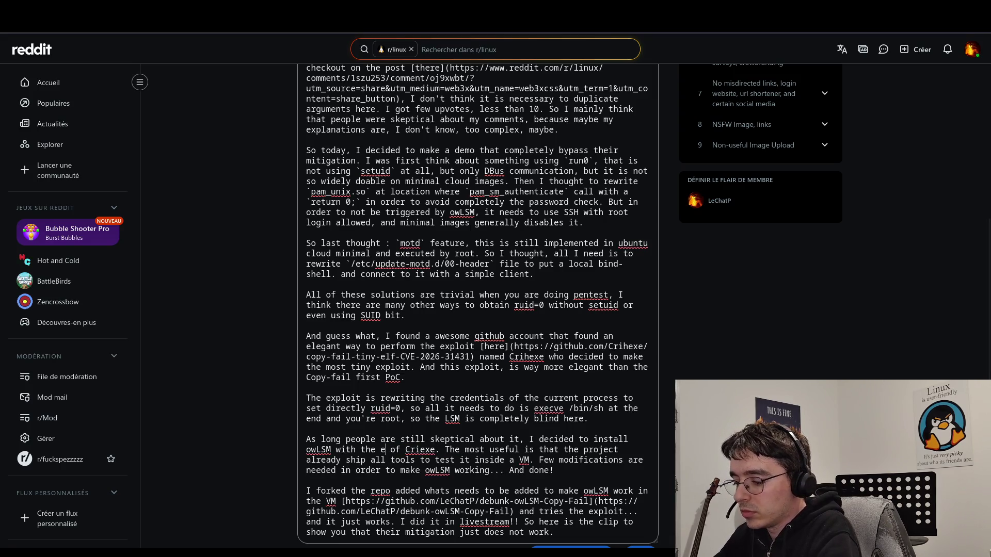
pyautogui.write('it')
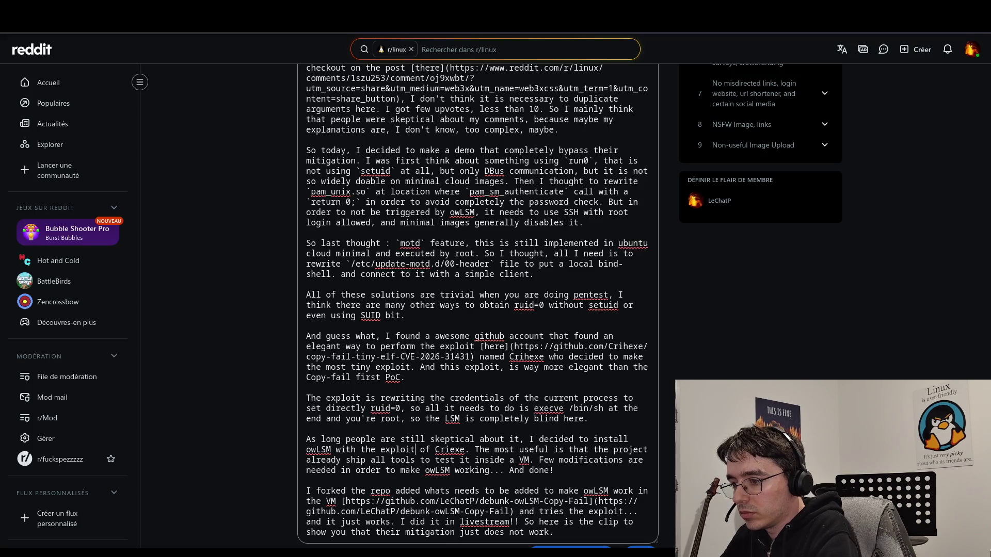
pyautogui.moveTo(632, 491); pyautogui.dragTo(396, 491)
# - Replace the selected forked-repo phrase and 'in the VM' with 'here'
pyautogui.press('BackSpace')
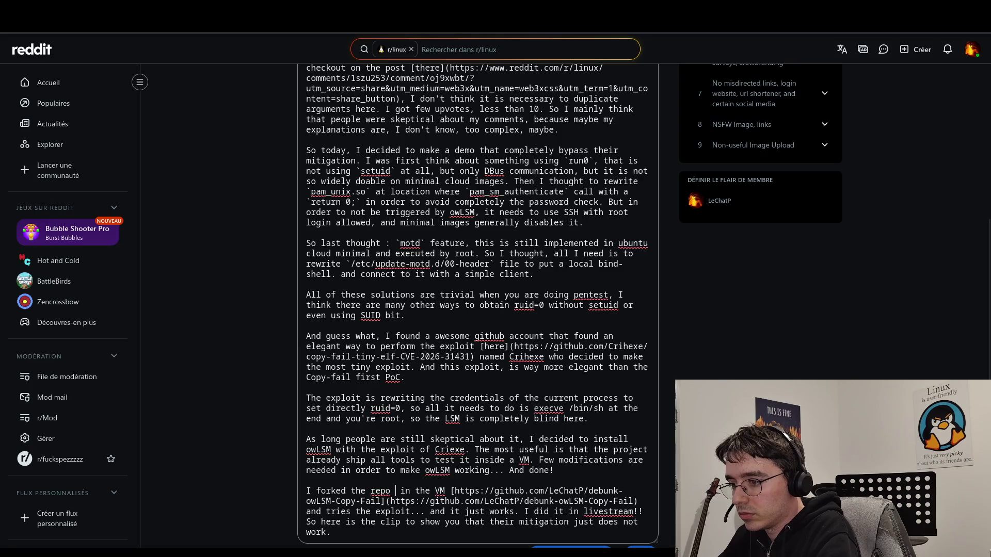
pyautogui.press('Delete')
pyautogui.press('Delete')
pyautogui.press('Delete')
pyautogui.write('here')
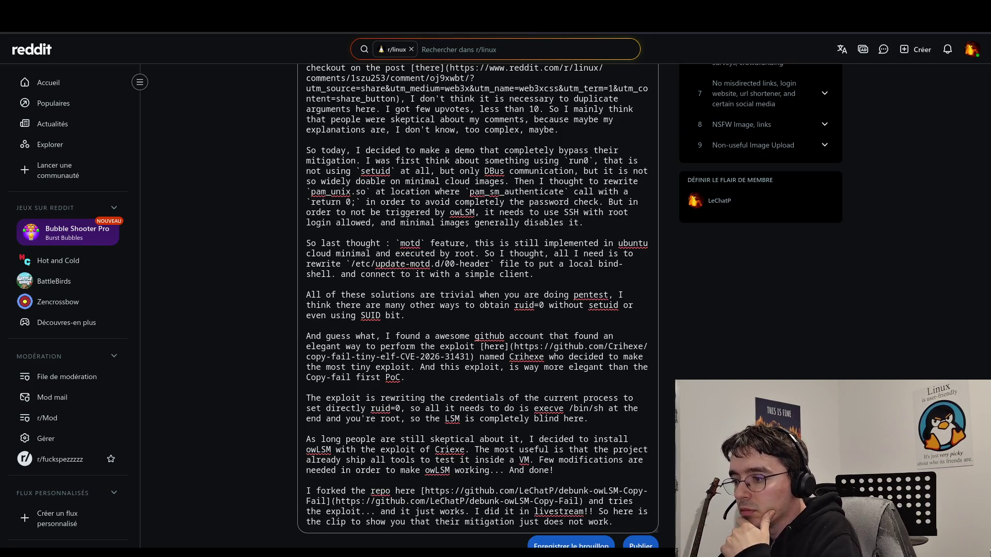
pyautogui.press('Down')
pyautogui.press('Down')
pyautogui.press('Down')
pyautogui.press('Up')
pyautogui.press('Up')
# - After the repo link, note owLSM is unsafe and insecure, and change 'and tries' to 'Anyway, I tried'
pyautogui.click(583, 501)
pyautogui.write(', enable ')
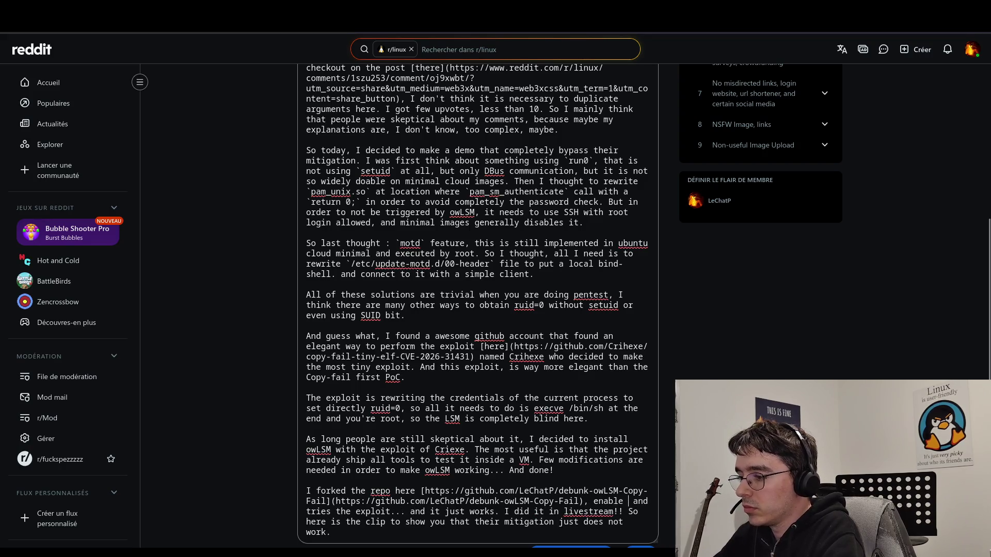
pyautogui.write('owLSM (')
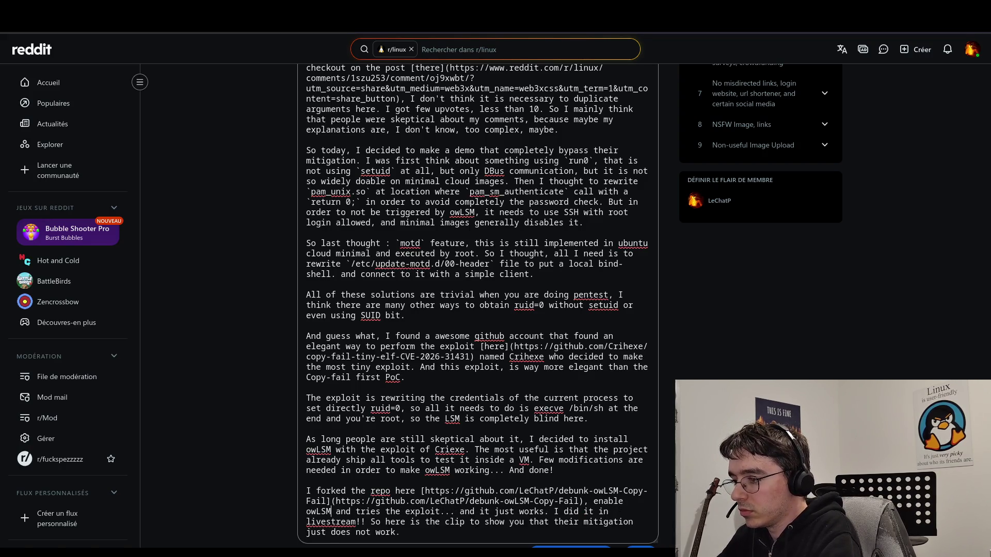
pyautogui.write('which is ')
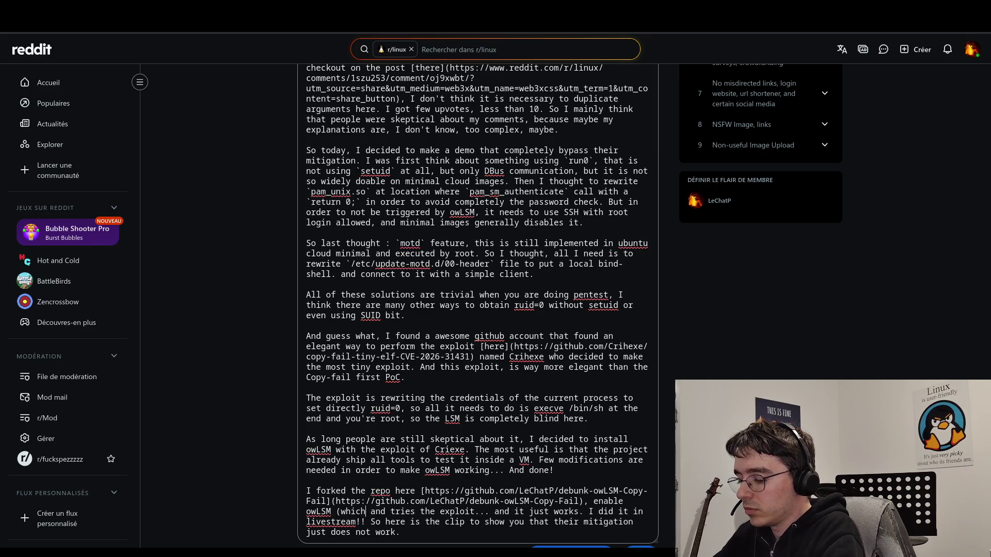
pyautogui.write('btw ')
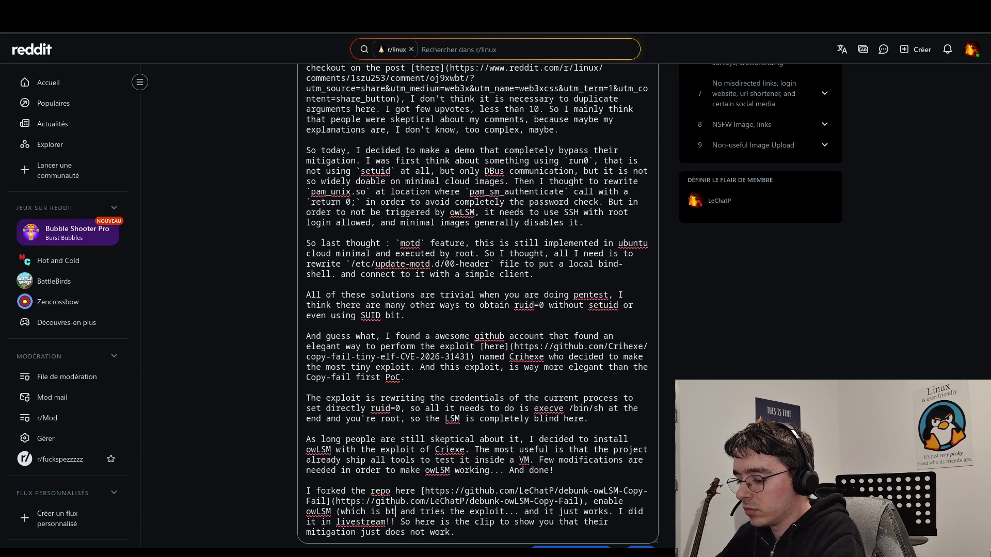
pyautogui.write('unsafe and insecure ')
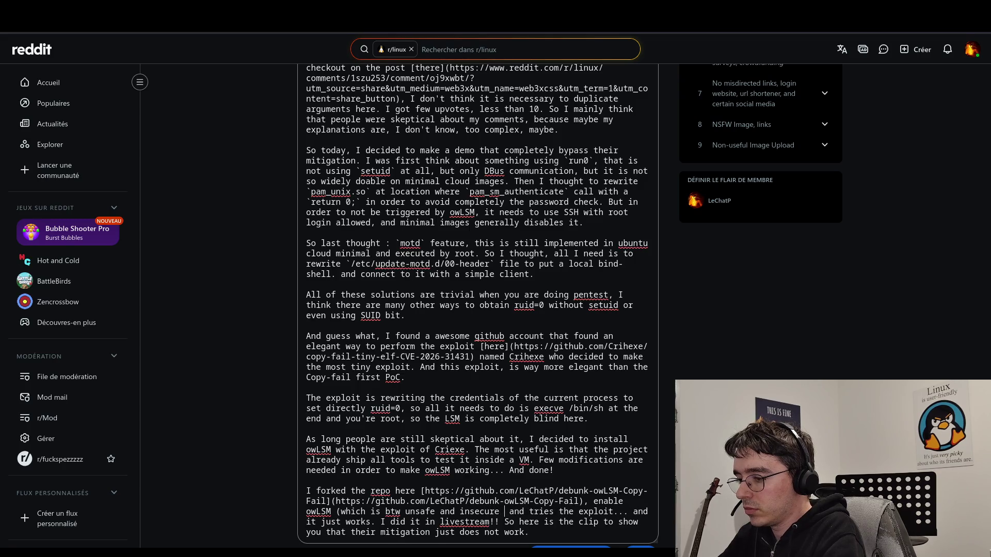
pyautogui.write('as w a')
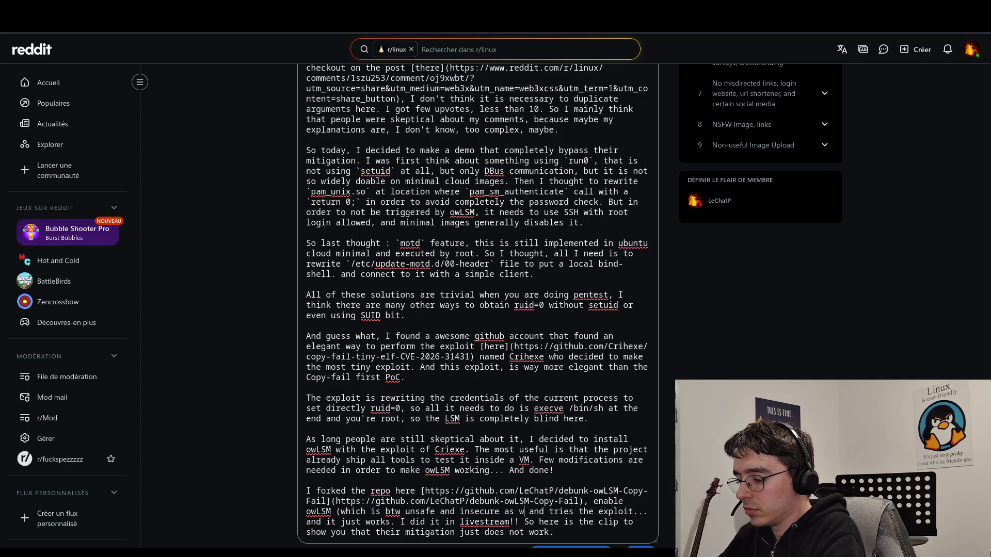
pyautogui.write('hat ')
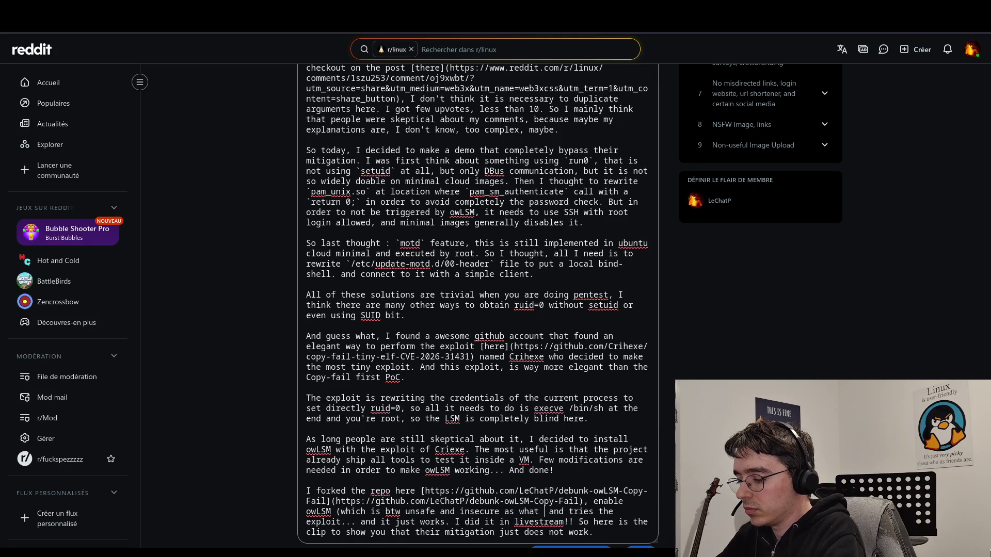
pyautogui.write('I saw in')
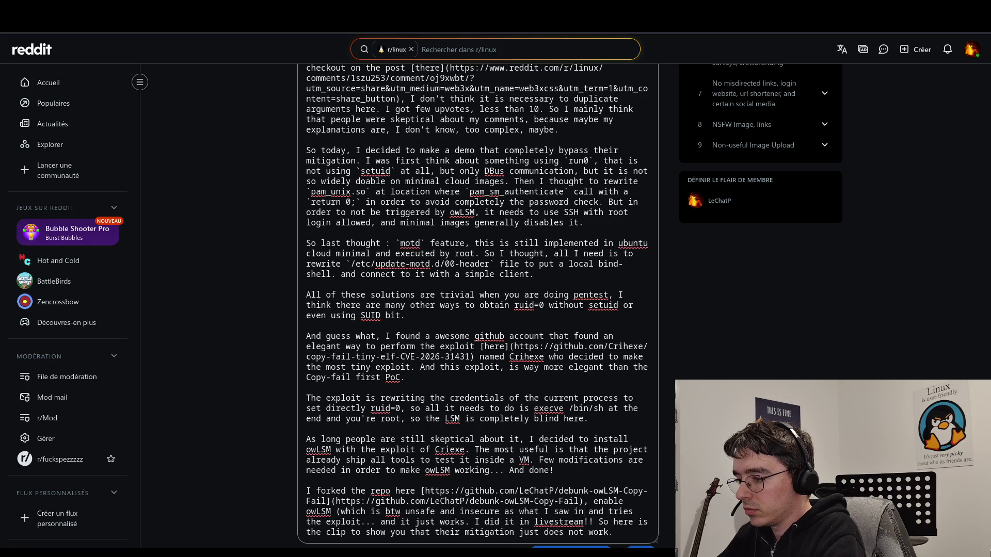
pyautogui.press('BackSpace')
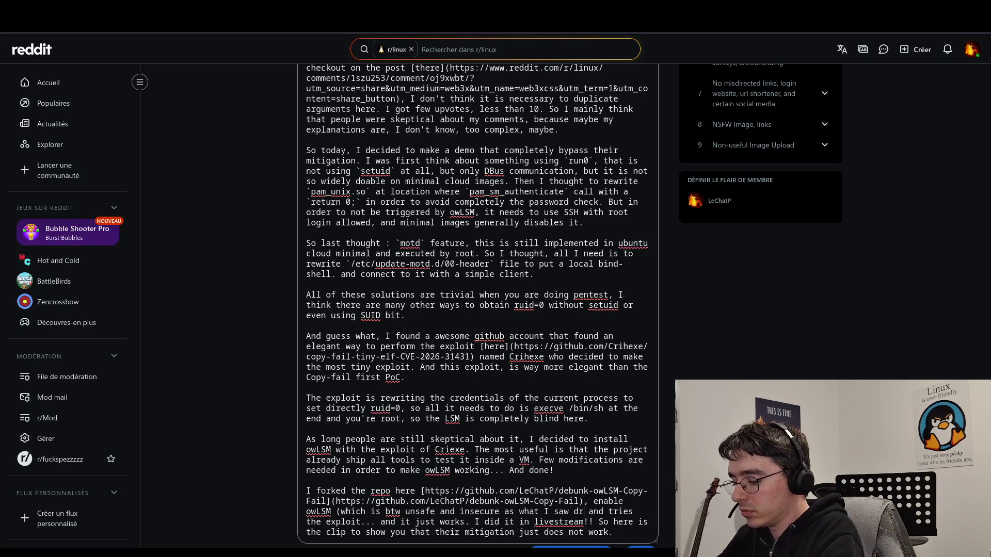
pyautogui.write('uring my ')
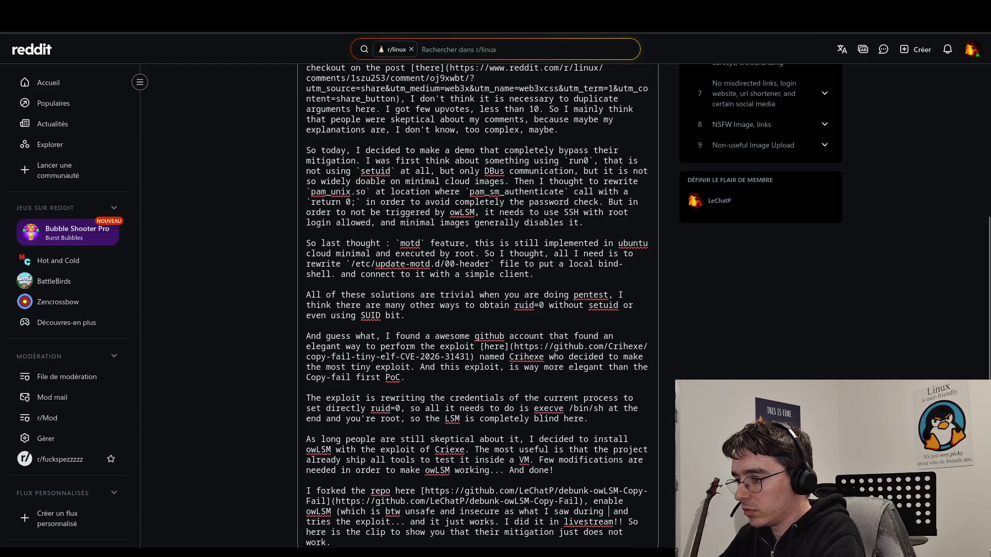
pyautogui.write('ins')
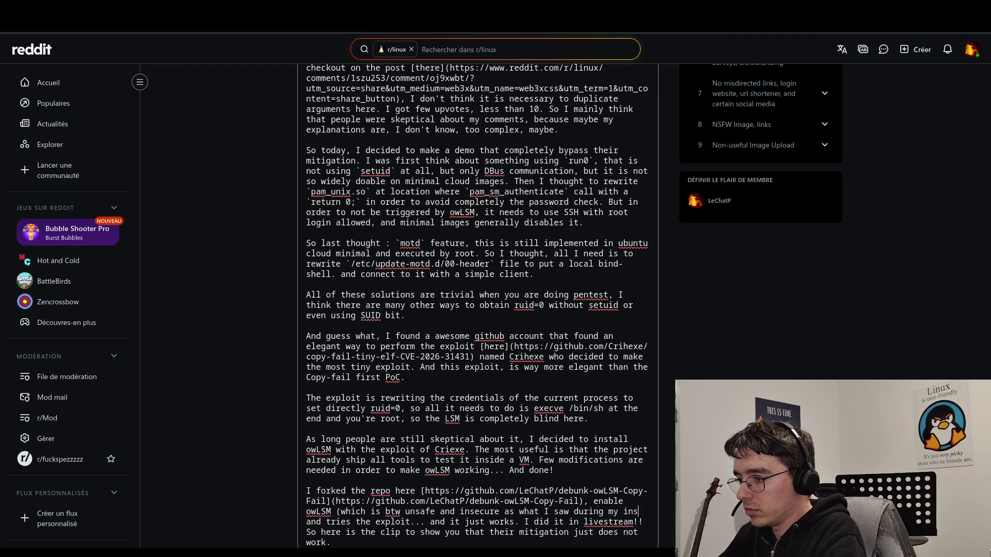
pyautogui.write('tallation process... and tries the exploit... and it just works. I')
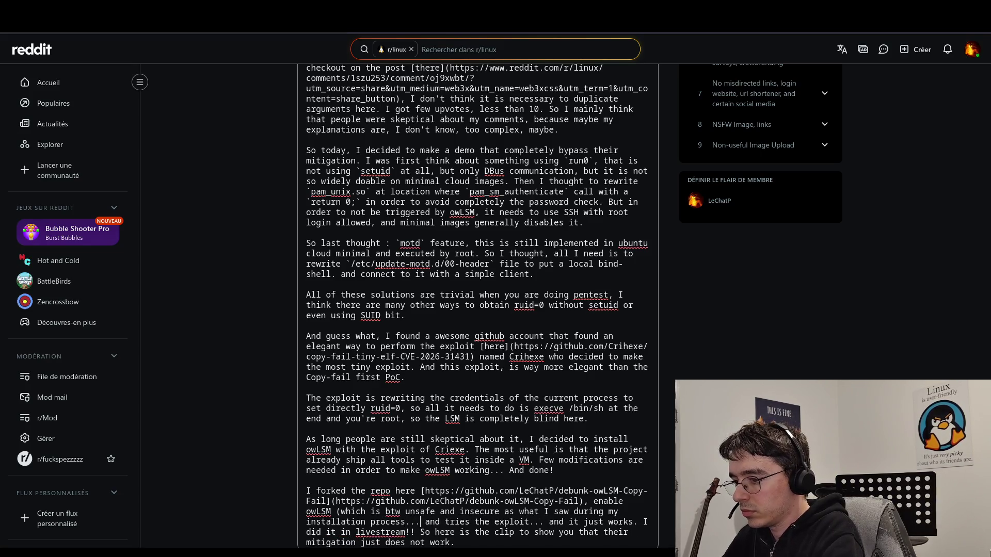
pyautogui.press('Delete')
pyautogui.press('Delete')
pyautogui.press('Delete')
pyautogui.write('Any')
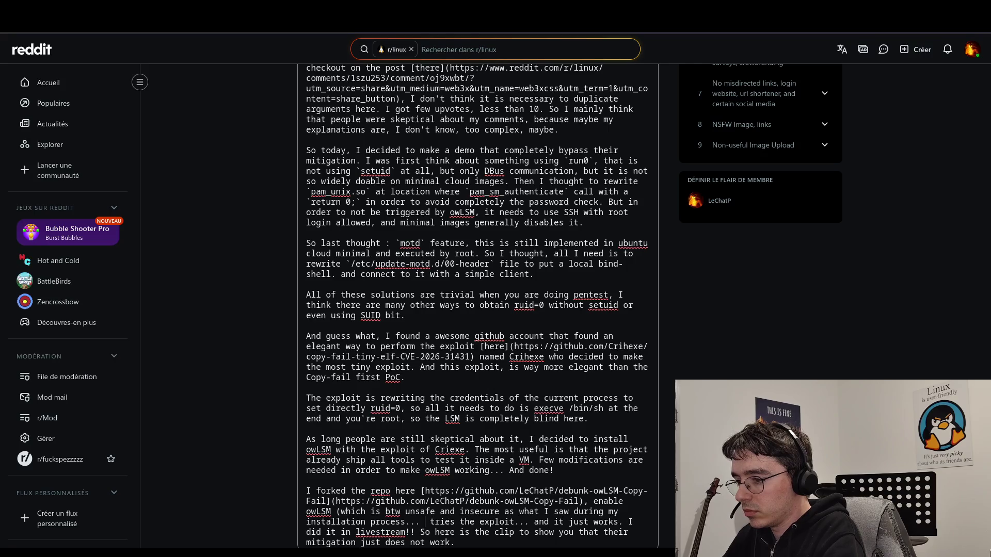
pyautogui.write('way, I')
pyautogui.press('Delete')
pyautogui.write('d')
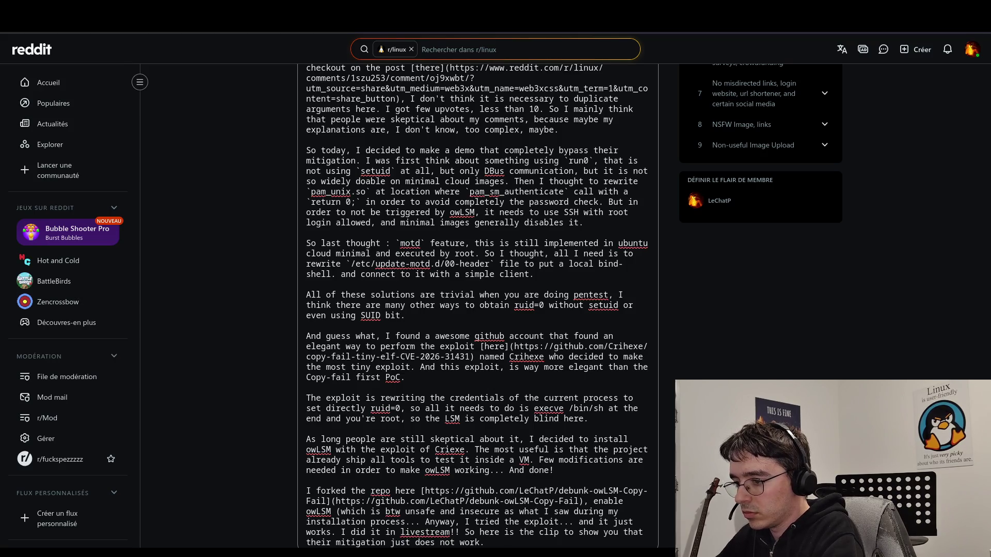
pyautogui.scroll(-2, 521, 488)
pyautogui.click(492, 430)
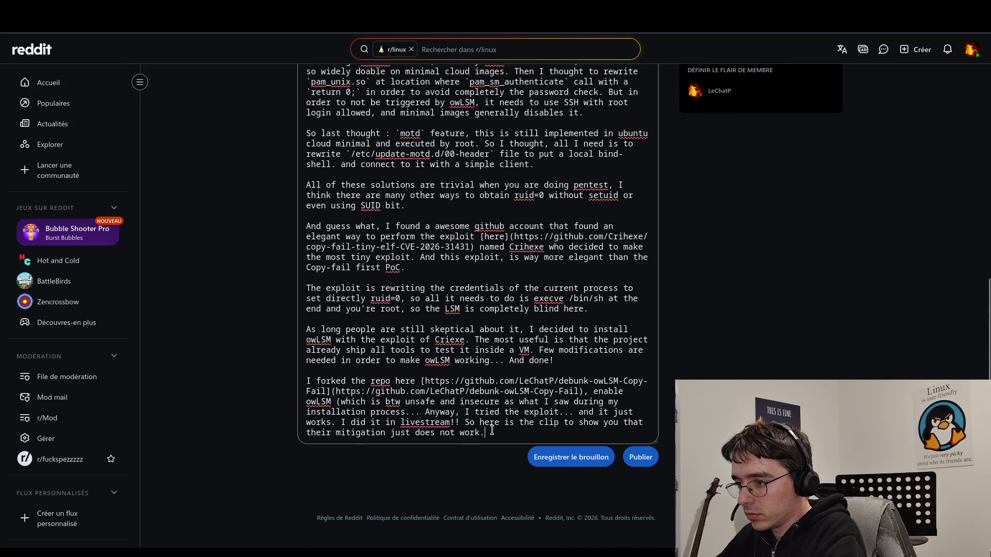
# - Trim 'livestream!!' to one exclamation mark and end the post with '!:' instead of a period
pyautogui.click(452, 422)
pyautogui.press('Delete')
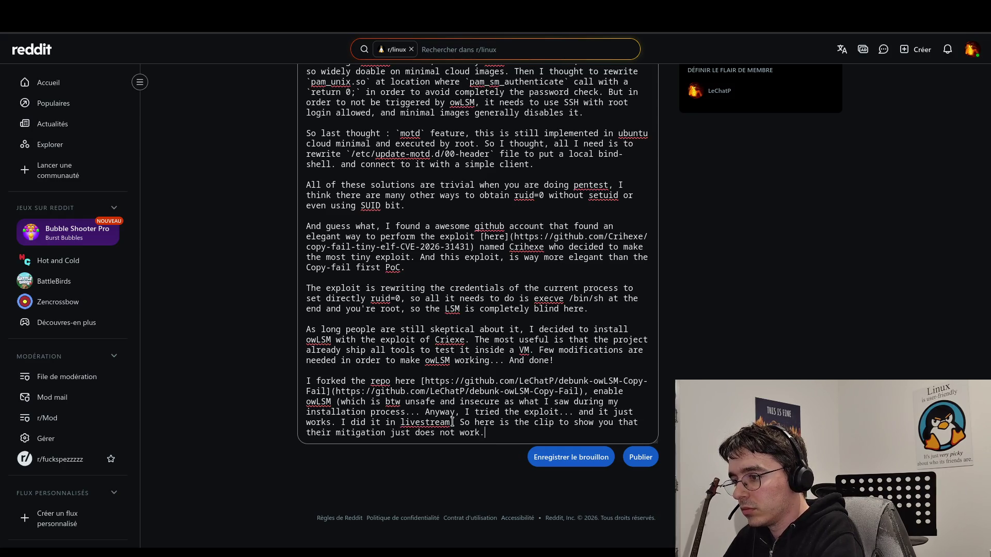
pyautogui.press('BackSpace')
pyautogui.write('!:')
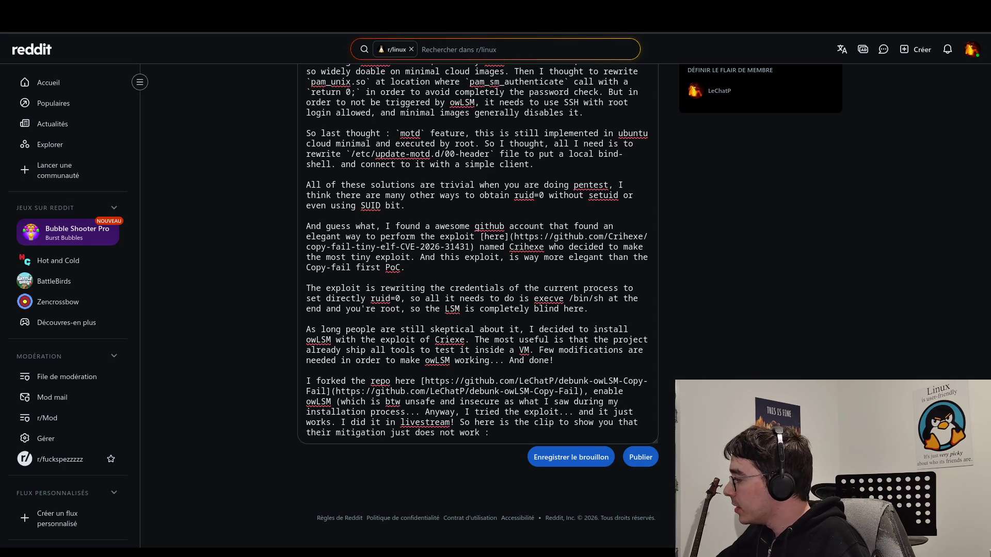
pyautogui.hotkey('alt', 'Tab')
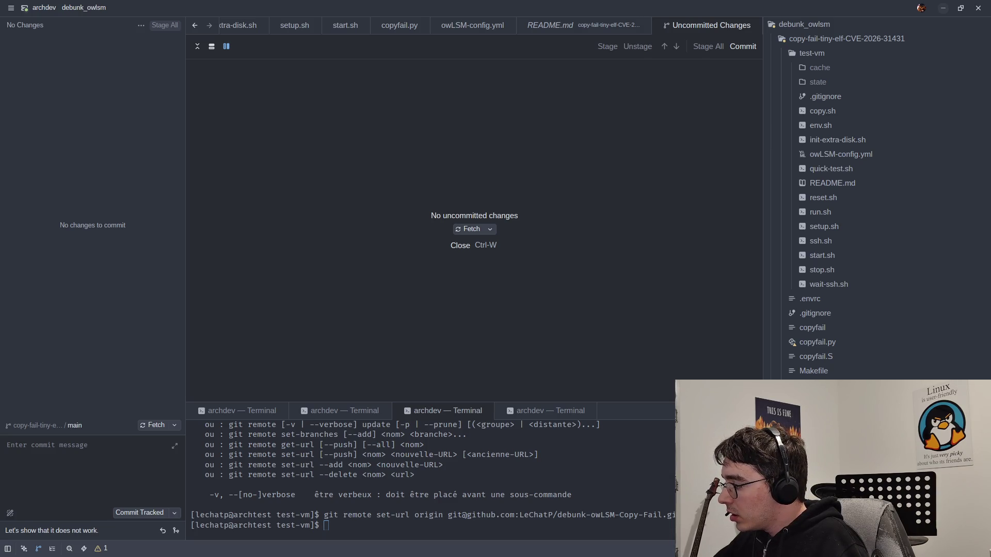
pyautogui.moveTo(468, 403); pyautogui.dragTo(479, 52)
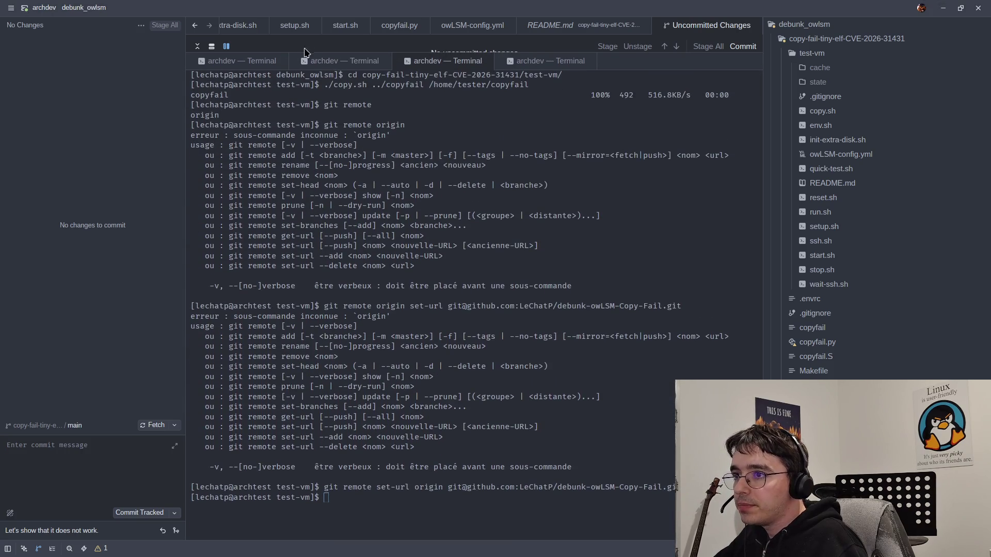
pyautogui.click(247, 62)
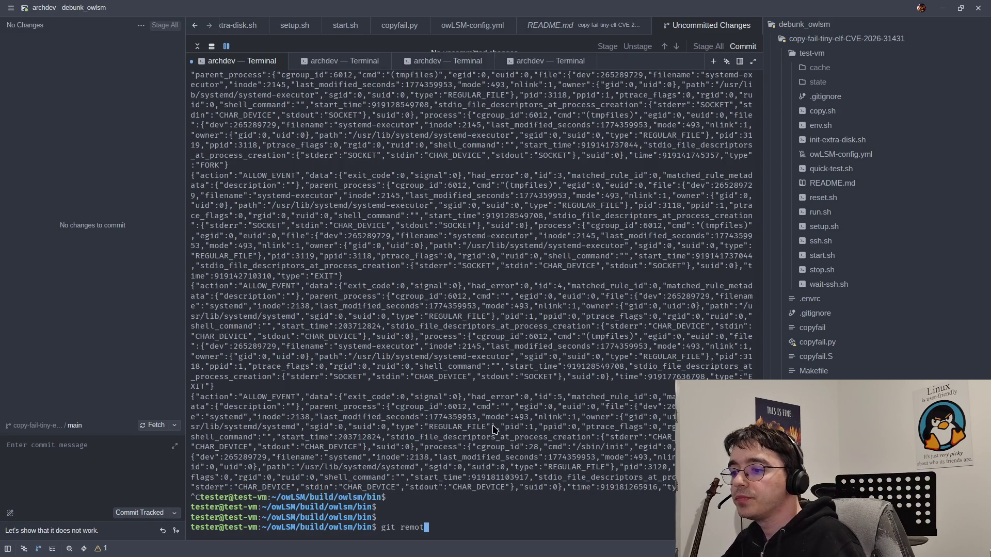
pyautogui.hotkey('ctrl', 'c')
pyautogui.press('Return')
pyautogui.press('Return')
pyautogui.write('clean')
pyautogui.press('Return')
pyautogui.write('clea')
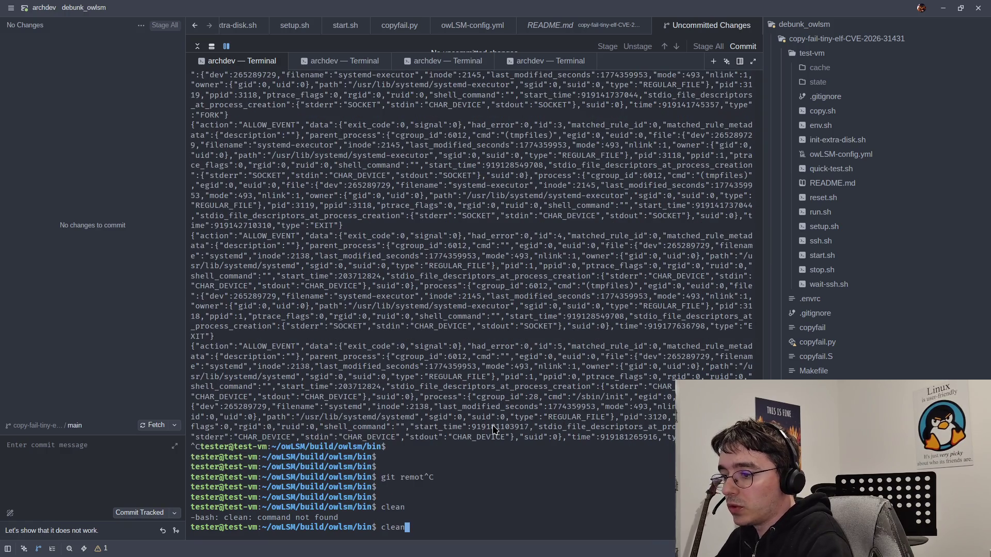
pyautogui.write('r')
pyautogui.press('Return')
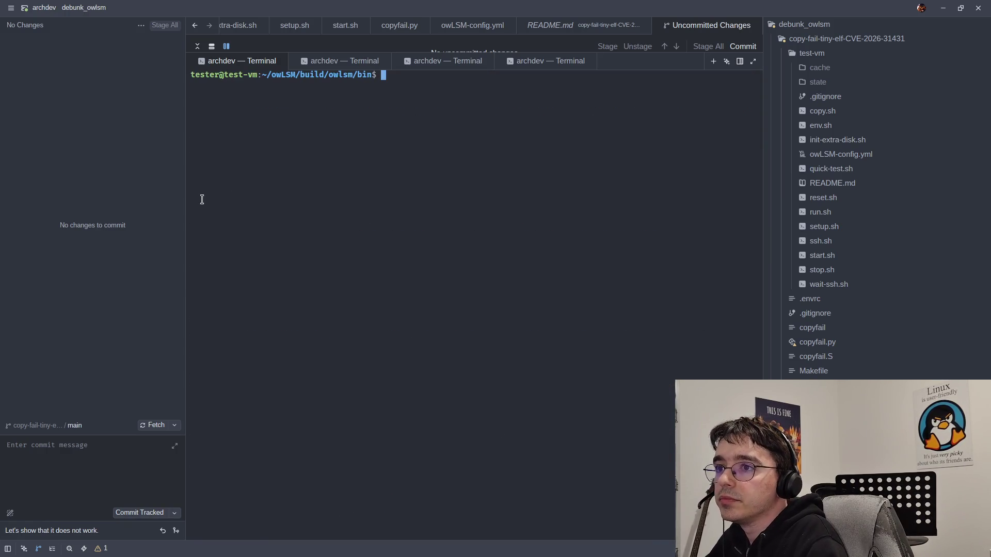
pyautogui.click(11, 8)
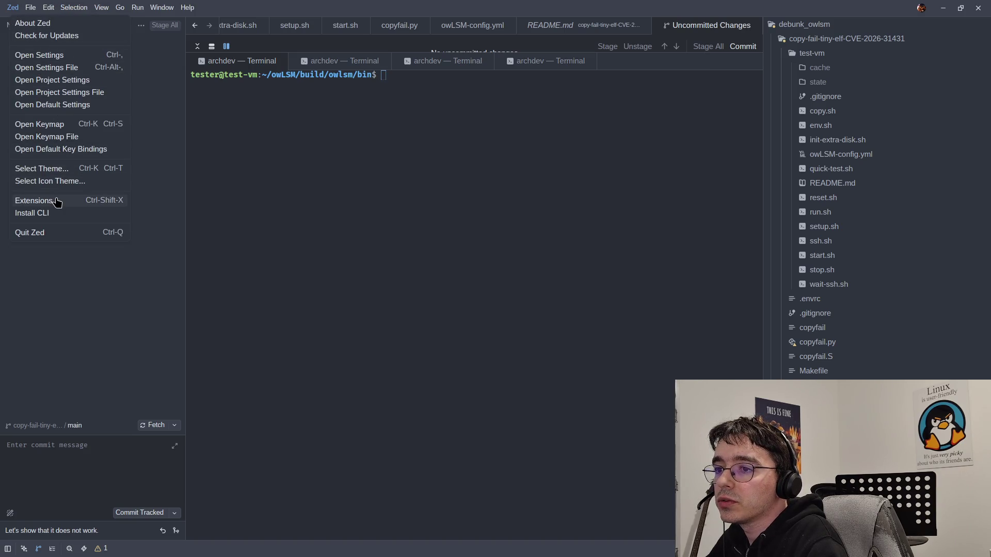
pyautogui.click(612, 115)
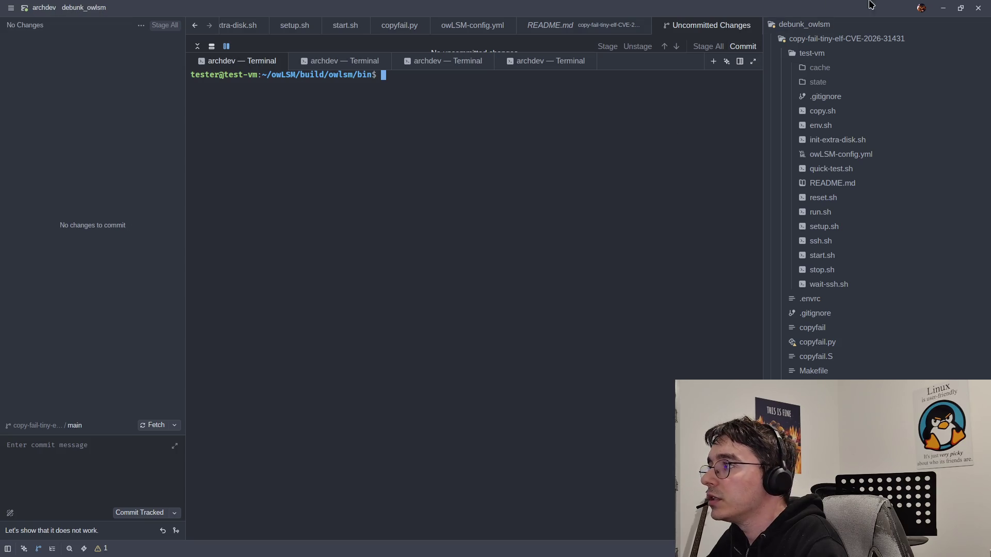
pyautogui.click(917, 10)
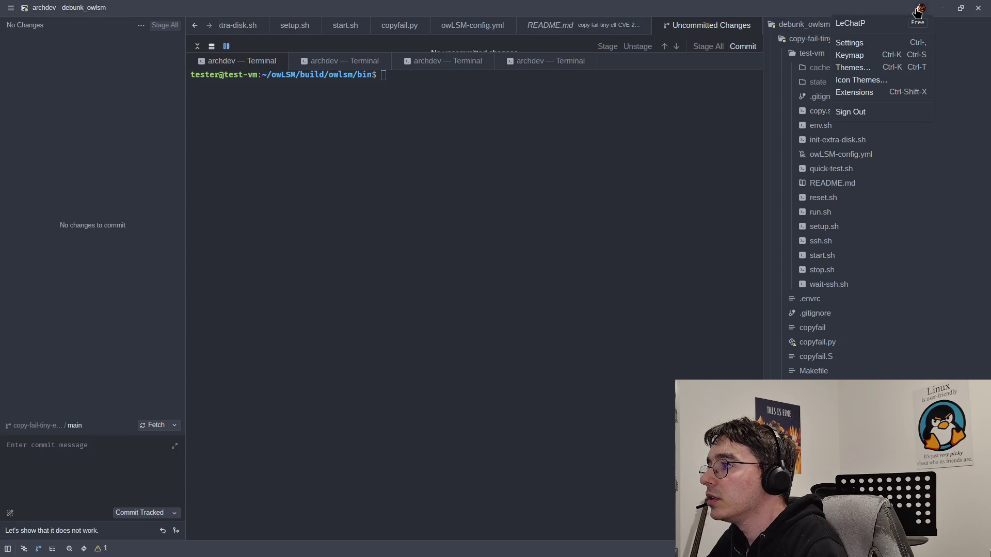
pyautogui.click(841, 42)
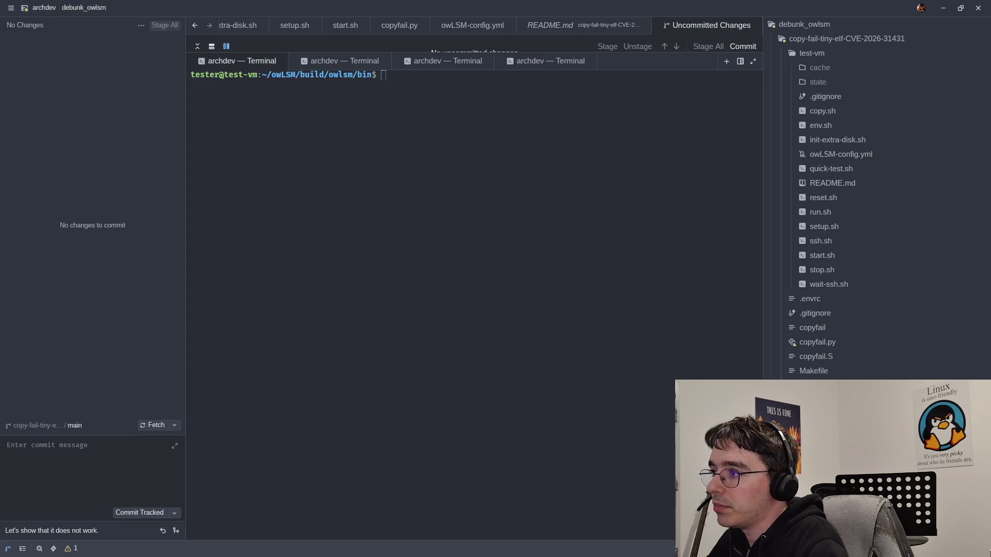
pyautogui.click(725, 90)
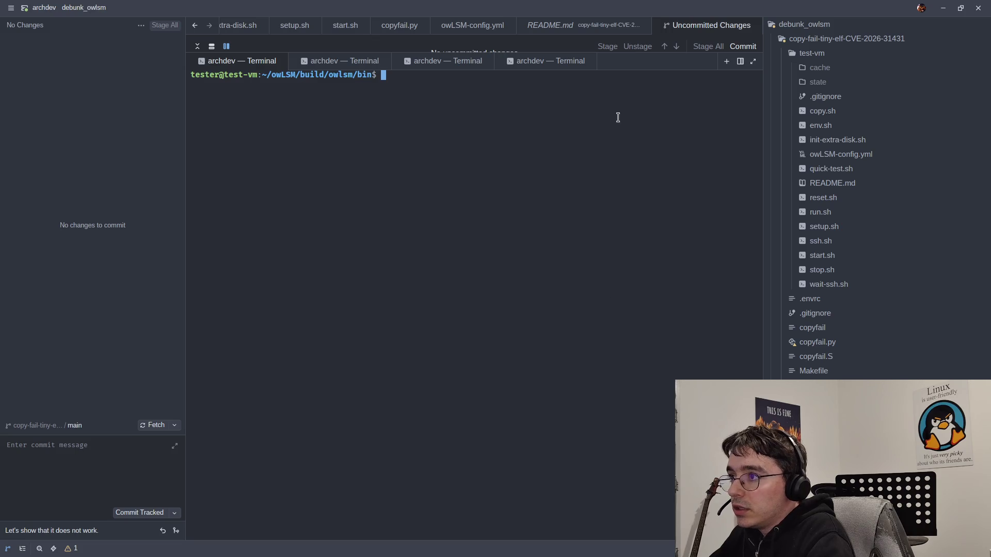
# - Clear the first terminal and relaunch sudo ./owlsm ~/owLSM-config.yml
pyautogui.moveTo(763, 130); pyautogui.dragTo(808, 132)
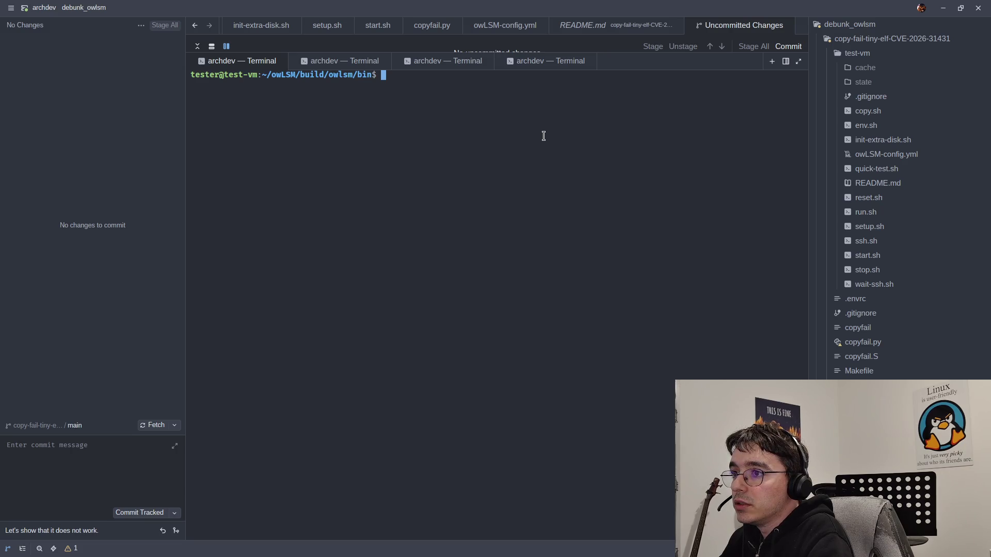
pyautogui.write('clear')
pyautogui.press('Up')
pyautogui.press('Up')
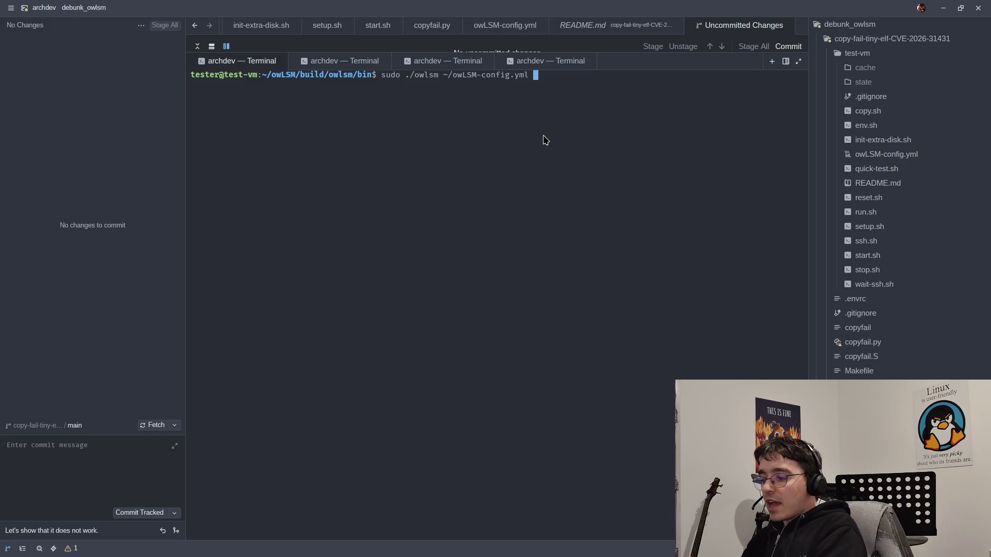
pyautogui.press('Return')
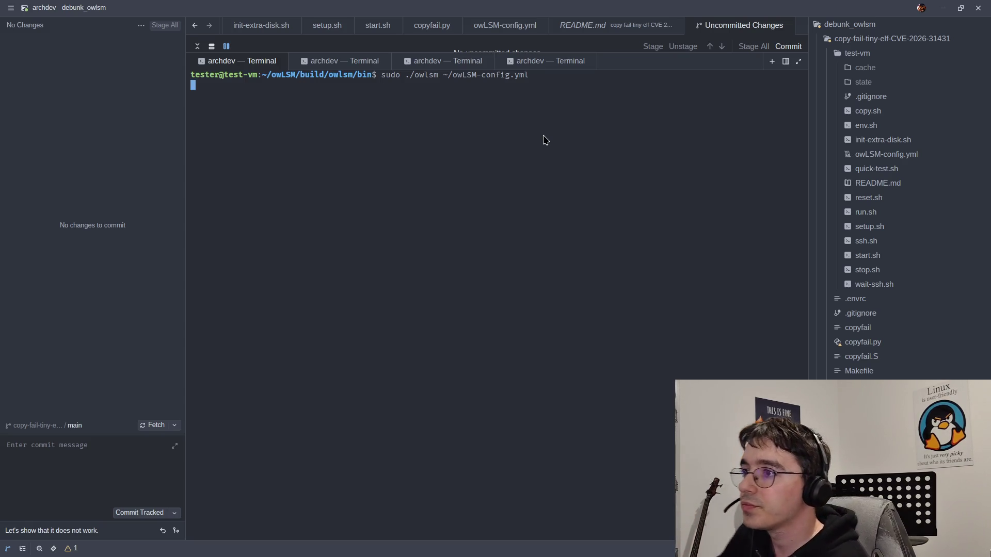
# - In the second terminal, exit the root shell, rerun ./copyfail and check it with id
pyautogui.click(326, 63)
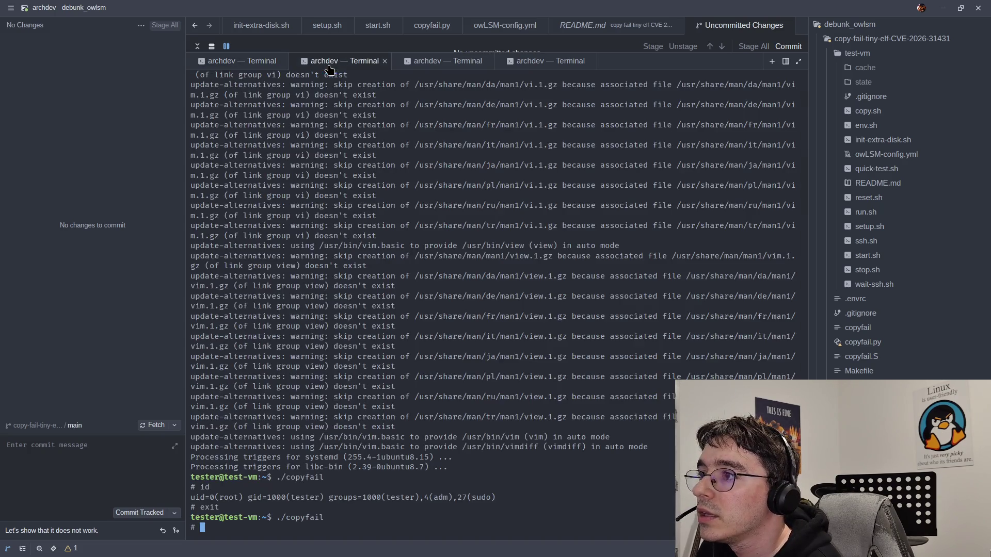
pyautogui.write('exit')
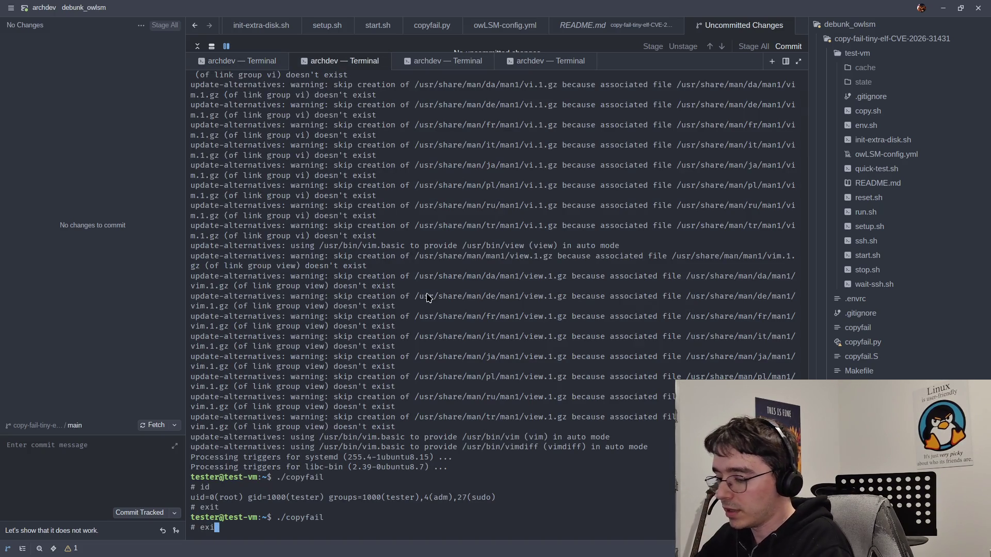
pyautogui.press('Return')
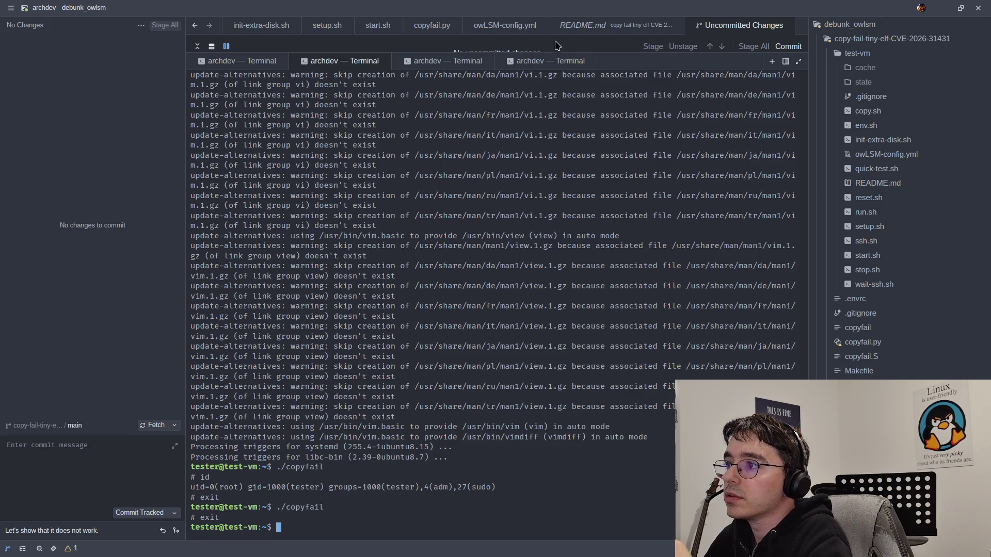
pyautogui.click(250, 67)
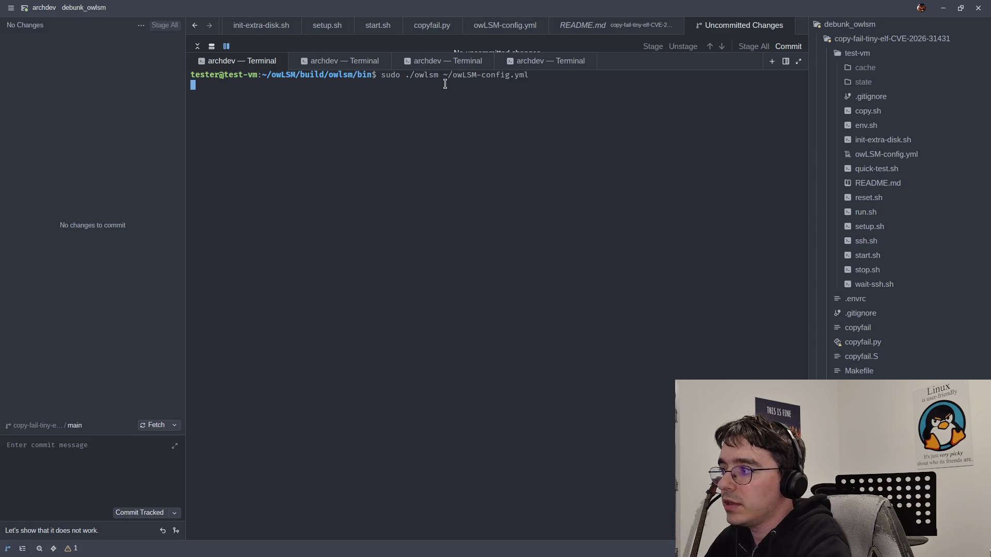
pyautogui.click(353, 62)
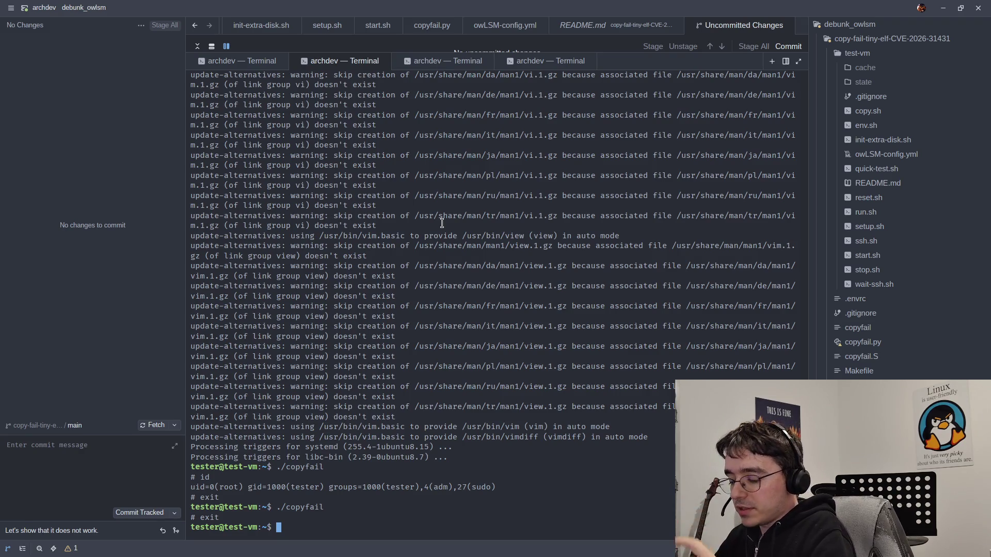
pyautogui.press('Up')
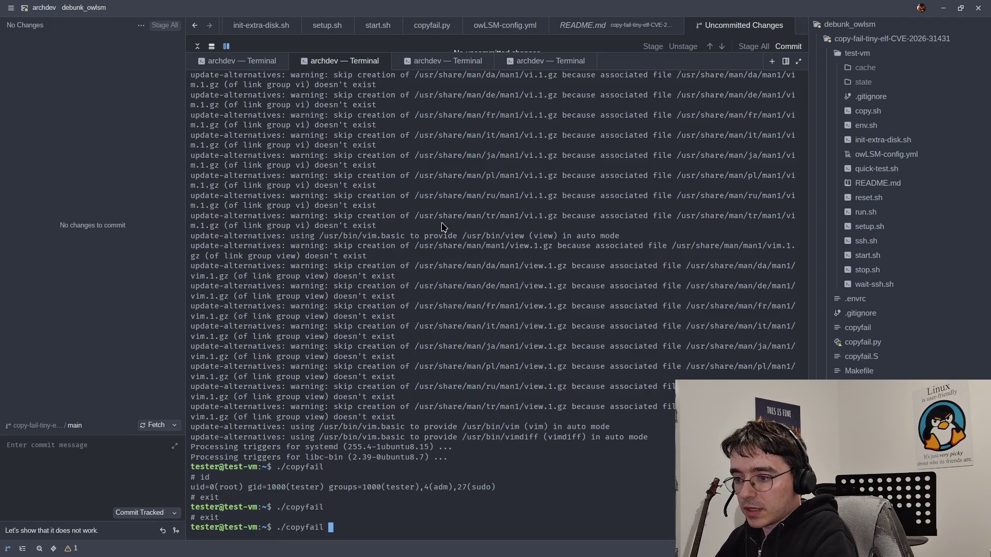
pyautogui.press('Return')
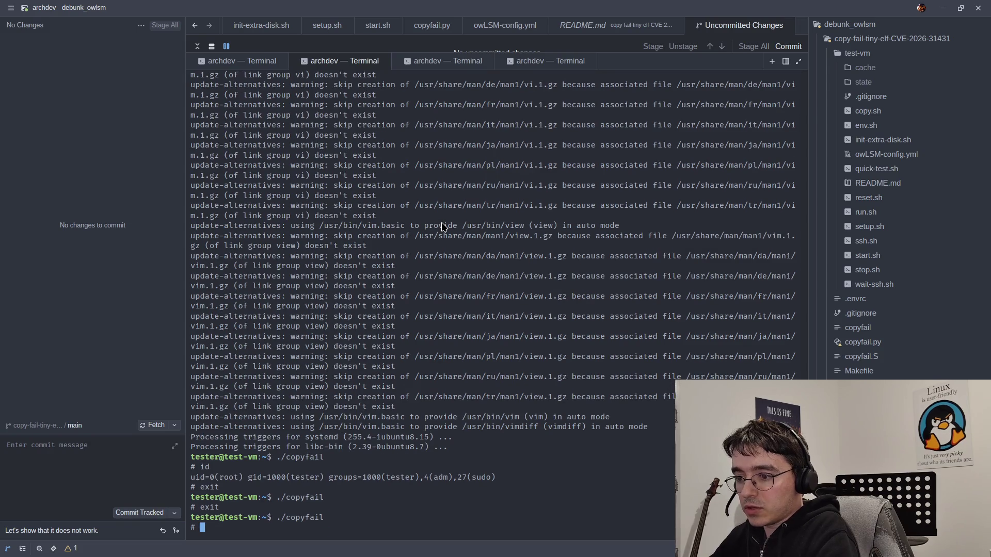
pyautogui.write('id')
pyautogui.press('Return')
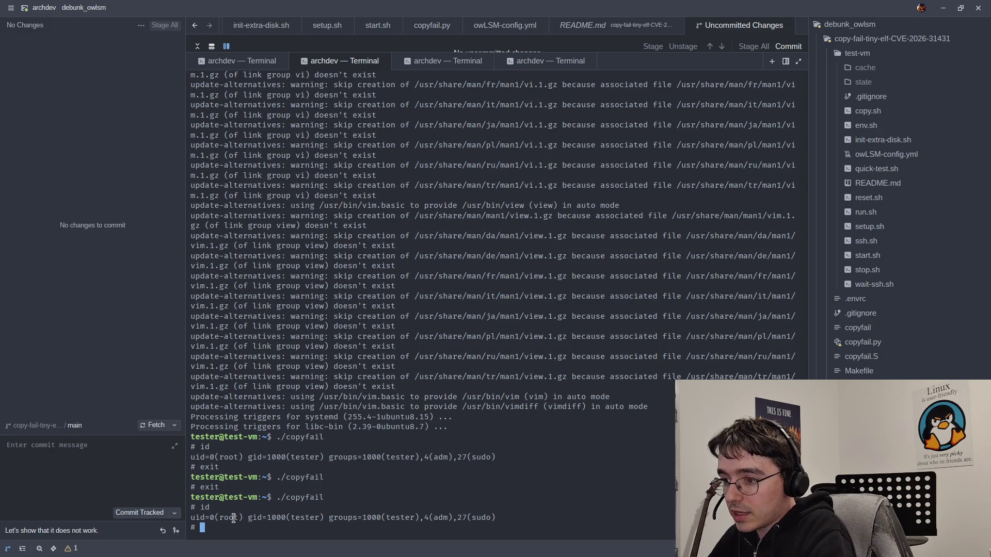
# - Highlight uid=0(root) and confirm root with id -r and id -u printing 0
pyautogui.moveTo(190, 517); pyautogui.dragTo(242, 520)
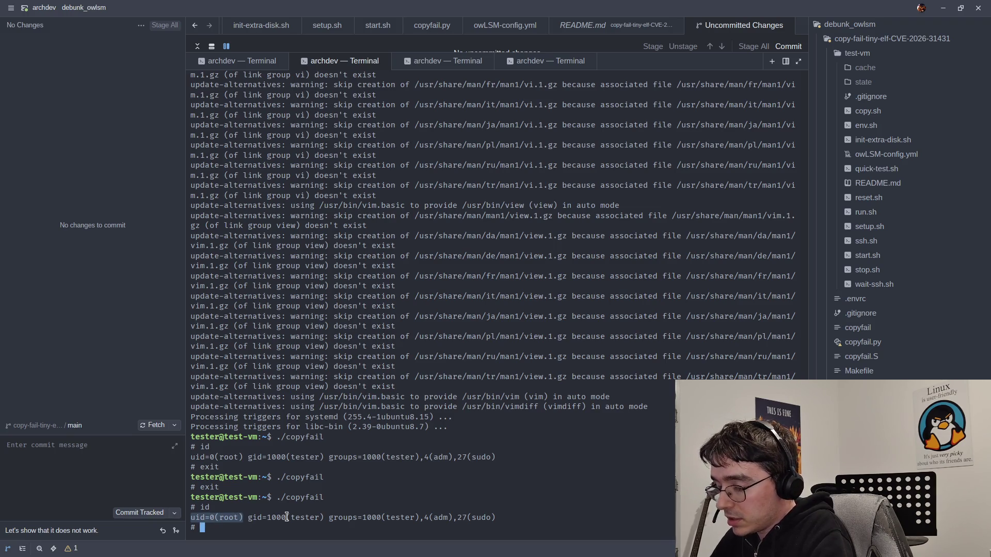
pyautogui.press('Up')
pyautogui.press('BackSpace')
pyautogui.press('BackSpace')
pyautogui.press('BackSpace')
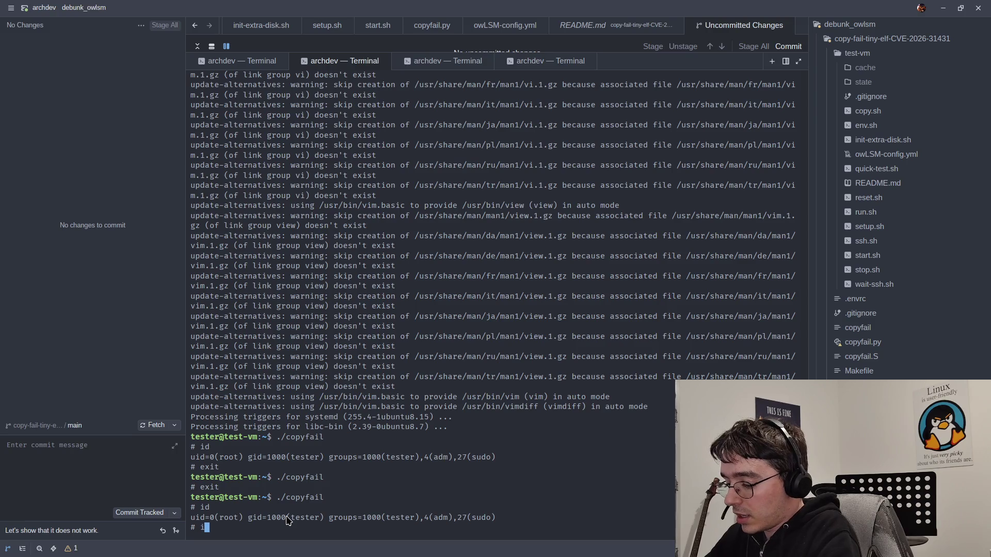
pyautogui.write('id -r')
pyautogui.press('Return')
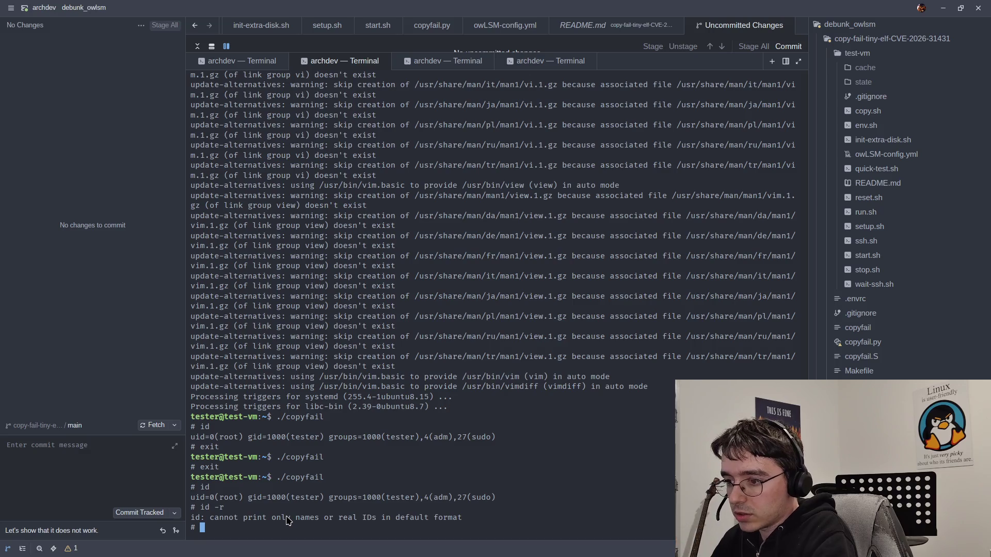
pyautogui.write('id ')
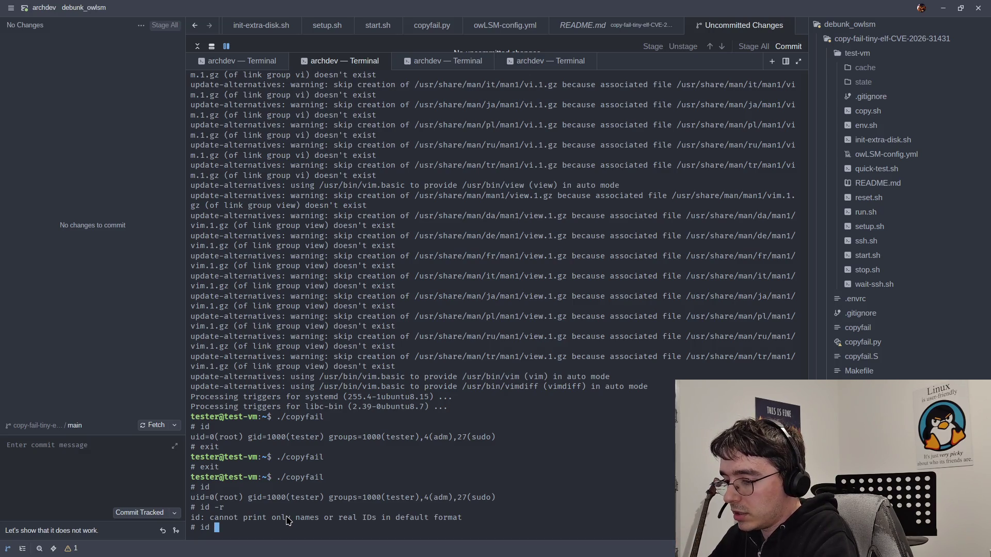
pyautogui.write('-u')
pyautogui.press('Return')
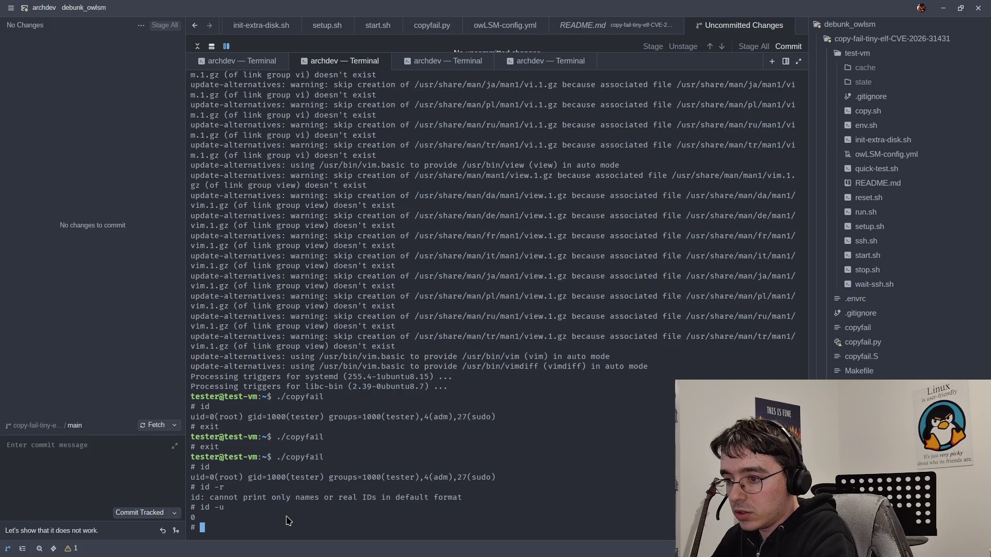
pyautogui.click(233, 64)
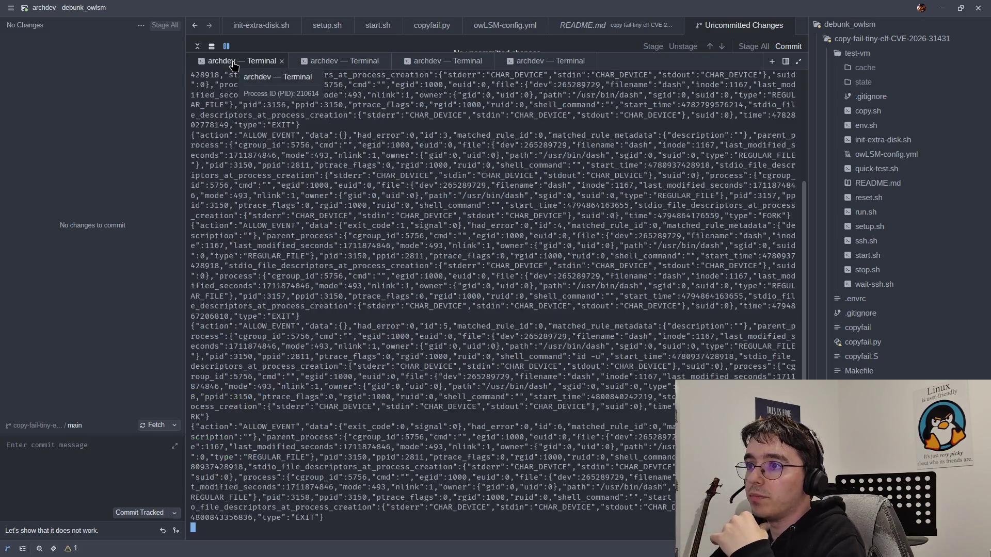
# - Highlight ALLOW_EVENT in owlsm's log and shrink the terminal panel
pyautogui.moveTo(338, 510)
pyautogui.mouseDown()
pyautogui.moveTo(305, 416)
pyautogui.moveTo(258, 194)
pyautogui.moveTo(217, 101)
pyautogui.moveTo(191, 86)
pyautogui.mouseUp()
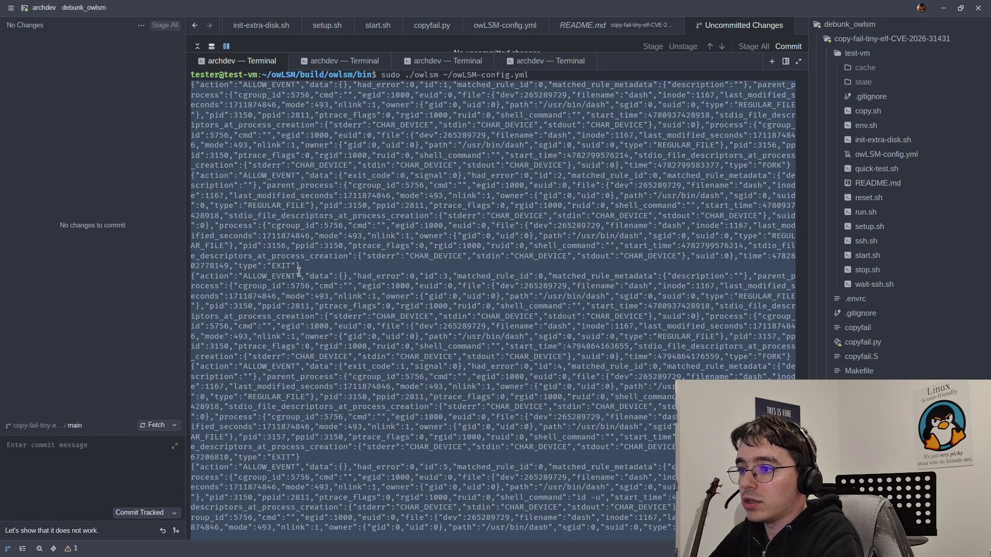
pyautogui.click(276, 279)
pyautogui.doubleClick(276, 279)
pyautogui.moveTo(646, 52); pyautogui.dragTo(652, 312)
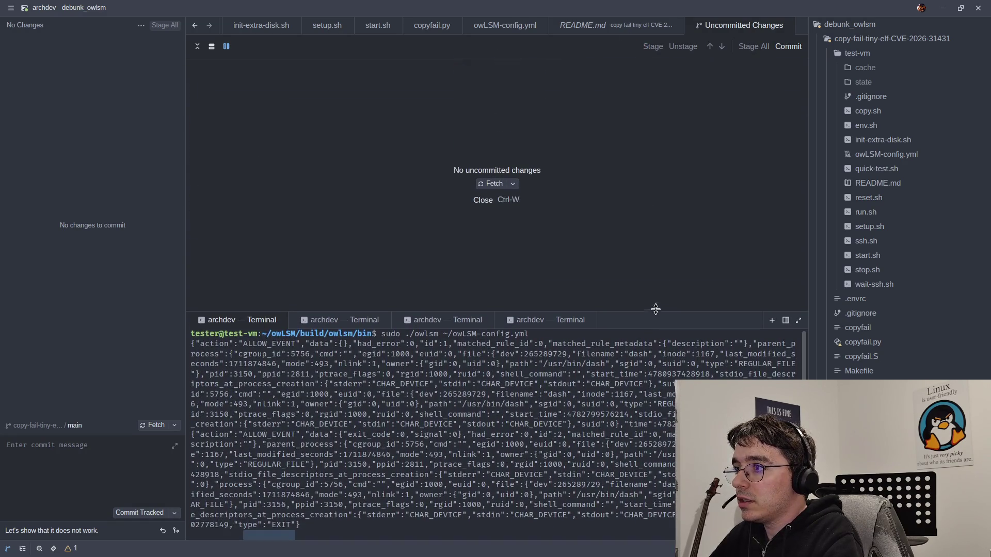
# - Open owLSM-config.yml, select the Copy Fail rule title, and enlarge the terminal again
pyautogui.click(477, 26)
pyautogui.moveTo(545, 253)
pyautogui.mouseDown()
pyautogui.moveTo(339, 153)
pyautogui.moveTo(345, 106)
pyautogui.mouseUp()
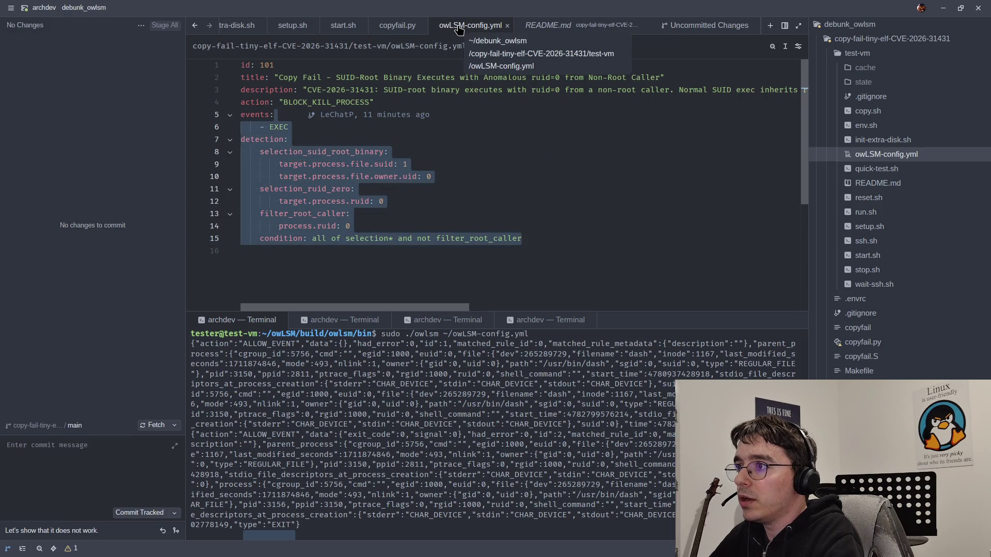
pyautogui.click(411, 135)
pyautogui.moveTo(279, 78); pyautogui.dragTo(659, 79)
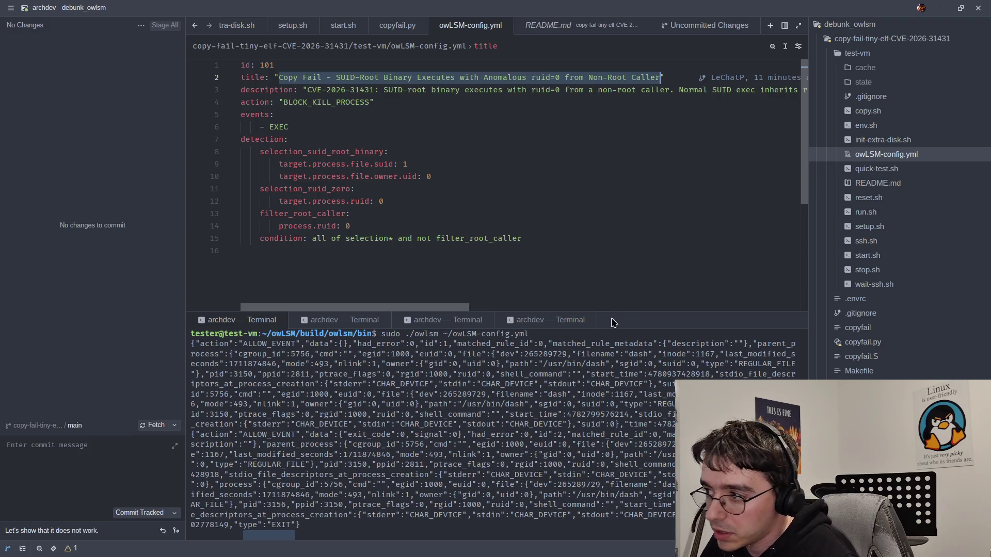
pyautogui.moveTo(624, 313); pyautogui.dragTo(624, 265)
pyautogui.click(354, 411)
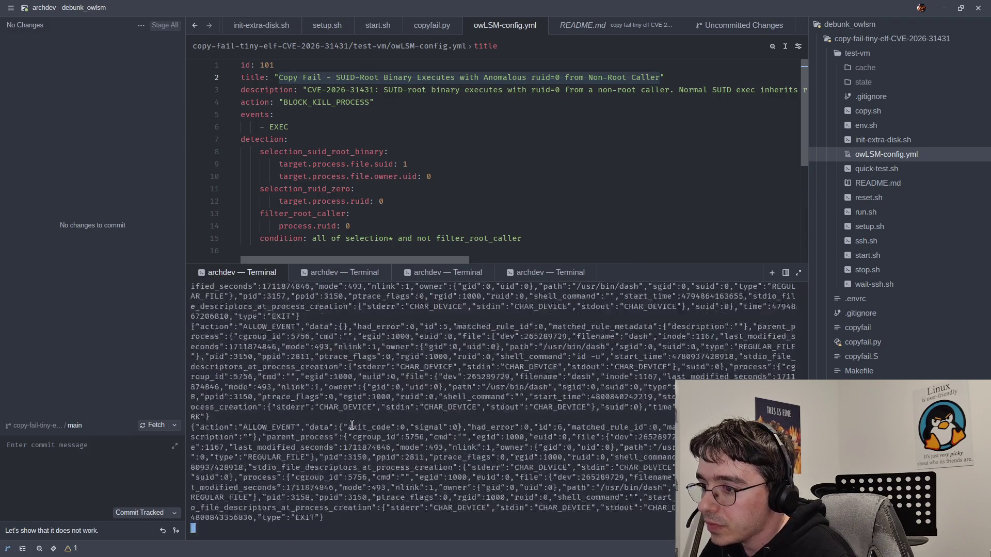
# - Run cat /proc/self/status in the root shell and highlight the full CapPrm–CapBnd capabilities
pyautogui.click(344, 274)
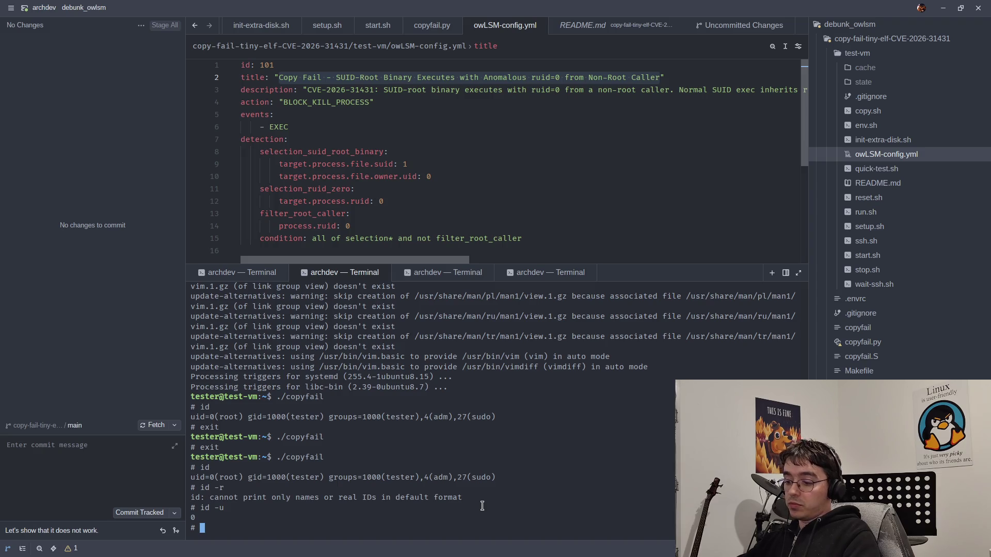
pyautogui.write('cat /e')
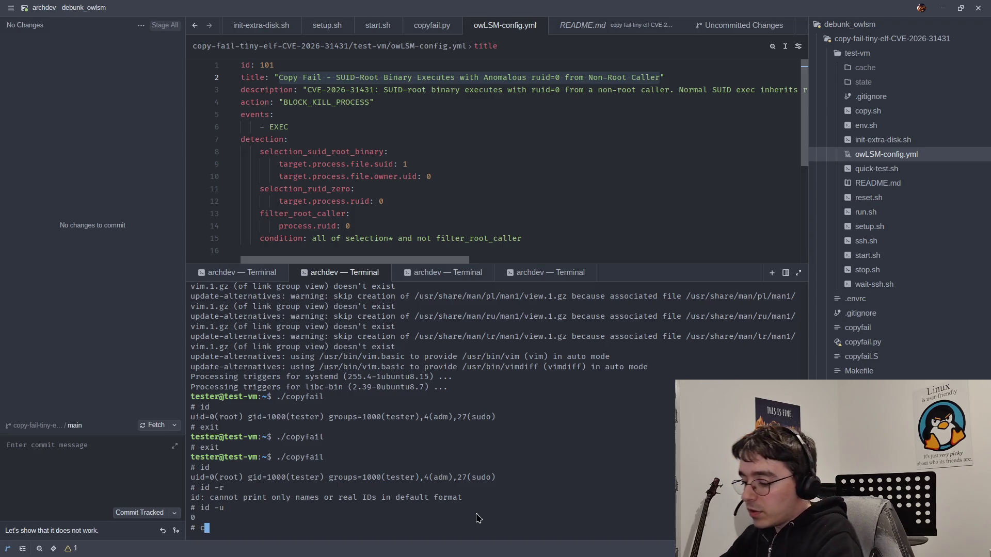
pyautogui.press('BackSpace')
pyautogui.write('proc/sel')
pyautogui.write('f/status')
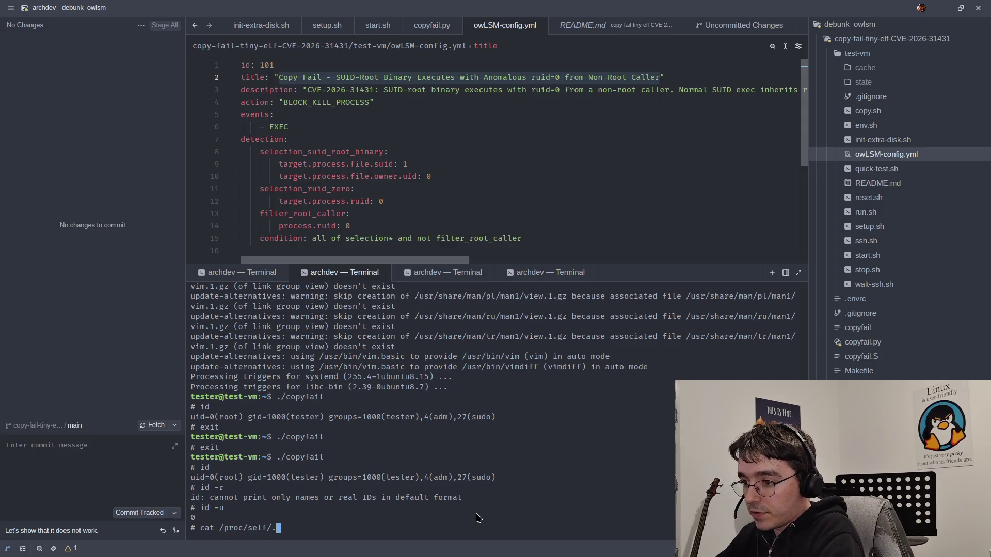
pyautogui.press('Return')
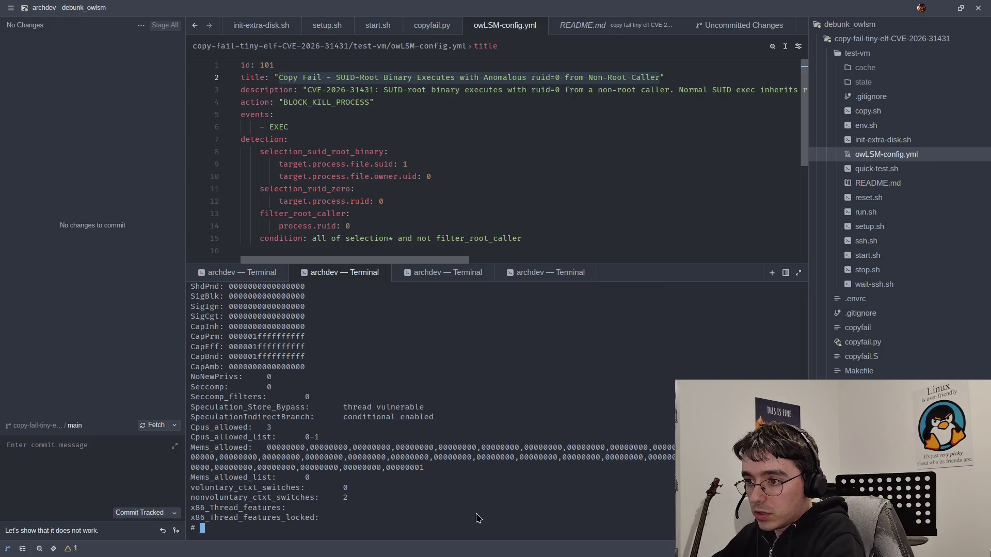
pyautogui.moveTo(305, 357); pyautogui.dragTo(233, 340)
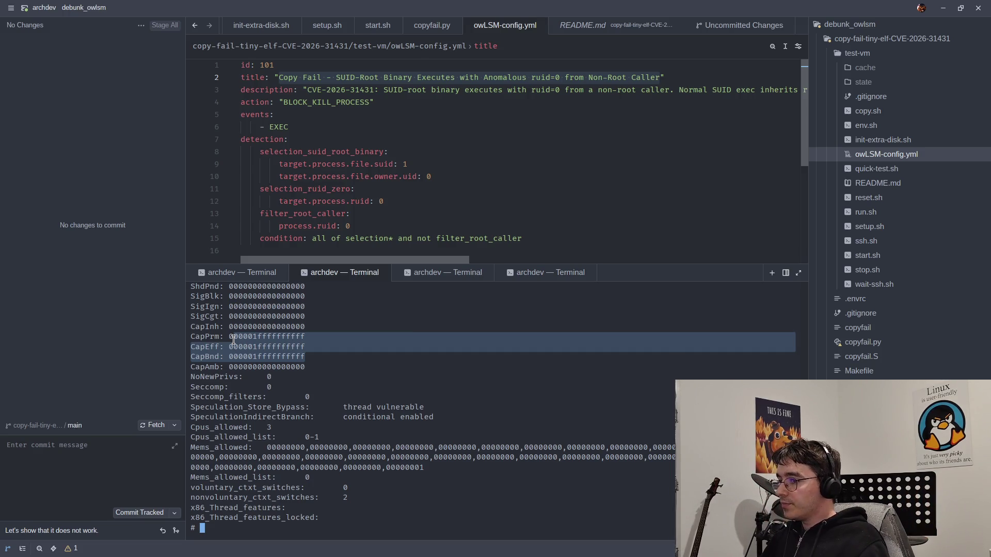
pyautogui.click(238, 273)
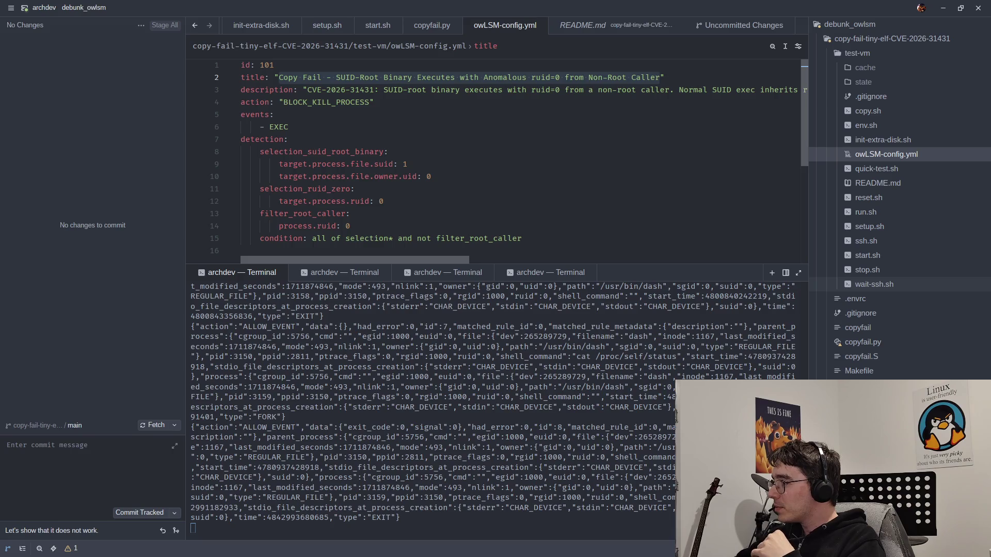
# - Stop owLSM with Ctrl+C and exit the root shell in the second terminal
pyautogui.click(531, 443)
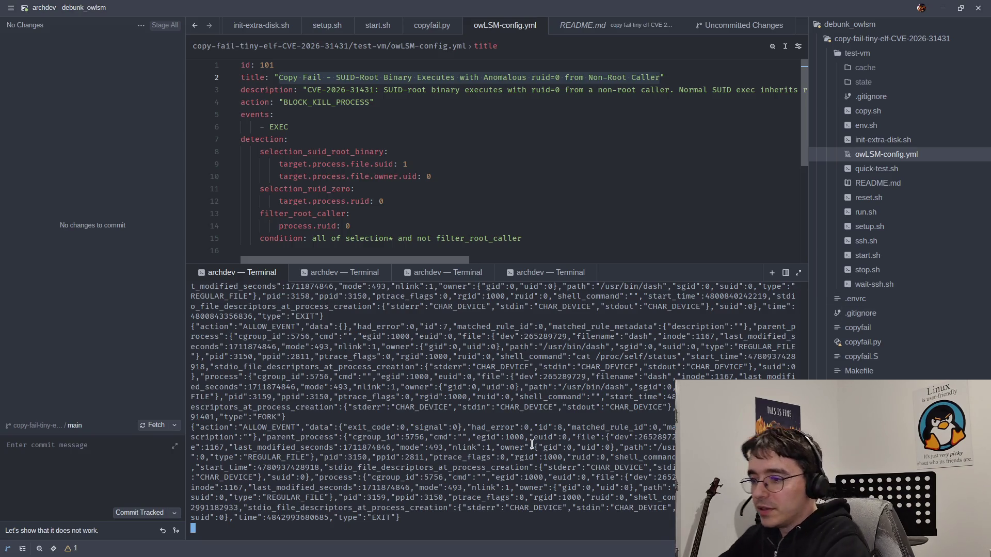
pyautogui.hotkey('ctrl', 'c')
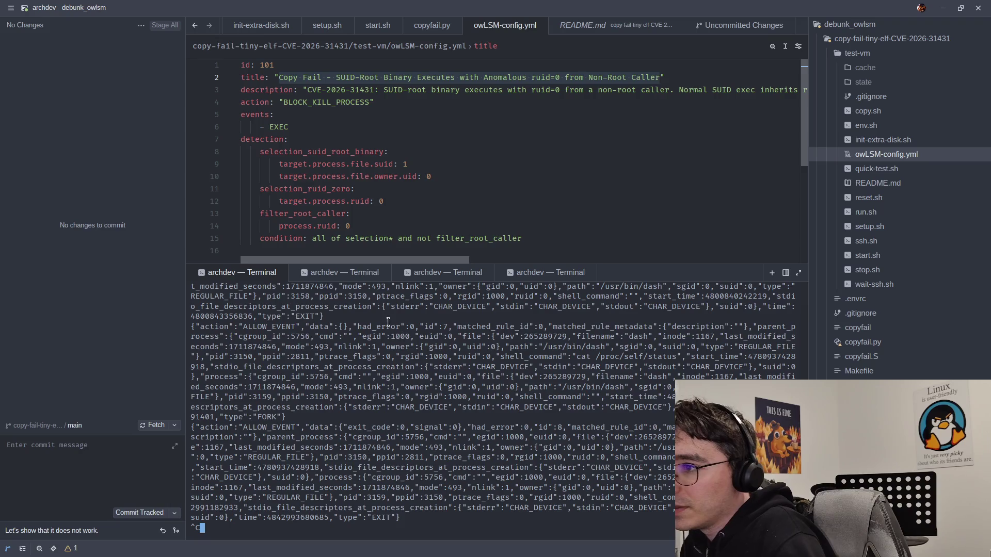
pyautogui.click(359, 278)
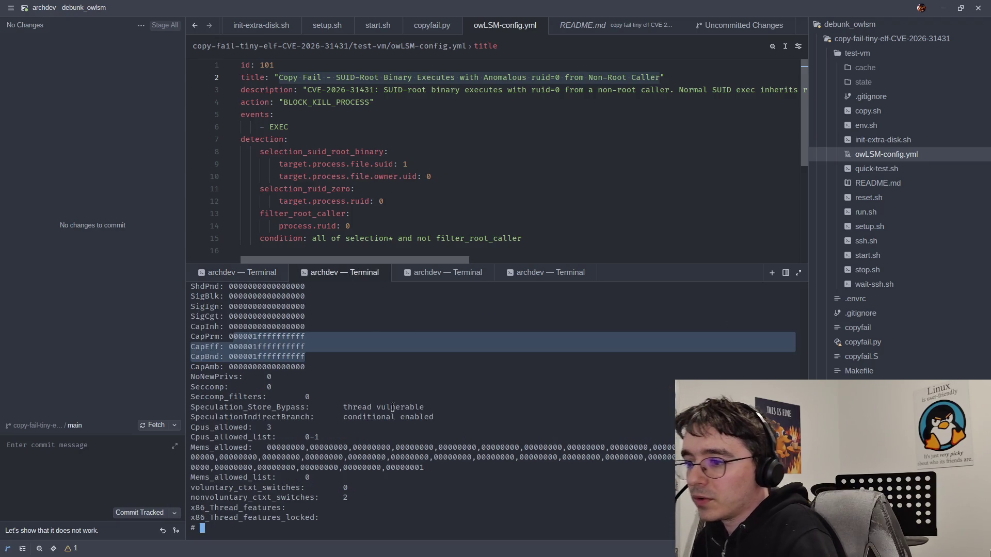
pyautogui.click(424, 274)
pyautogui.click(342, 274)
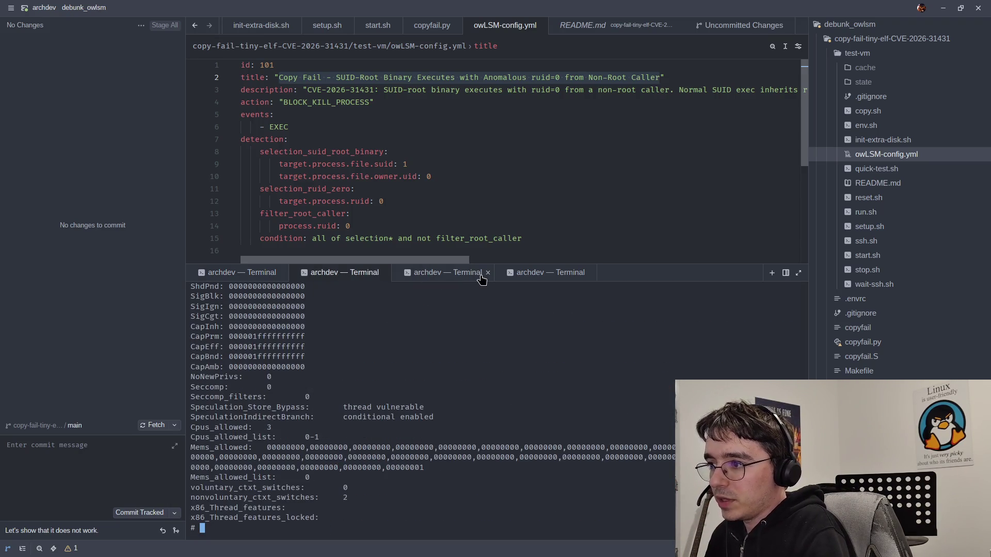
pyautogui.write('exit')
pyautogui.press('Return')
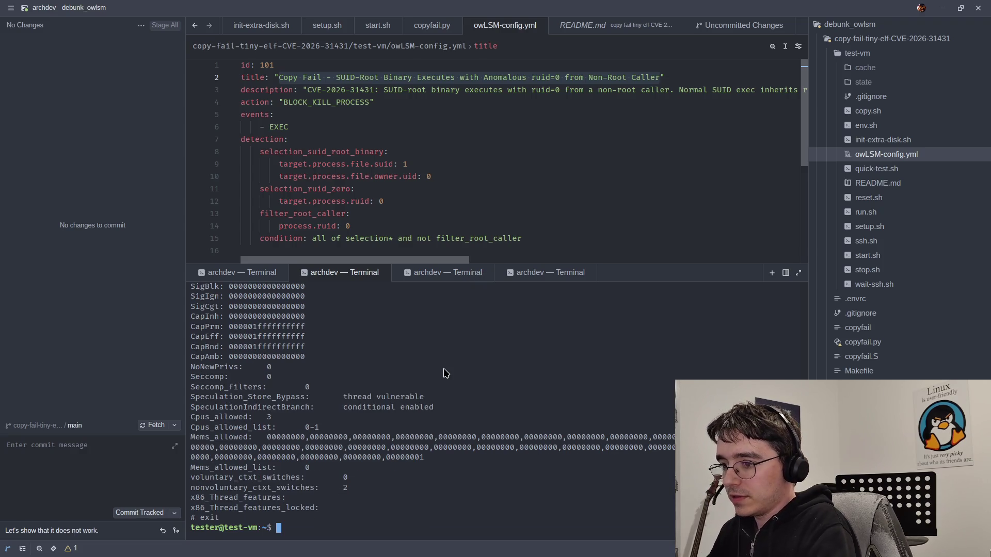
# - Clear both terminals back to fresh prompts
pyautogui.write('clear')
pyautogui.press('Return')
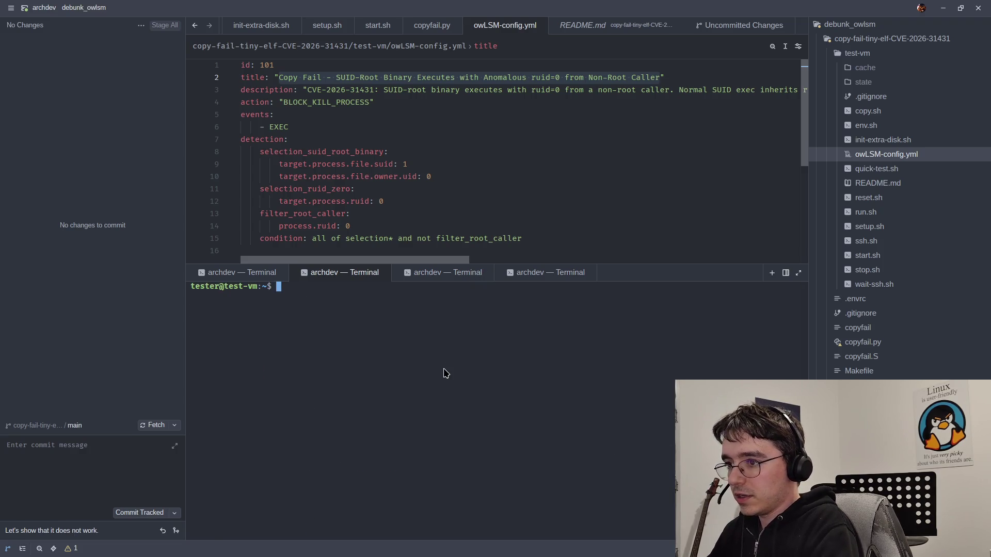
pyautogui.click(244, 272)
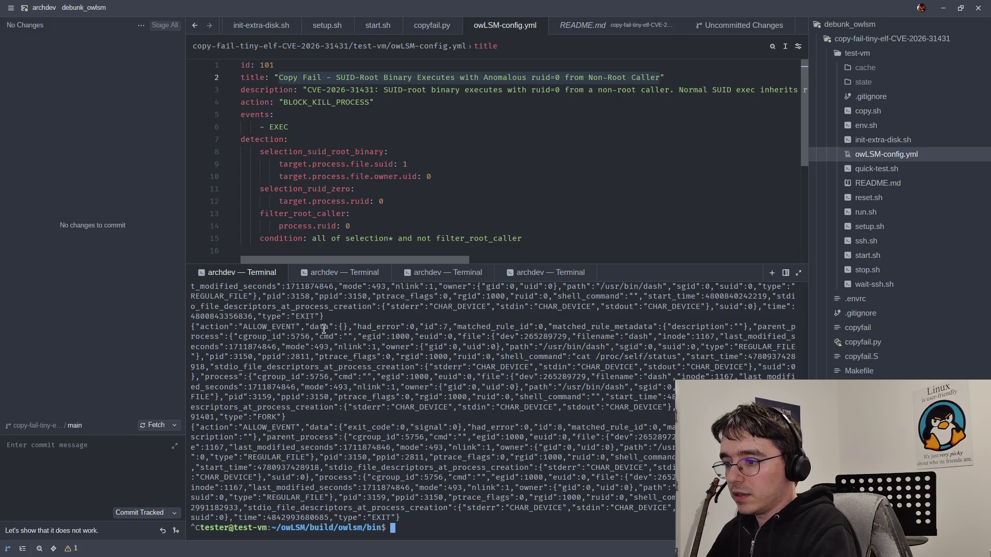
pyautogui.write('clear')
pyautogui.press('Return')
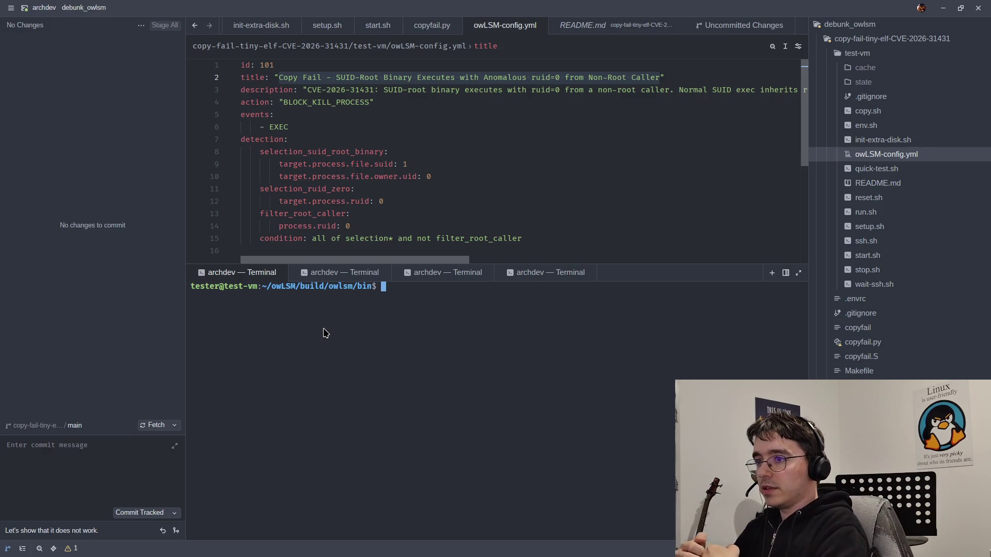
pyautogui.click(561, 213)
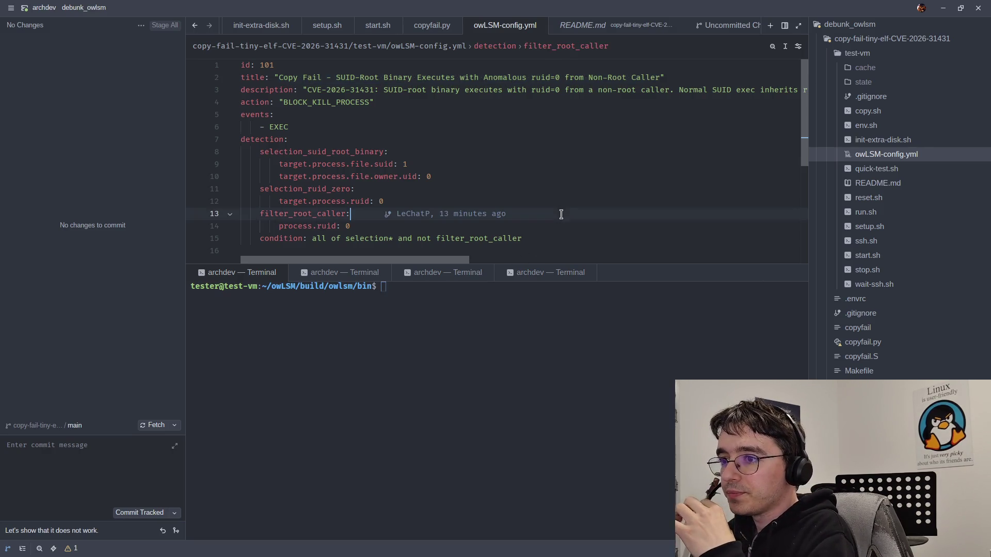
# - Restart owLSM with sudo ./owlsm ~/owLSM-config.yml
pyautogui.click(593, 229)
pyautogui.click(551, 314)
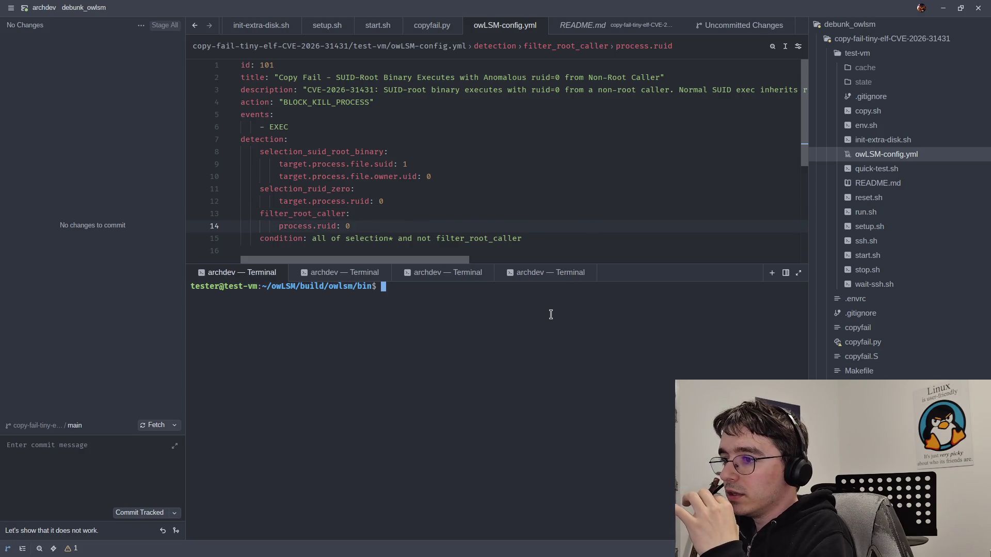
pyautogui.write('sudo ./owlsm ~/owLSM-config.yml')
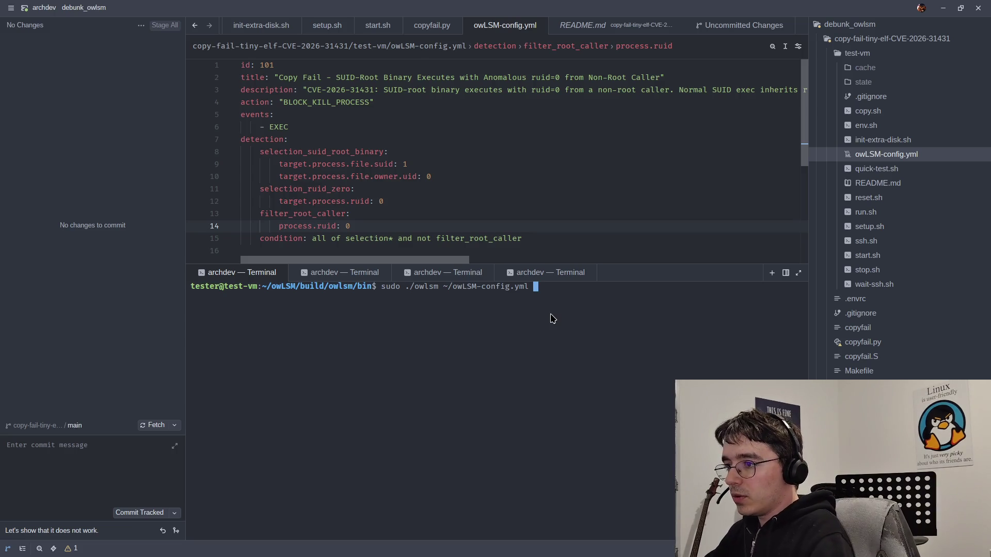
pyautogui.press('Return')
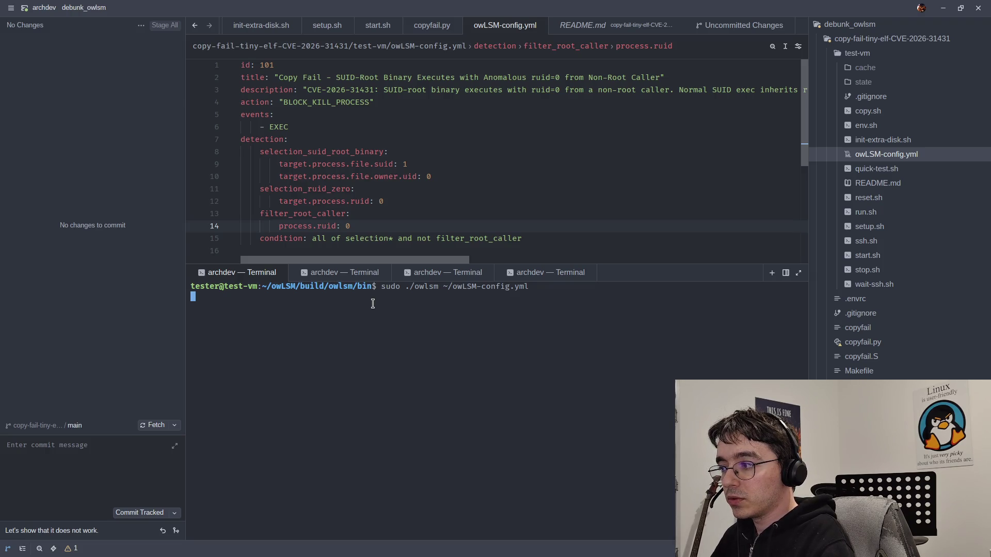
# - Run ./copyfail and id in the second terminal, confirming root, then exit the shell
pyautogui.click(344, 273)
pyautogui.press('Up')
pyautogui.press('Up')
pyautogui.press('Down')
pyautogui.press('Return')
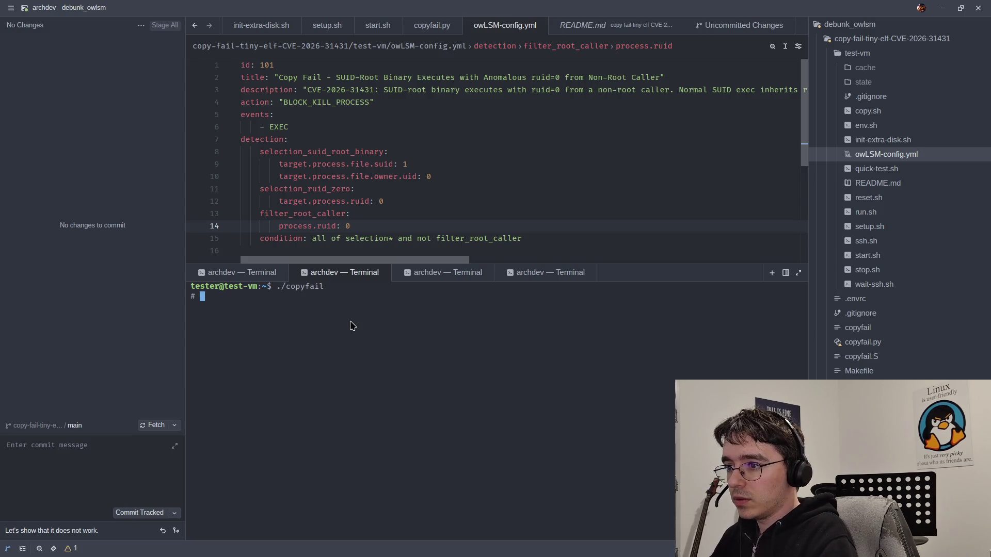
pyautogui.write('id')
pyautogui.press('Return')
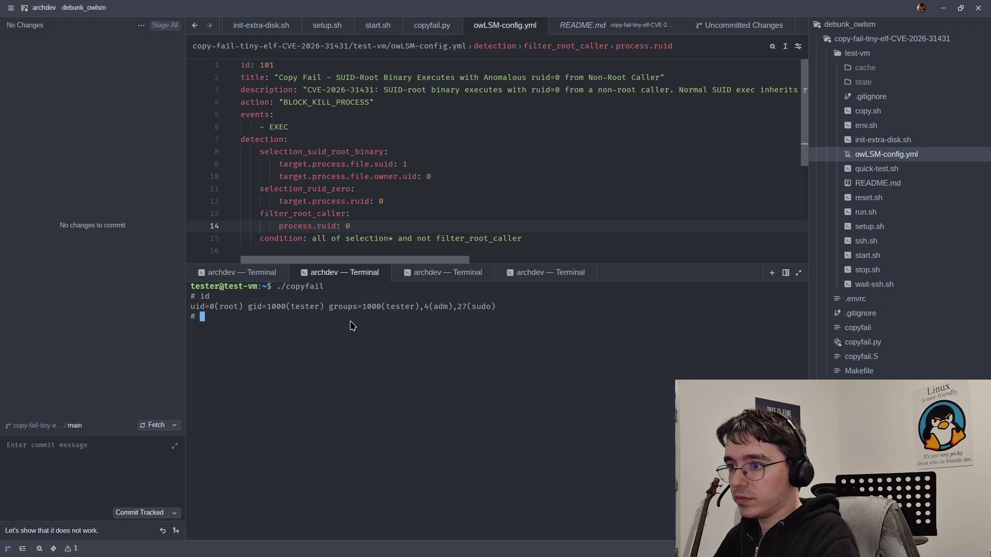
pyautogui.click(211, 274)
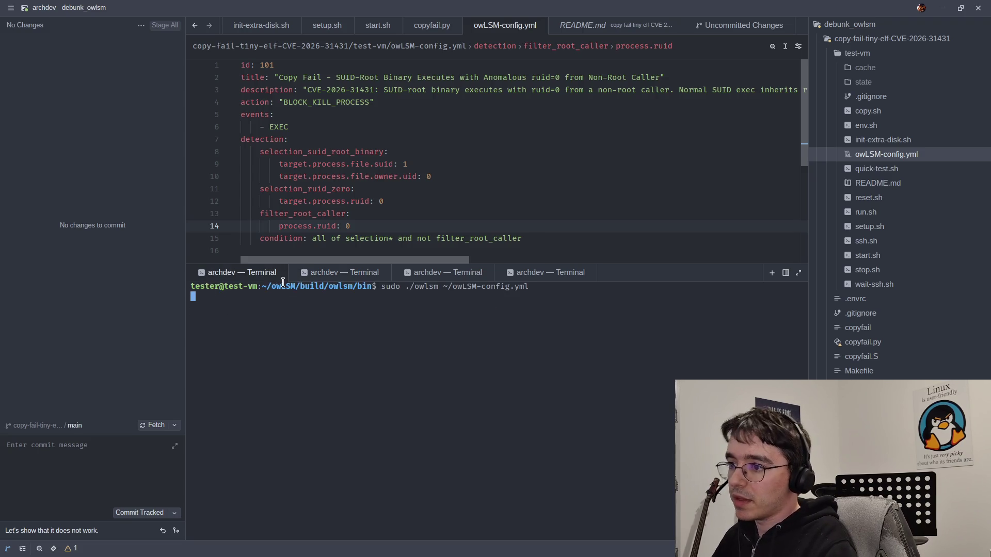
pyautogui.click(298, 279)
pyautogui.write('exit')
pyautogui.press('Return')
# - Rerun ./copyfail twice more, checking id and the owLSM log between runs
pyautogui.press('Up')
pyautogui.press('Return')
pyautogui.write('id')
pyautogui.press('Return')
pyautogui.click(254, 265)
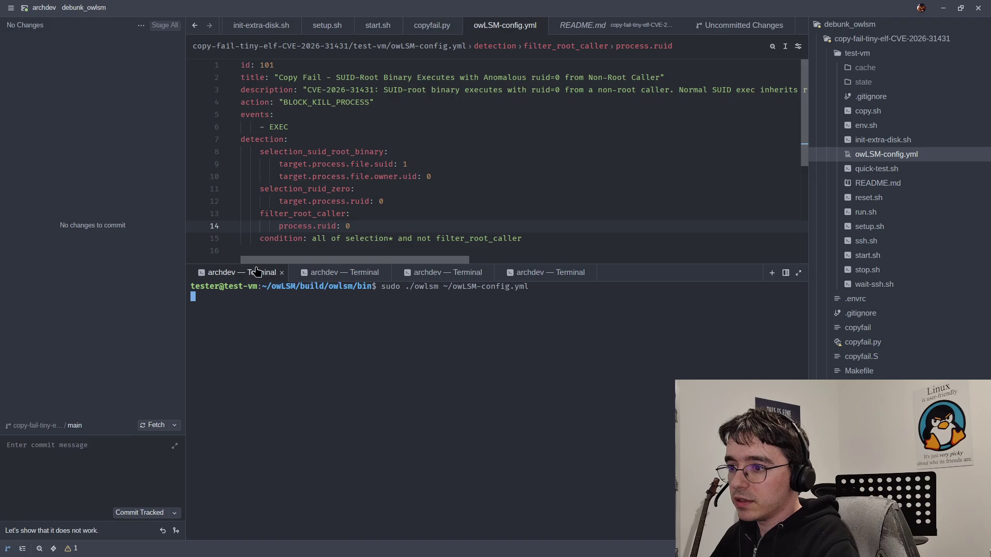
pyautogui.click(321, 273)
pyautogui.write('exit')
pyautogui.press('Return')
pyautogui.press('Up')
pyautogui.press('Return')
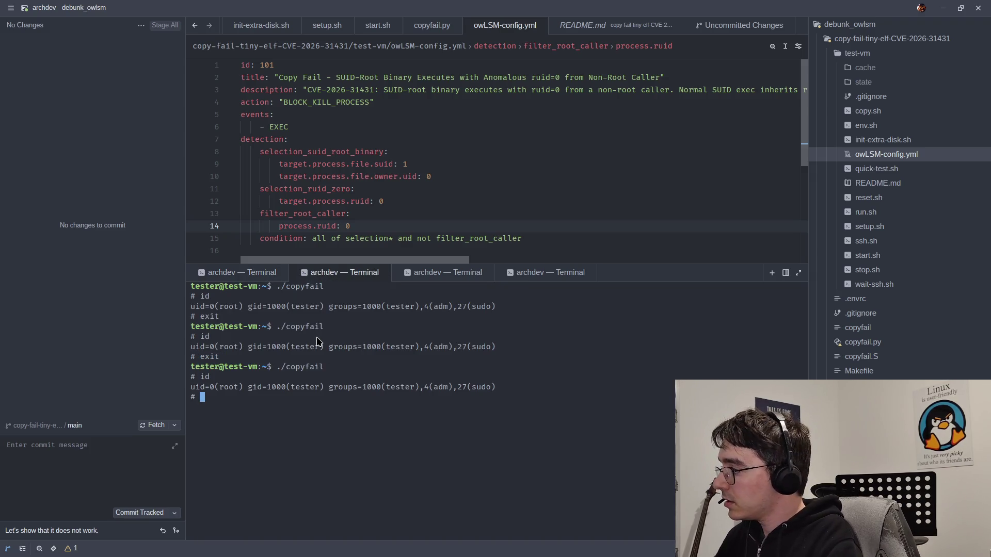
pyautogui.click(225, 278)
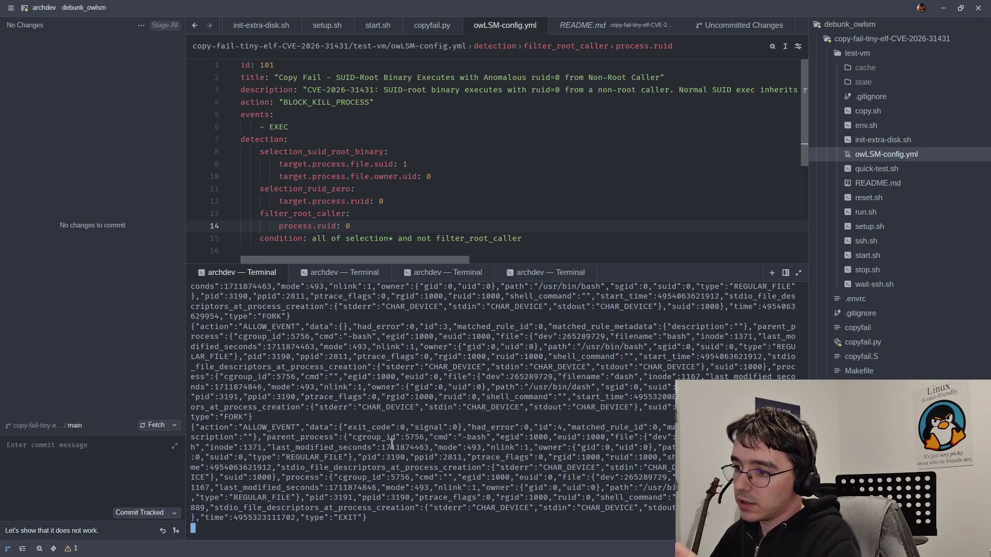
# - Highlight log entries: the ppid output, the bpf_probe_read_user error and euid 1000
pyautogui.moveTo(377, 526)
pyautogui.mouseDown()
pyautogui.moveTo(318, 360)
pyautogui.moveTo(248, 317)
pyautogui.moveTo(227, 289)
pyautogui.moveTo(209, 319)
pyautogui.moveTo(242, 299)
pyautogui.mouseUp()
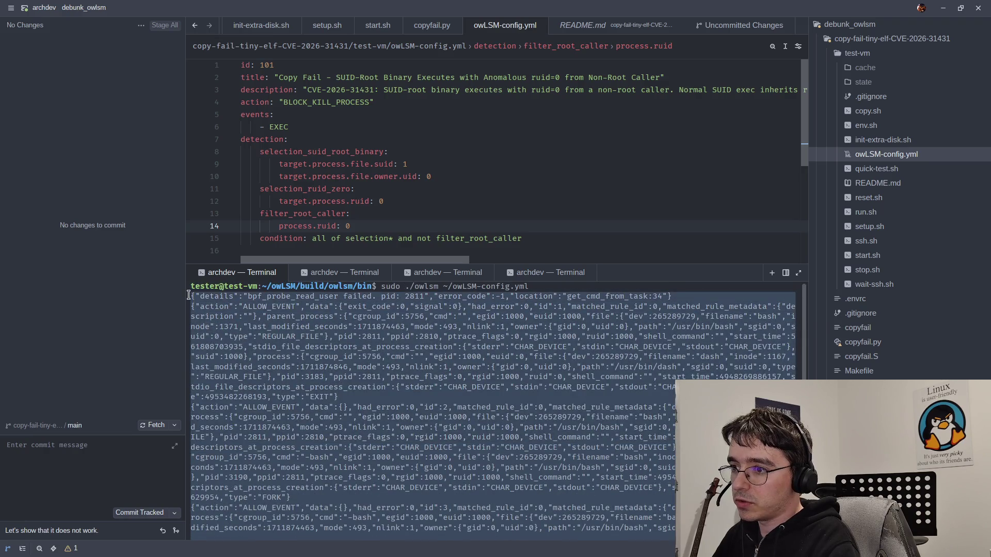
pyautogui.click(242, 308)
pyautogui.doubleClick(274, 298)
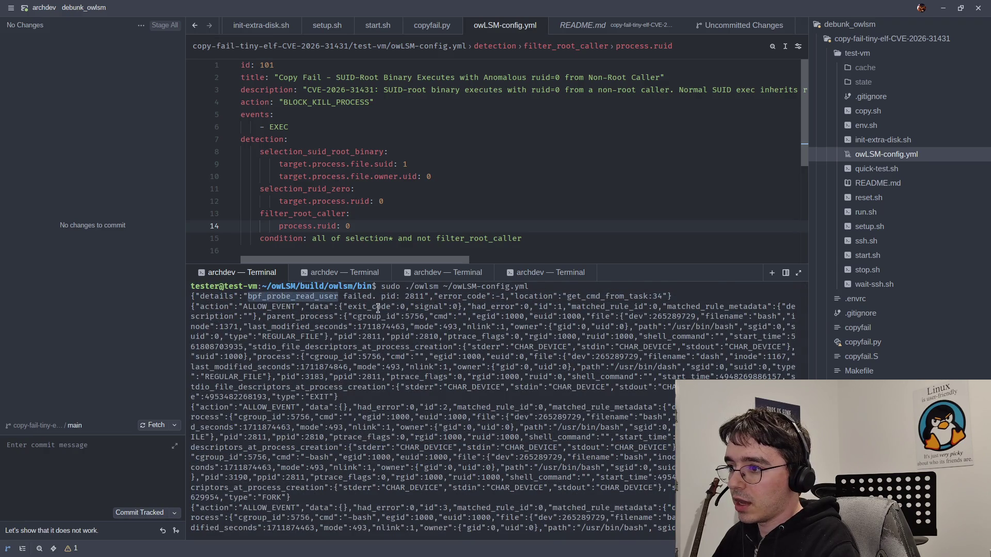
pyautogui.click(404, 319)
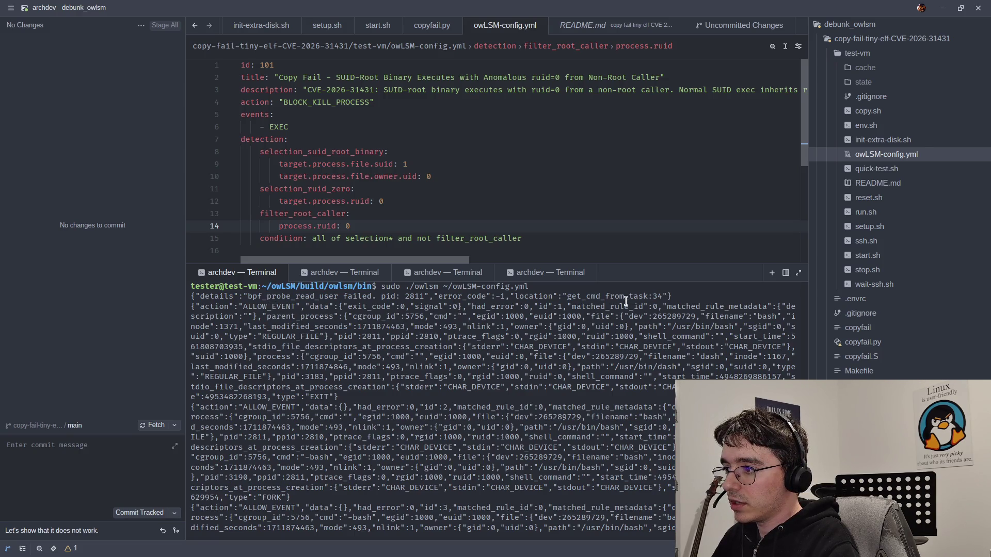
pyautogui.moveTo(581, 316); pyautogui.dragTo(558, 317)
pyautogui.click(275, 318)
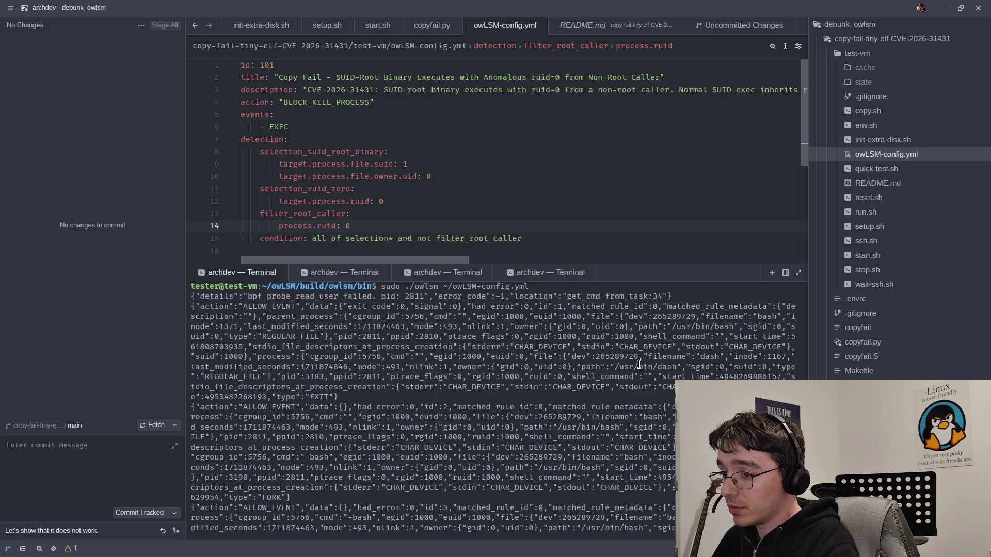
pyautogui.scroll(-6, 640, 361)
pyautogui.moveTo(368, 506)
pyautogui.mouseDown()
pyautogui.moveTo(238, 380)
pyautogui.moveTo(222, 330)
pyautogui.moveTo(191, 310)
pyautogui.moveTo(219, 319)
pyautogui.mouseUp()
pyautogui.click(218, 319)
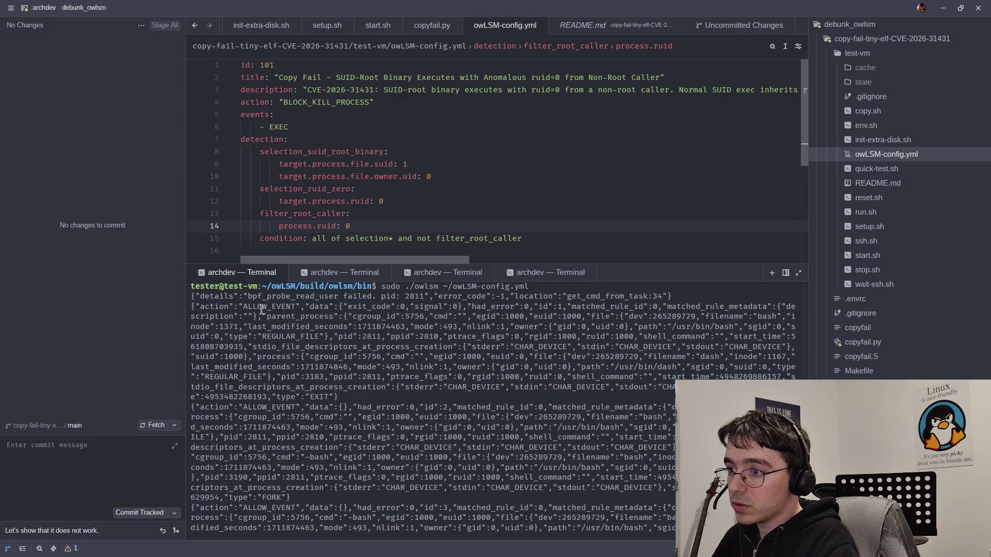
# - Exit the root shell, stop owLSM with Ctrl+C, and recall its start command
pyautogui.click(371, 274)
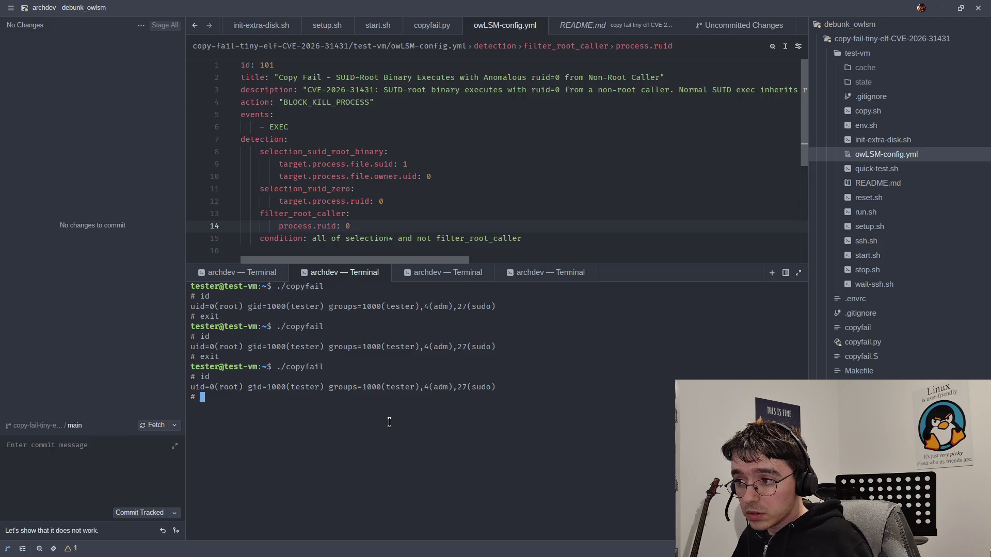
pyautogui.write('exit')
pyautogui.press('Return')
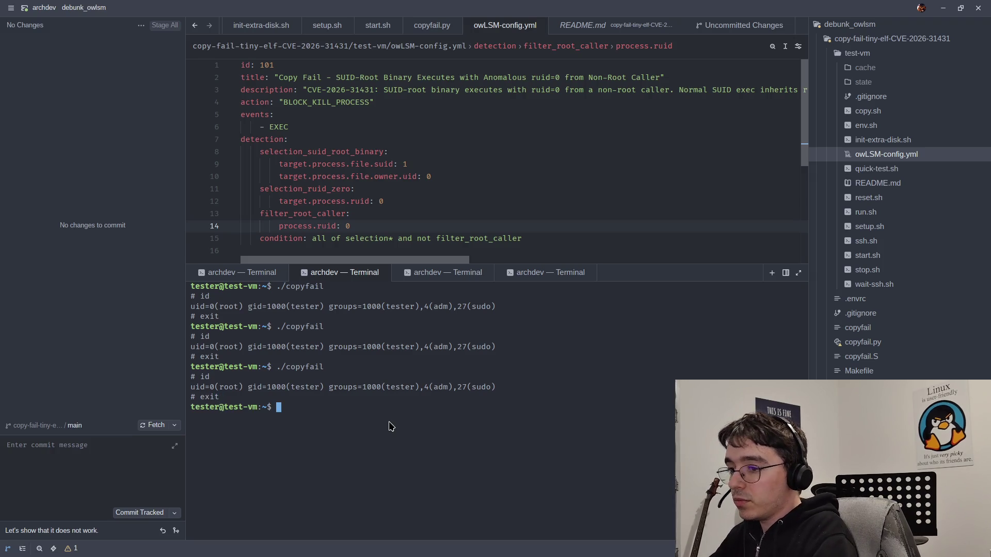
pyautogui.click(247, 273)
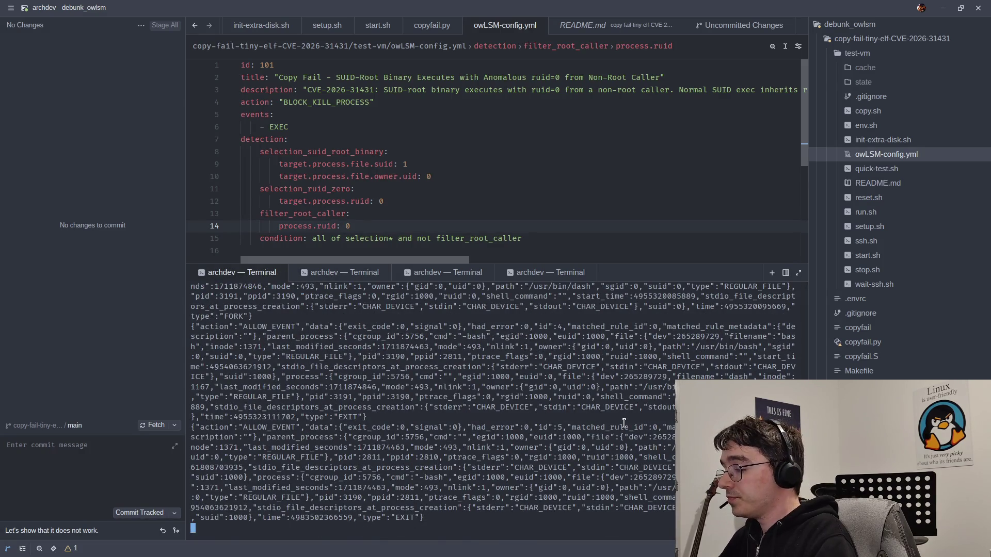
pyautogui.hotkey('ctrl', 'c')
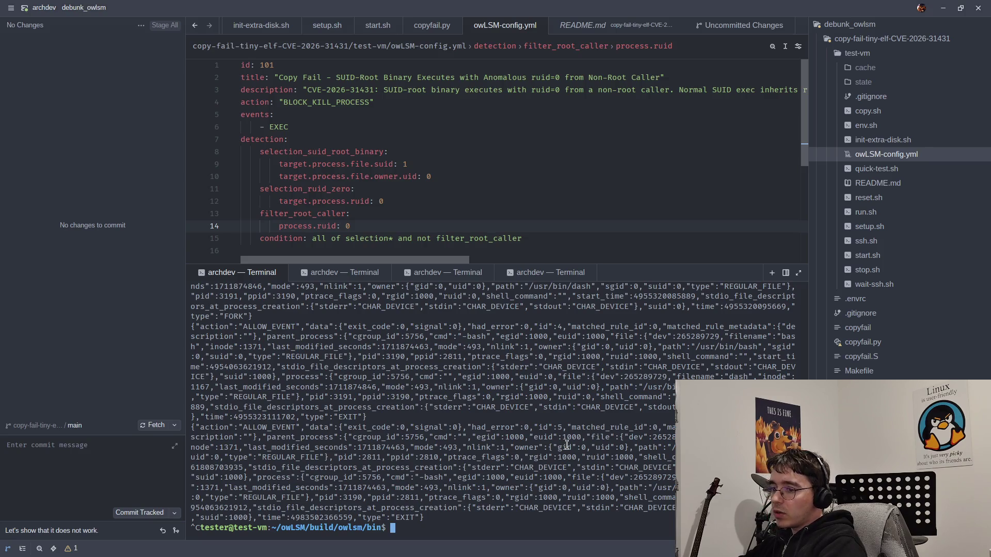
pyautogui.press('Up')
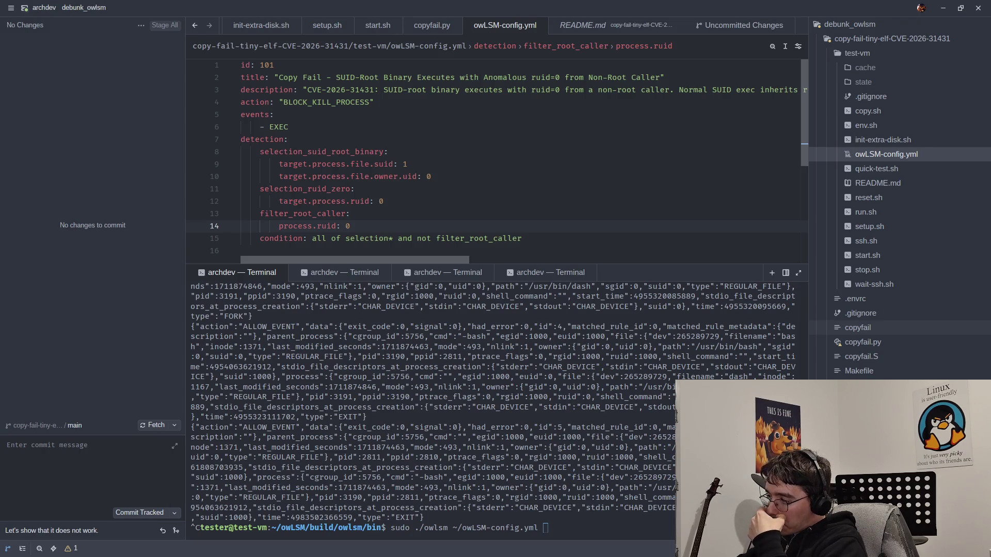
pyautogui.tripleClick(361, 467)
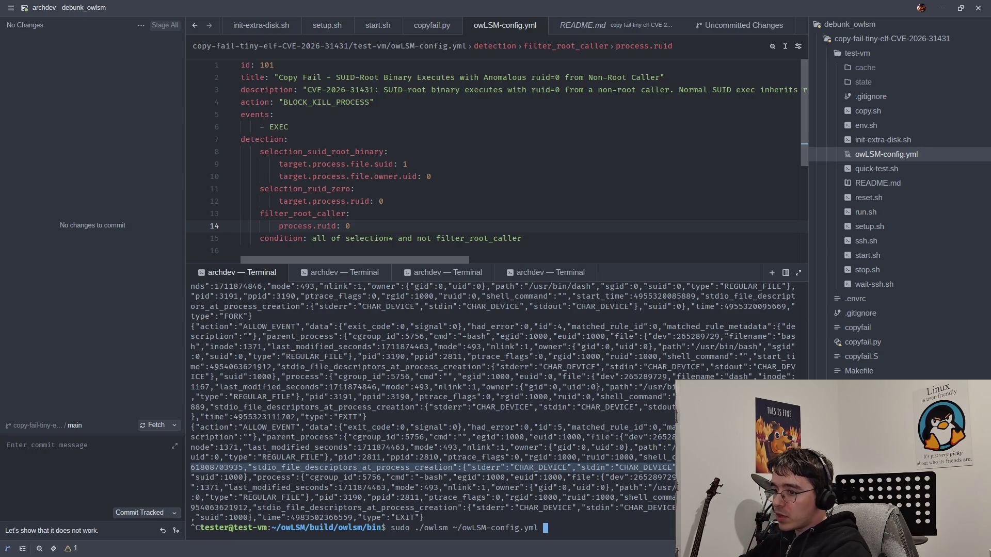
# - Relaunch owLSM with ~/owLSM-config.yml, then run ./copyfail and id in the second terminal
pyautogui.hotkey('ctrl', 'l')
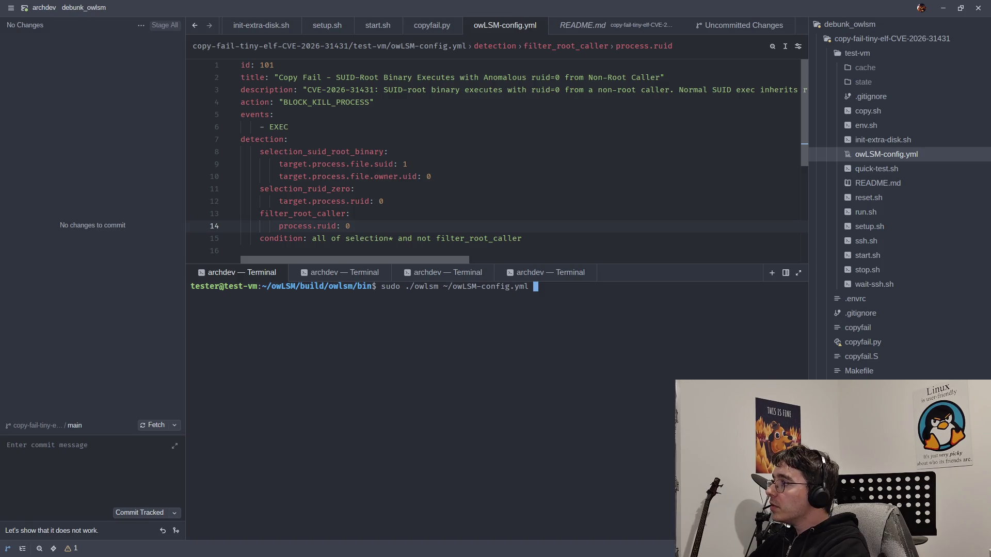
pyautogui.press('Return')
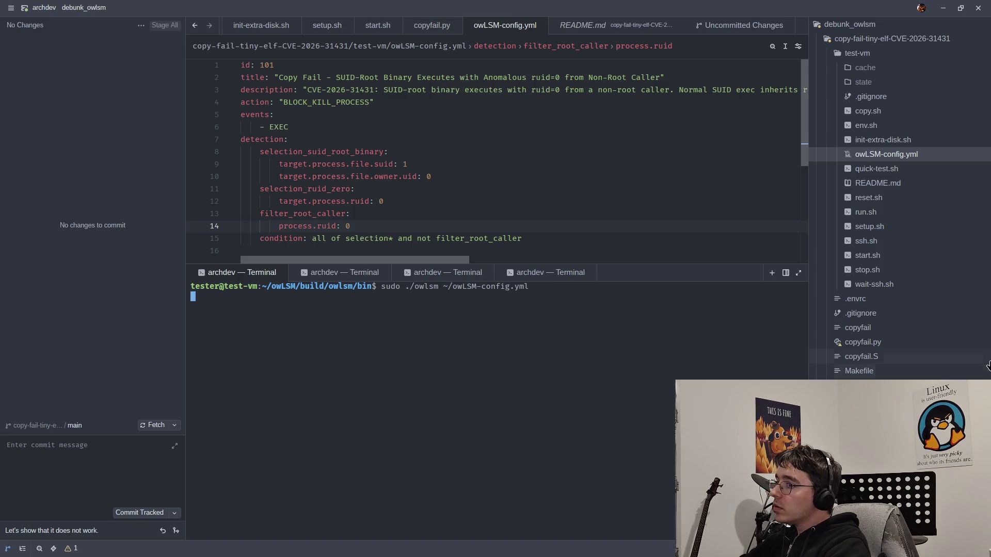
pyautogui.hotkey('alt', 'Tab')
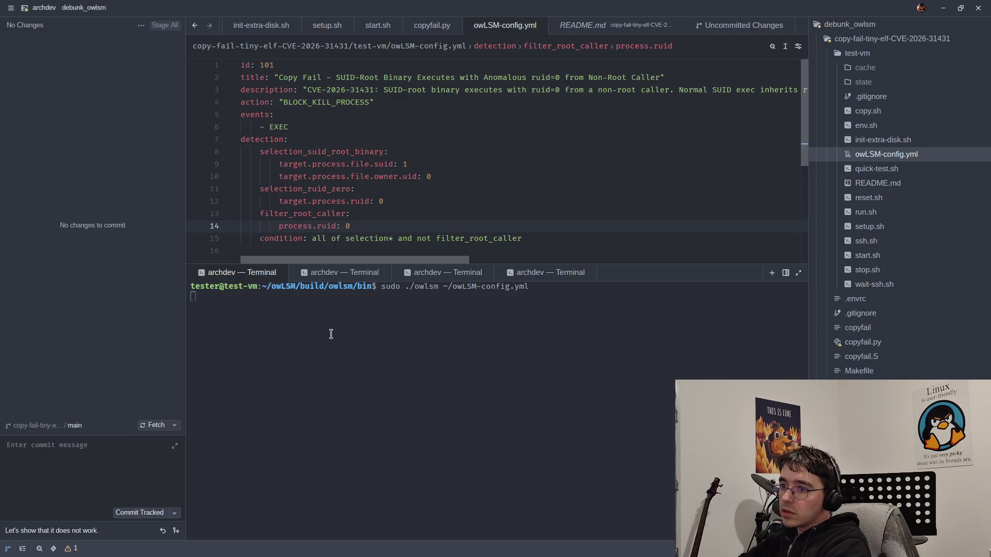
pyautogui.click(331, 277)
pyautogui.press('Up')
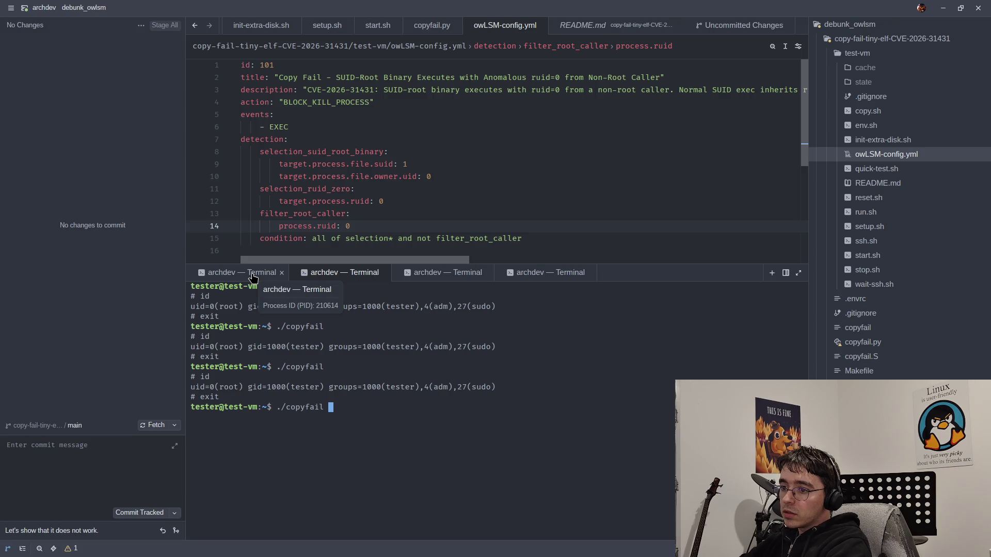
pyautogui.press('Return')
pyautogui.write('id')
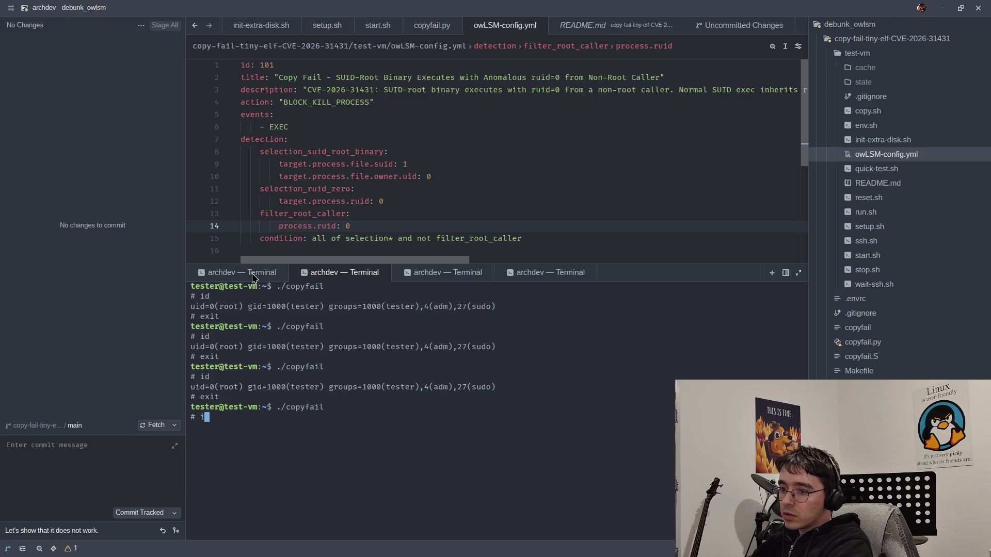
pyautogui.press('Return')
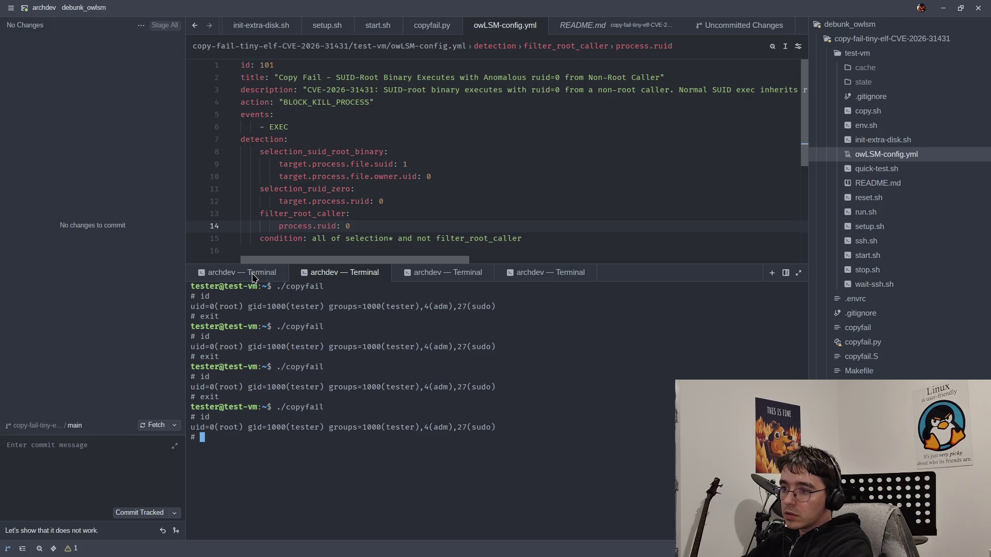
# - Exit the root shell, clear the screen, and rerun ./copyfail and id, still getting uid=0(root)
pyautogui.click(253, 278)
pyautogui.click(310, 277)
pyautogui.write('exit')
pyautogui.press('Return')
pyautogui.write('clear')
pyautogui.press('Return')
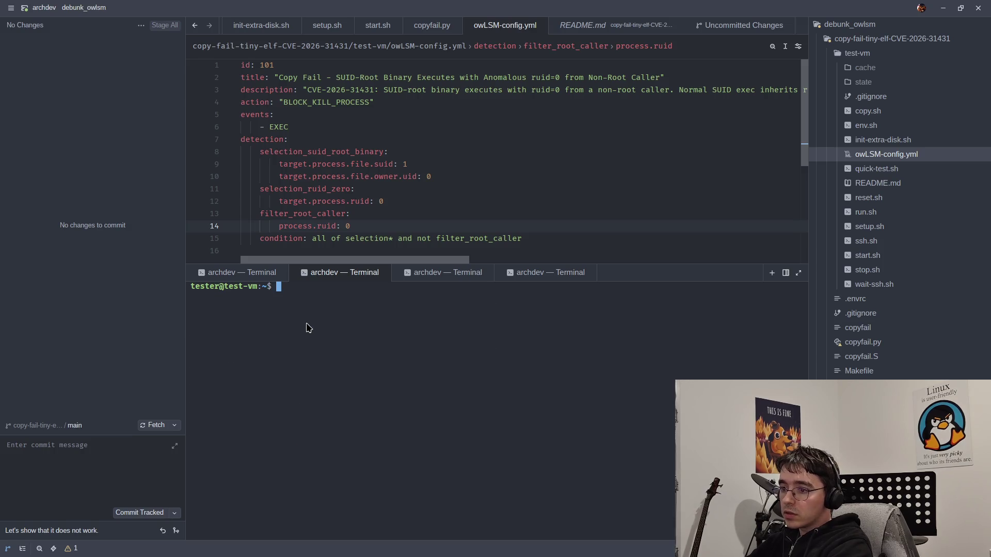
pyautogui.write('./copyfail')
pyautogui.press('Return')
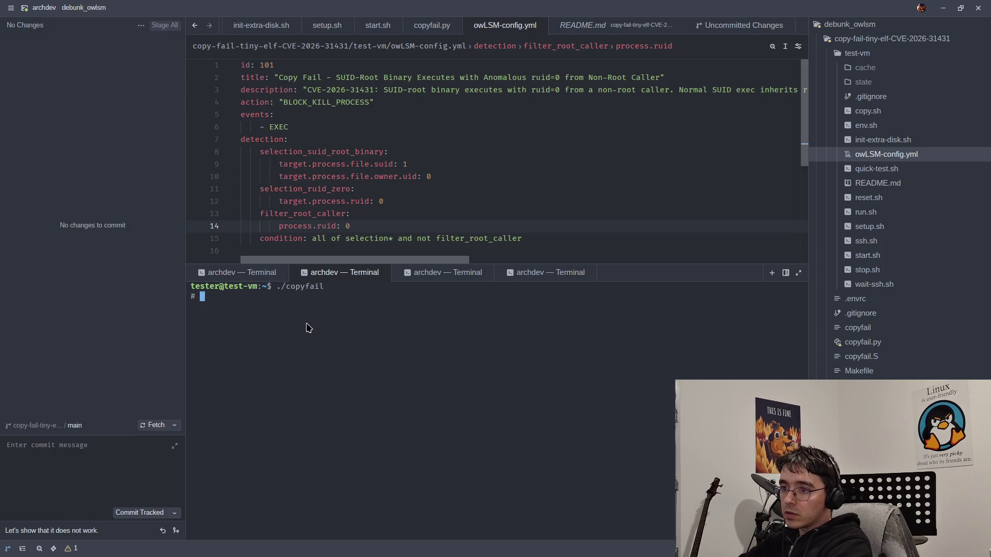
pyautogui.write('id')
pyautogui.press('Return')
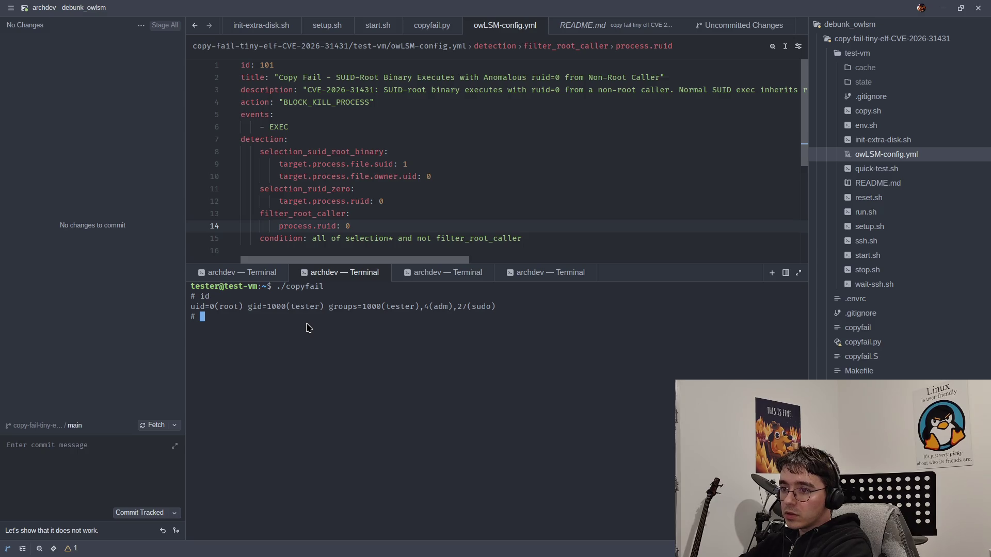
pyautogui.click(255, 273)
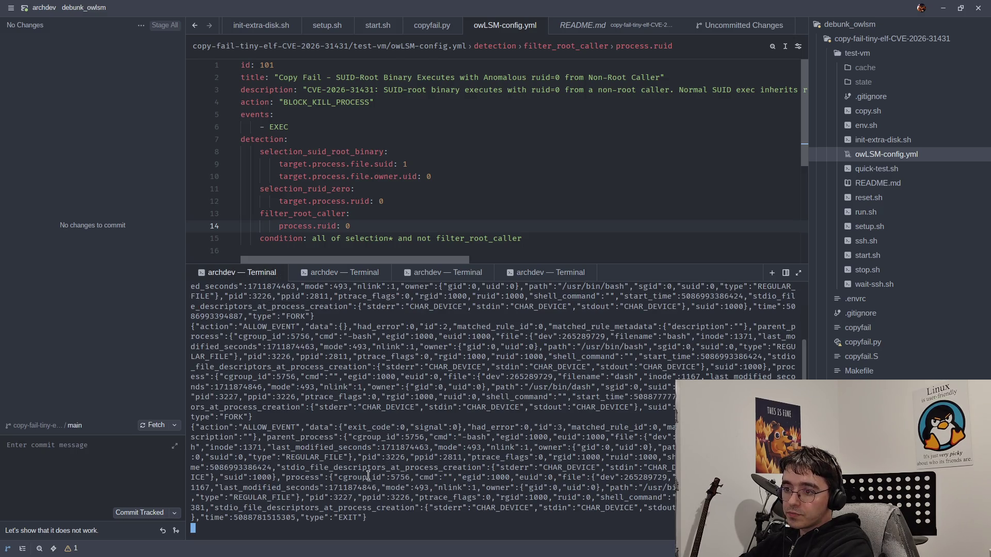
# - Scroll the owLSM log back to the sudo ./owlsm launch line, then return to the Reddit draft
pyautogui.scroll(3, 368, 475)
pyautogui.moveTo(537, 286); pyautogui.dragTo(363, 285)
pyautogui.click(420, 318)
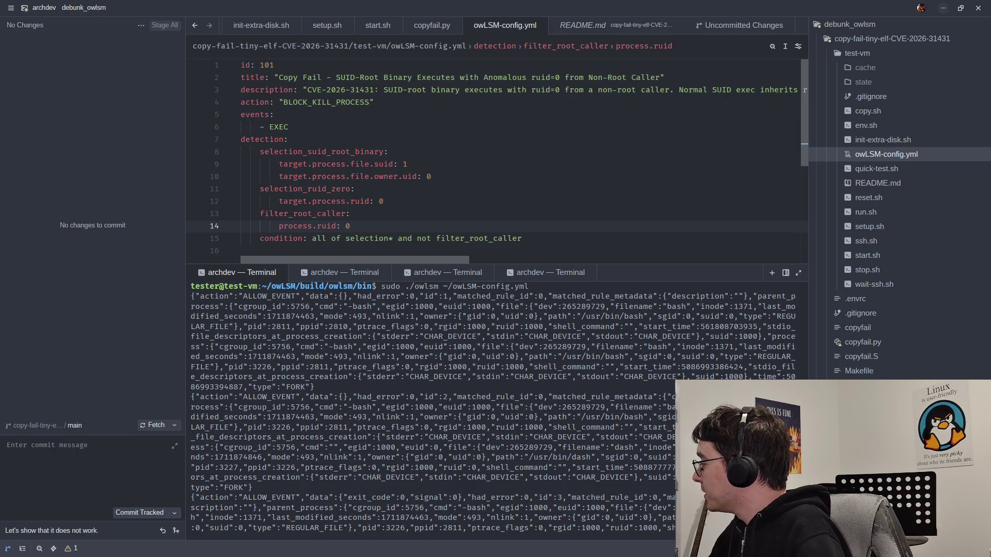
pyautogui.hotkey('alt', 'Tab')
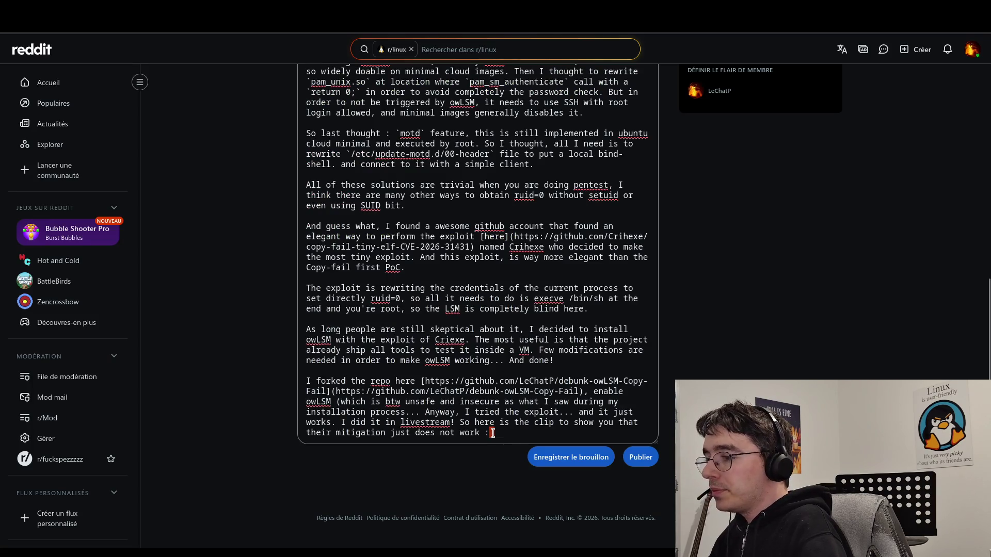
# - Paste the Twitch clip URL and wrap 'So here is the clip…does not work' as its Markdown link text
pyautogui.hotkey('ctrl', 'v')
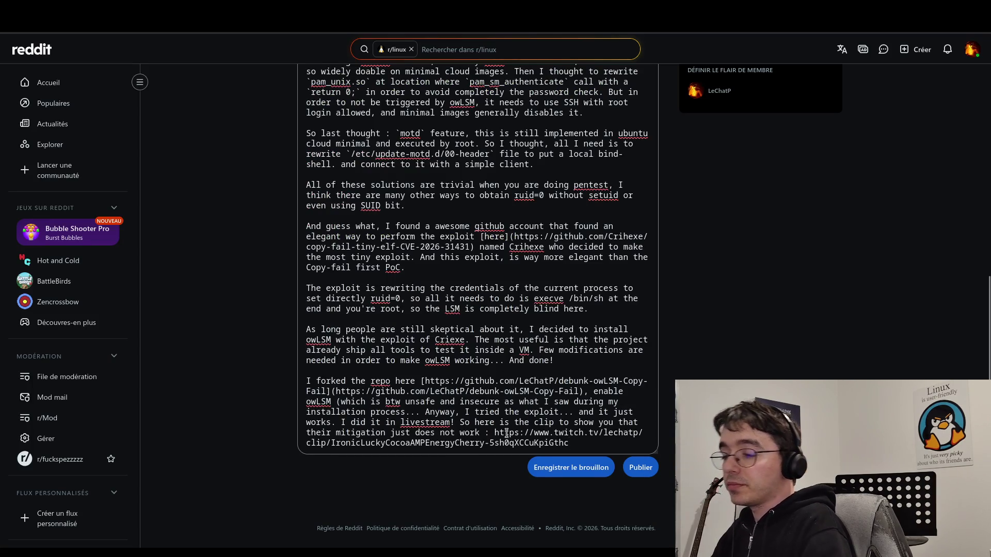
pyautogui.click(494, 432)
pyautogui.press('BackSpace')
pyautogui.press('BackSpace')
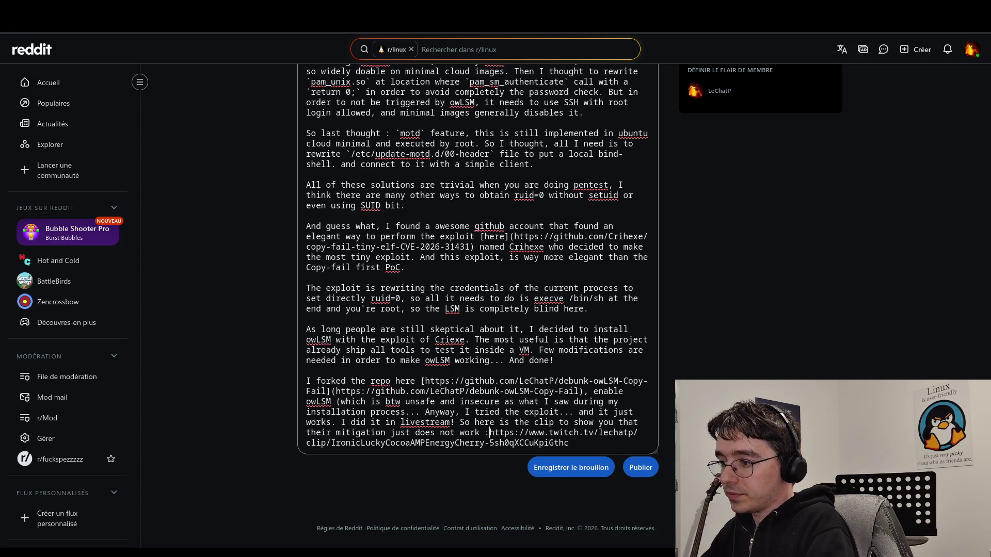
pyautogui.press('BackSpace')
pyautogui.write('](')
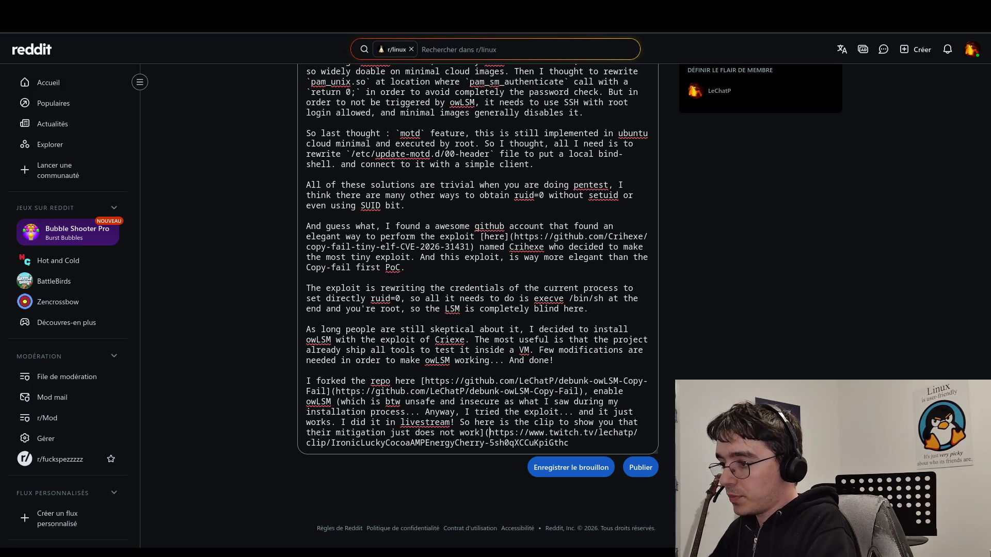
pyautogui.click(602, 439)
pyautogui.write(')')
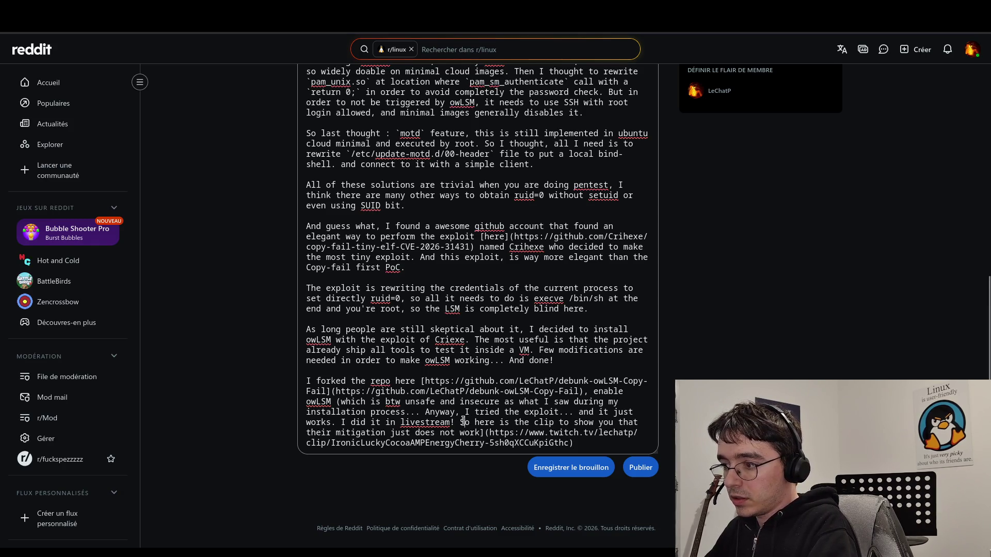
pyautogui.click(463, 422)
pyautogui.write('[')
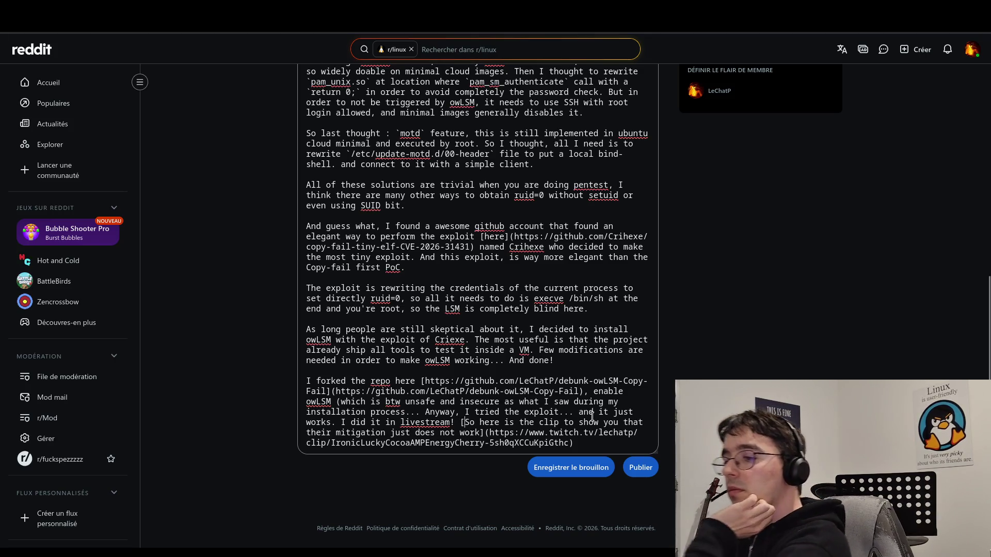
pyautogui.click(597, 449)
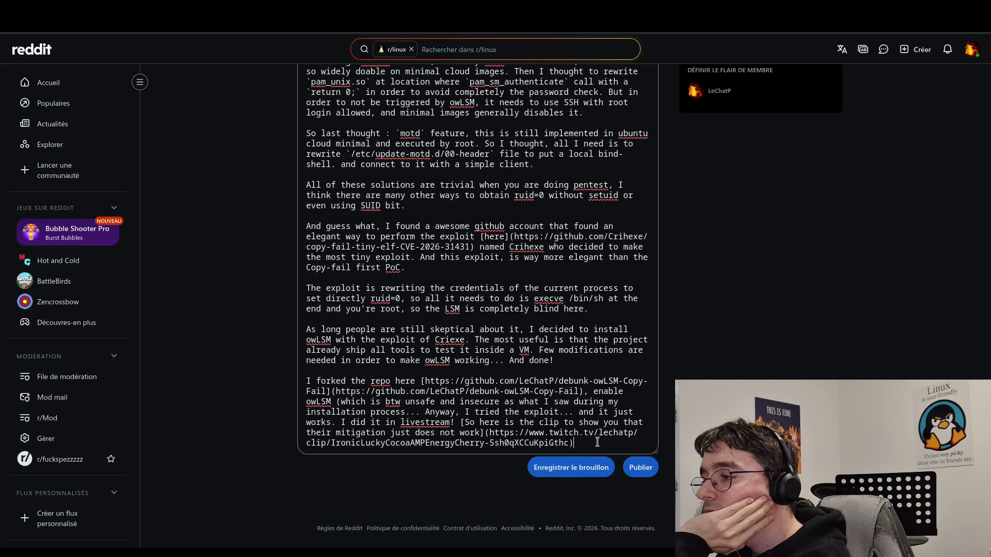
pyautogui.scroll(3, 591, 447)
pyautogui.scroll(6, 591, 447)
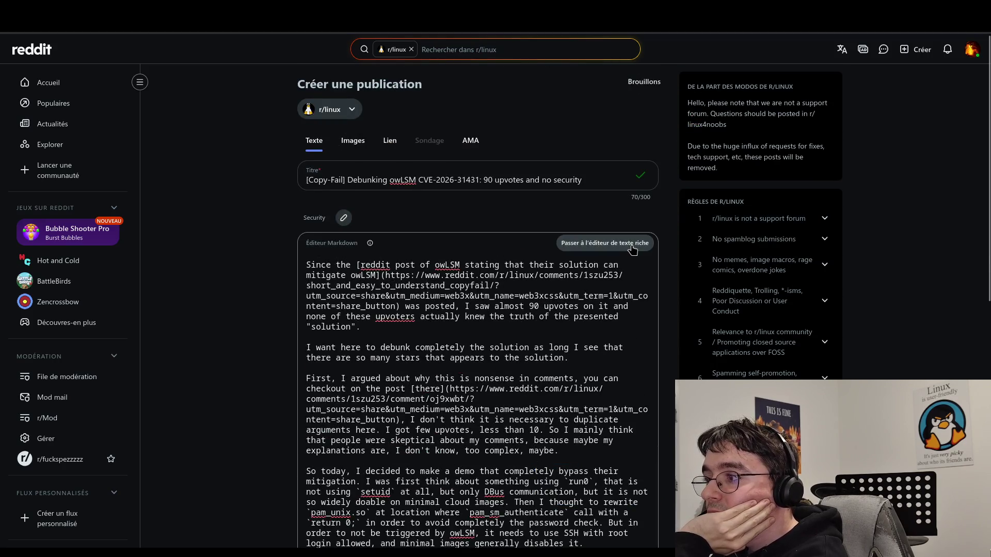
# - Switch the draft to the rich text editor and check the closing sentence's clip link target
pyautogui.click(631, 246)
pyautogui.scroll(-5, 591, 330)
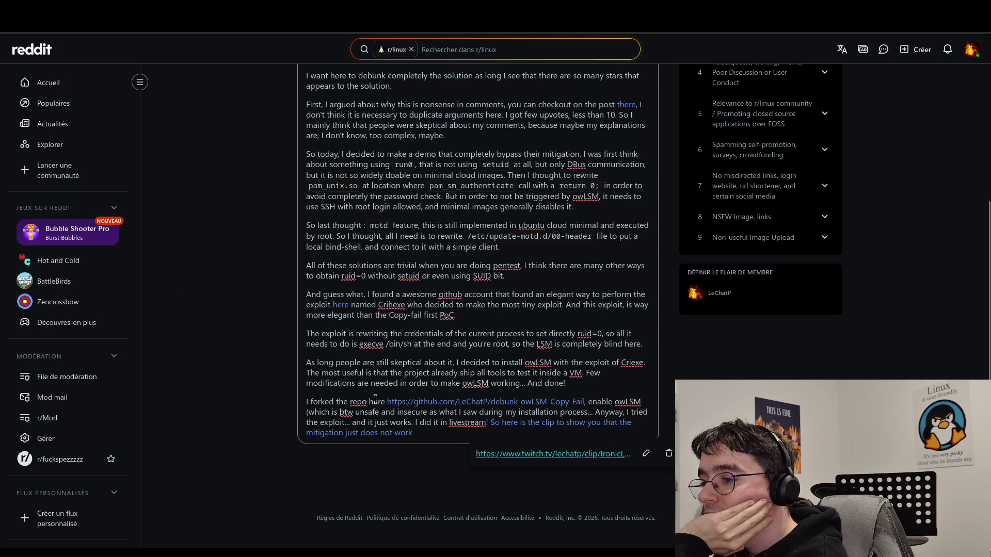
pyautogui.click(404, 423)
pyautogui.click(475, 441)
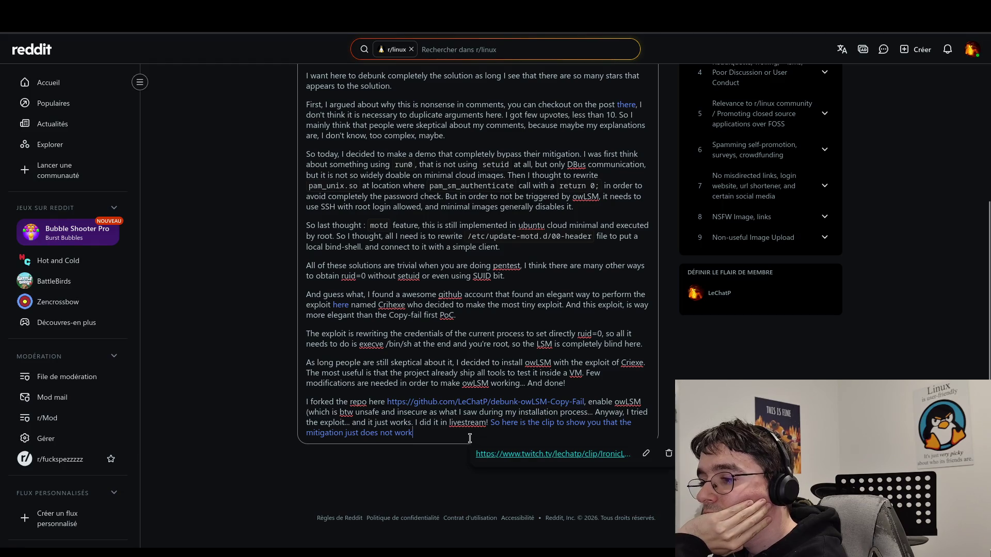
# - Scroll back up and review the paragraph ending with 'PoC.'
pyautogui.scroll(1, 420, 370)
pyautogui.scroll(3, 420, 370)
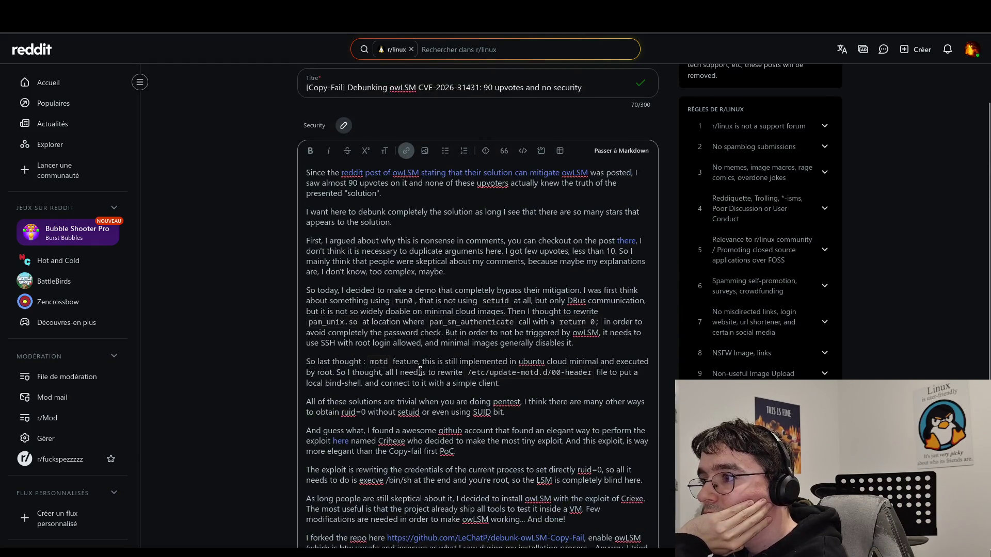
pyautogui.click(450, 333)
pyautogui.click(497, 452)
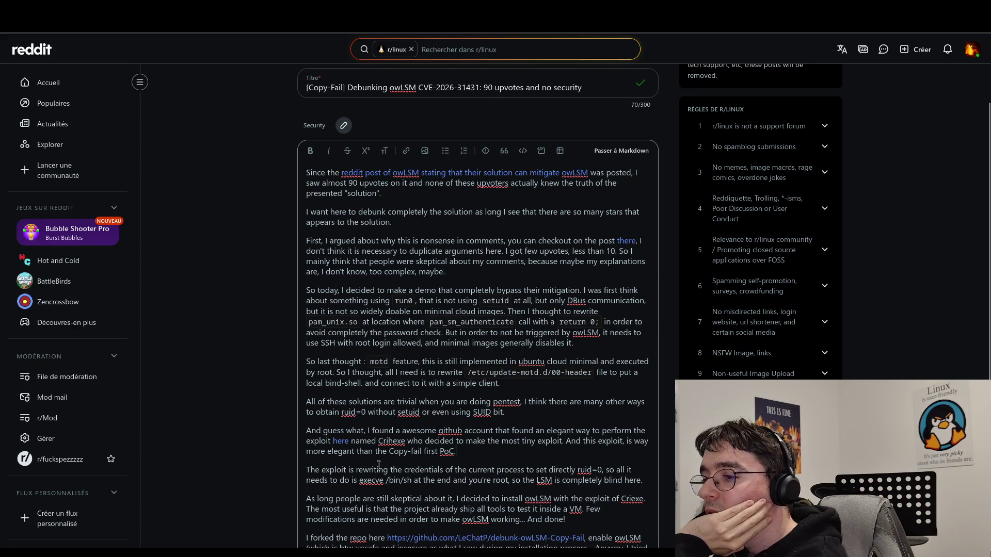
pyautogui.keyDown('shift'); pyautogui.click(331, 441); pyautogui.keyUp('shift')
pyautogui.click(412, 463)
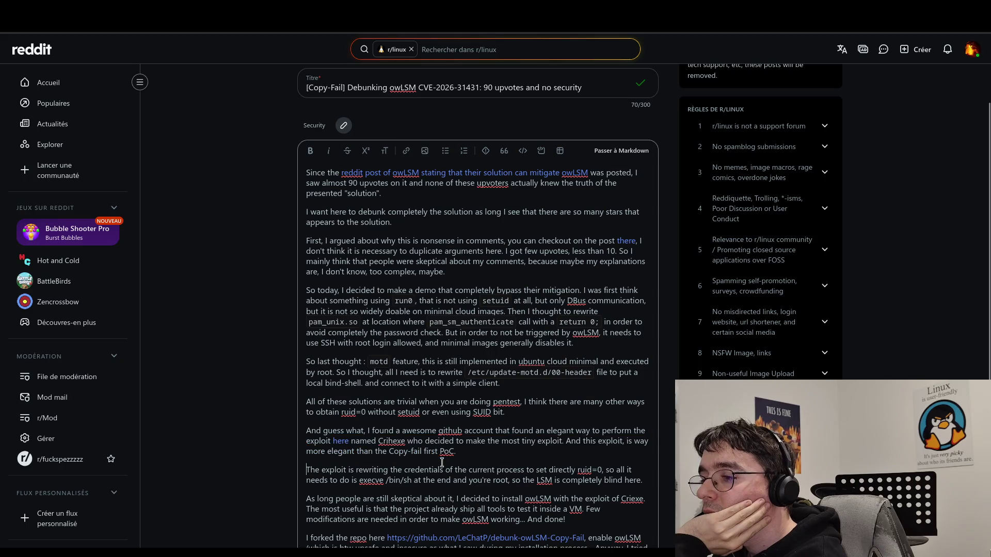
# - Review the exploit and skeptical paragraphs, ending at the close of the clip sentence
pyautogui.scroll(-3, 393, 413)
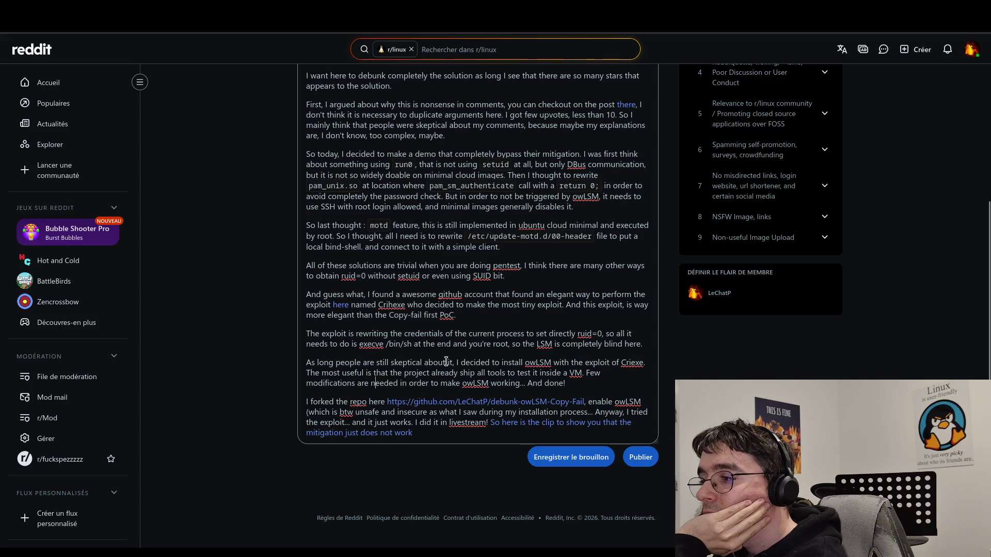
pyautogui.moveTo(324, 344); pyautogui.dragTo(330, 345)
pyautogui.click(653, 344)
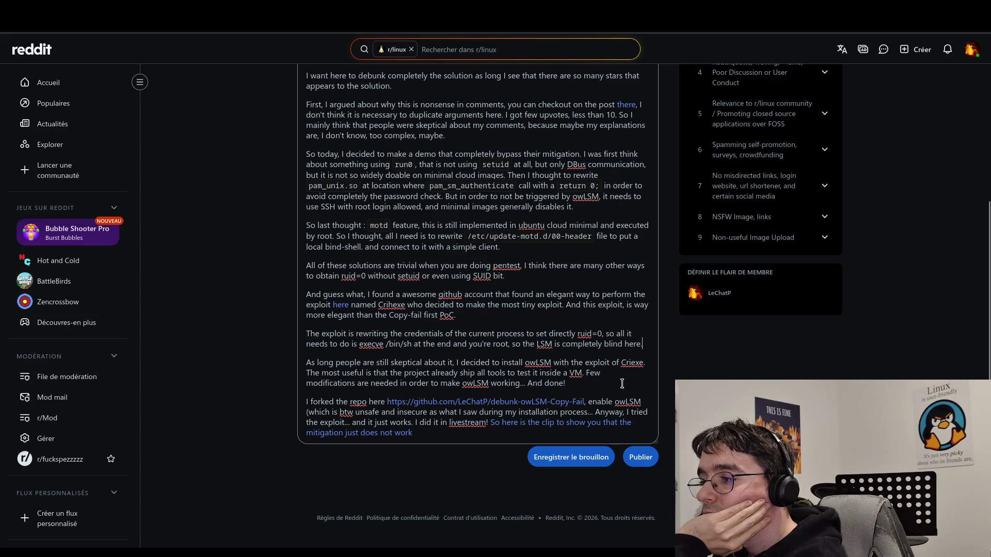
pyautogui.moveTo(298, 363); pyautogui.dragTo(454, 365)
pyautogui.click(483, 374)
pyautogui.click(568, 384)
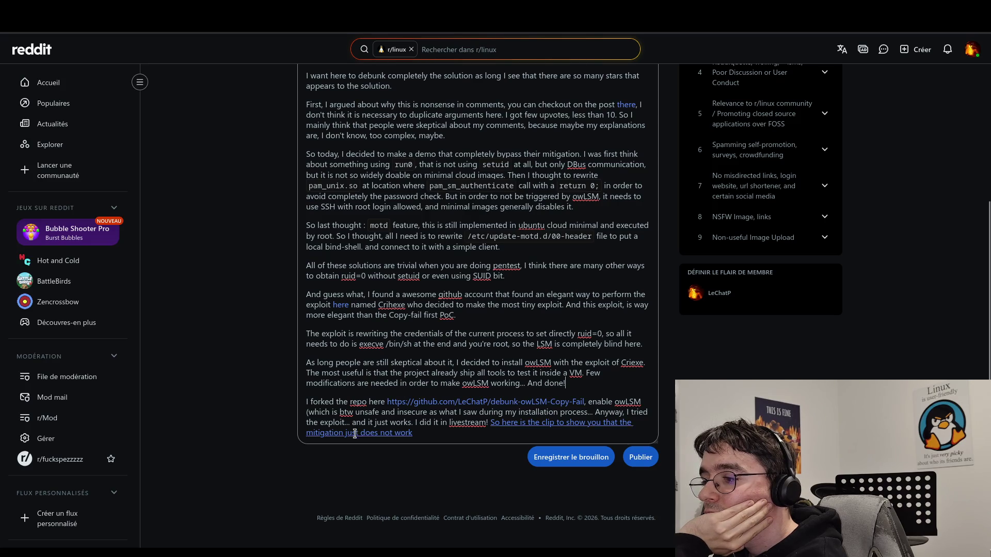
pyautogui.click(422, 439)
# - Add a '# Conclusion' heading below the clip sentence, opening with 'We all do mistakes. That's OK'
pyautogui.press('Return')
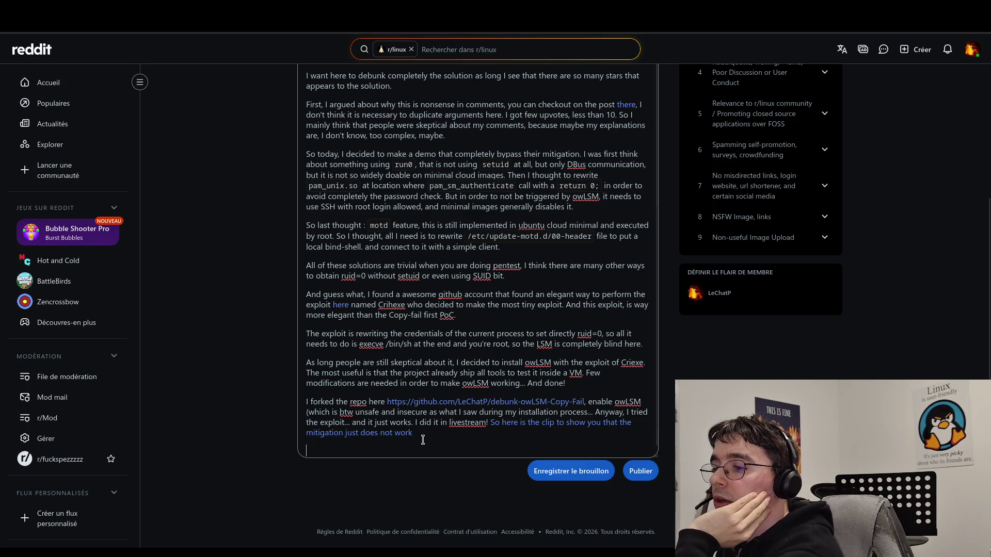
pyautogui.press('Return')
pyautogui.write('# Conclusion')
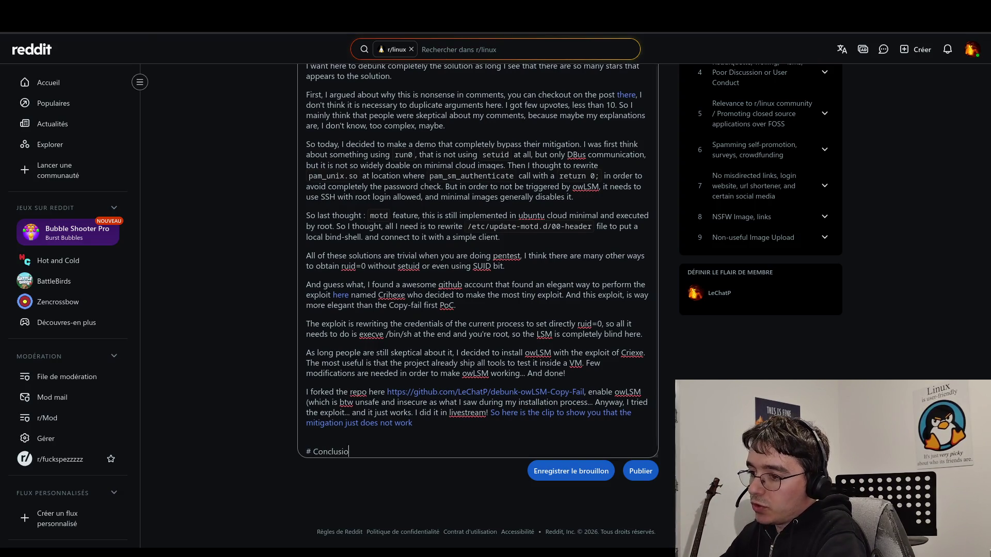
pyautogui.press('Return')
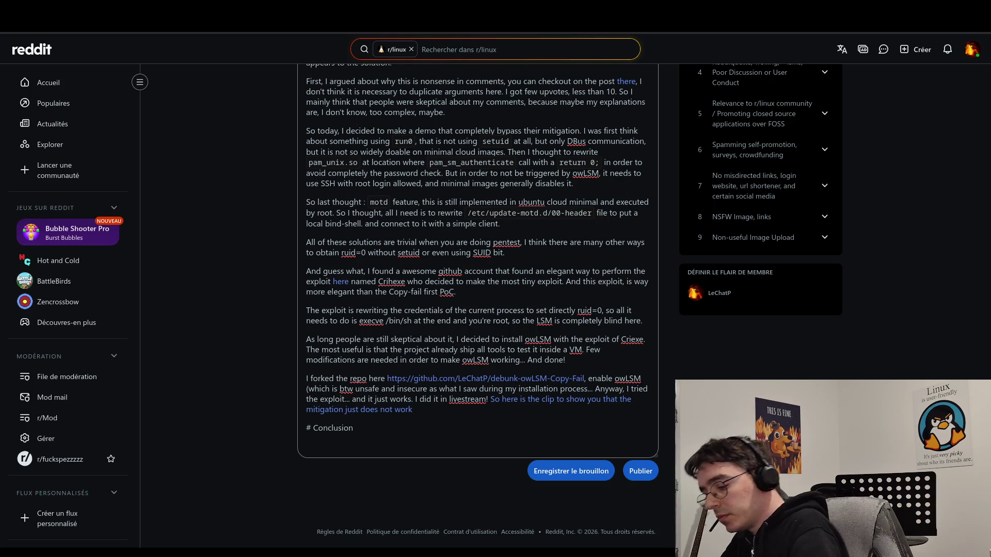
pyautogui.write('We all do ')
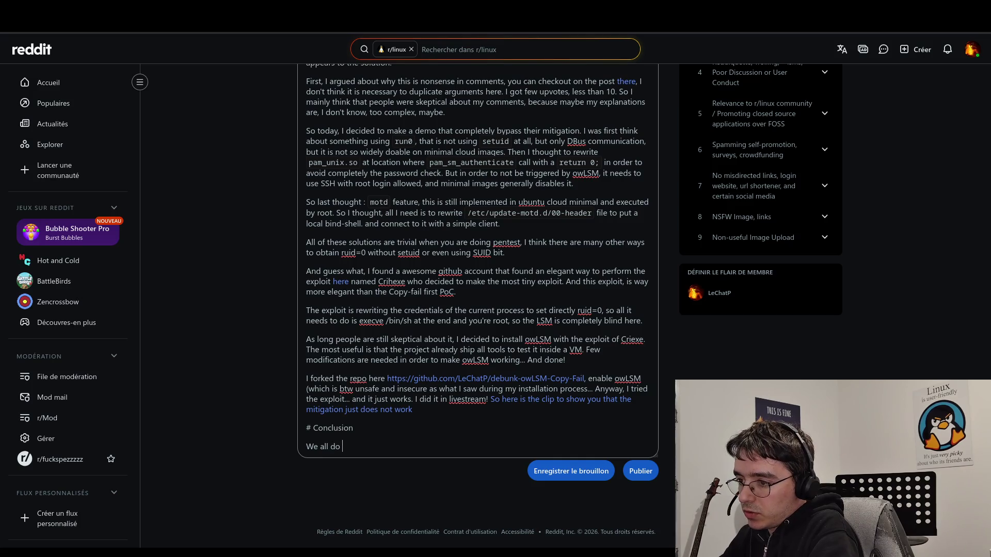
pyautogui.write('mistakes')
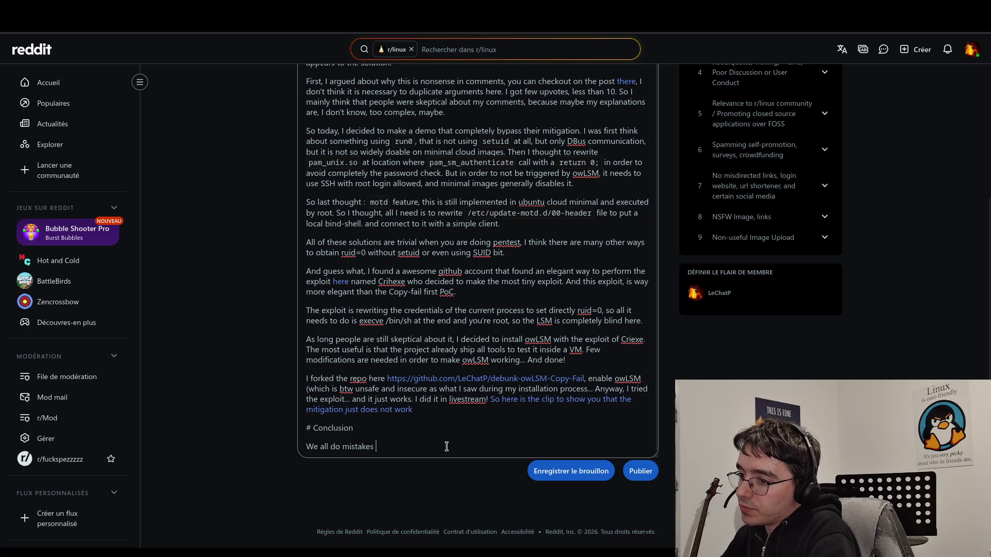
pyautogui.press('BackSpace')
pyautogui.write(". Th'a")
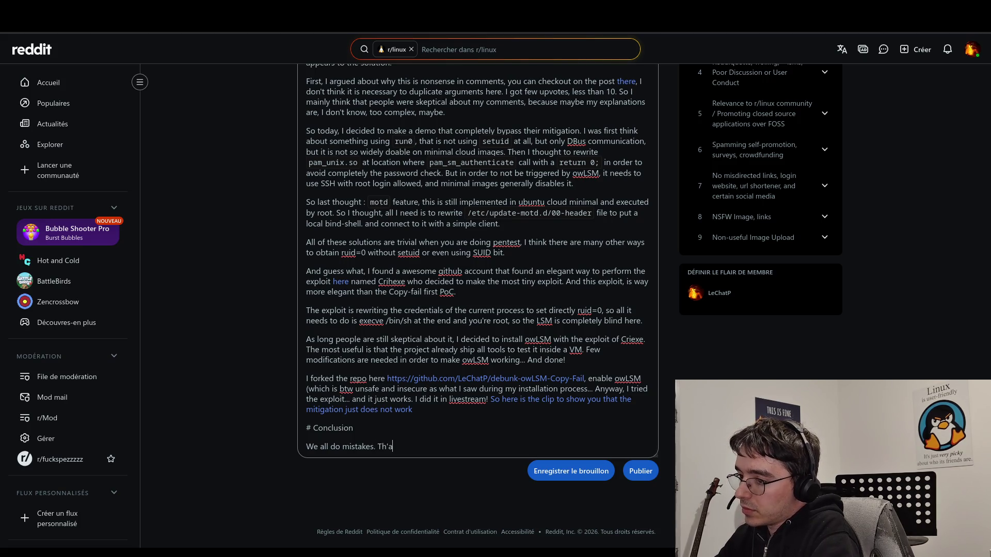
pyautogui.press('BackSpace')
pyautogui.press('BackSpace')
pyautogui.write("at's OK.")
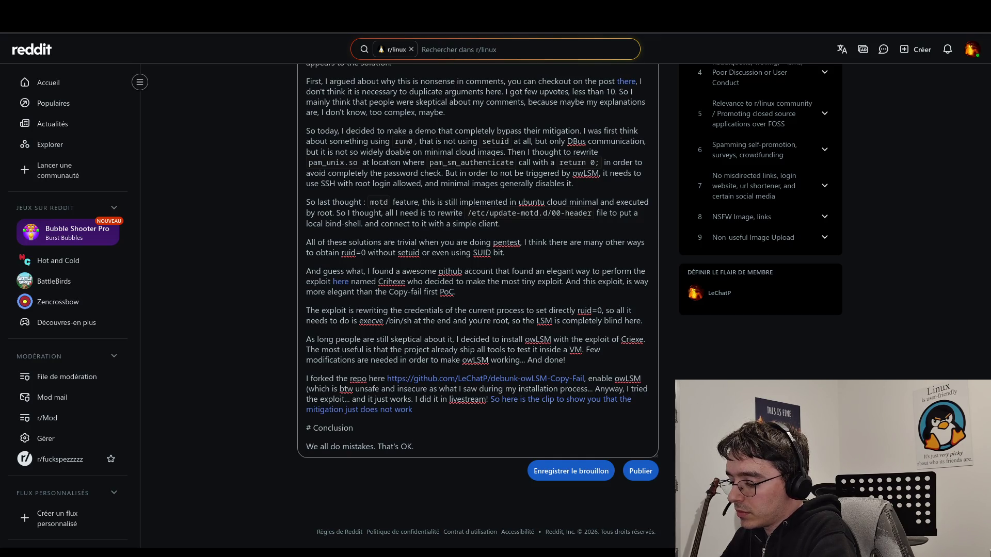
# - Write 'But unfortunately owLSM owners decided to make some advertisements on it.'
pyautogui.write(' But')
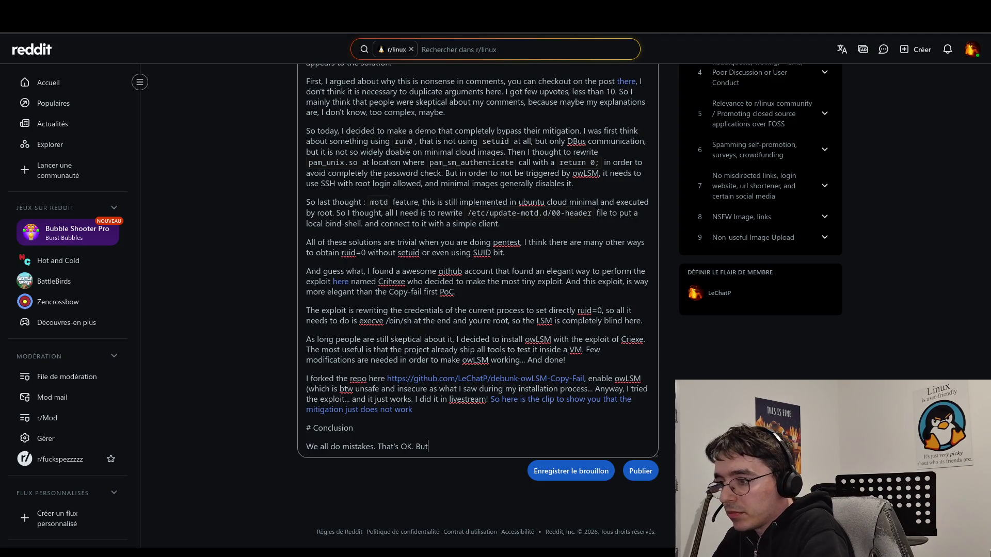
pyautogui.write('le')
pyautogui.press('BackSpace')
pyautogui.press('BackSpace')
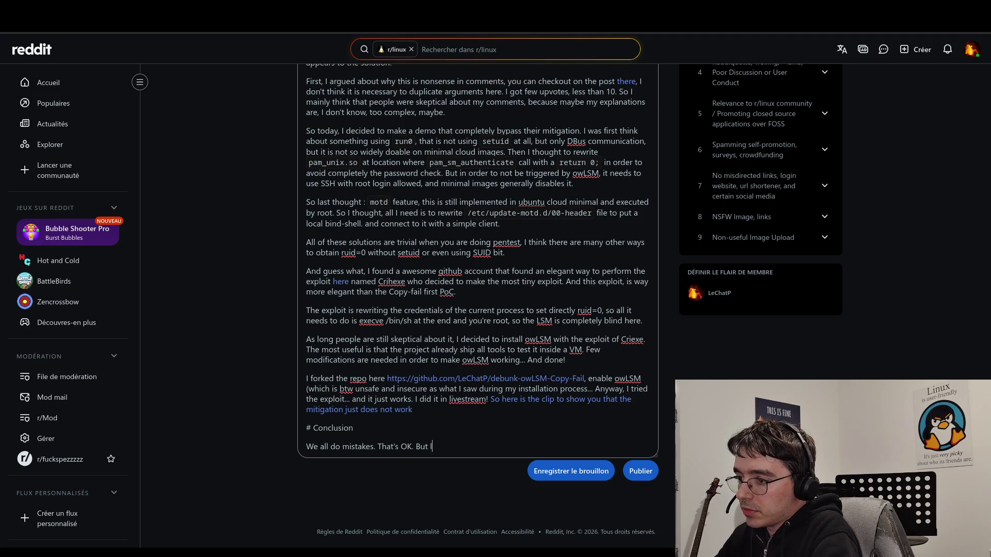
pyautogui.write('le')
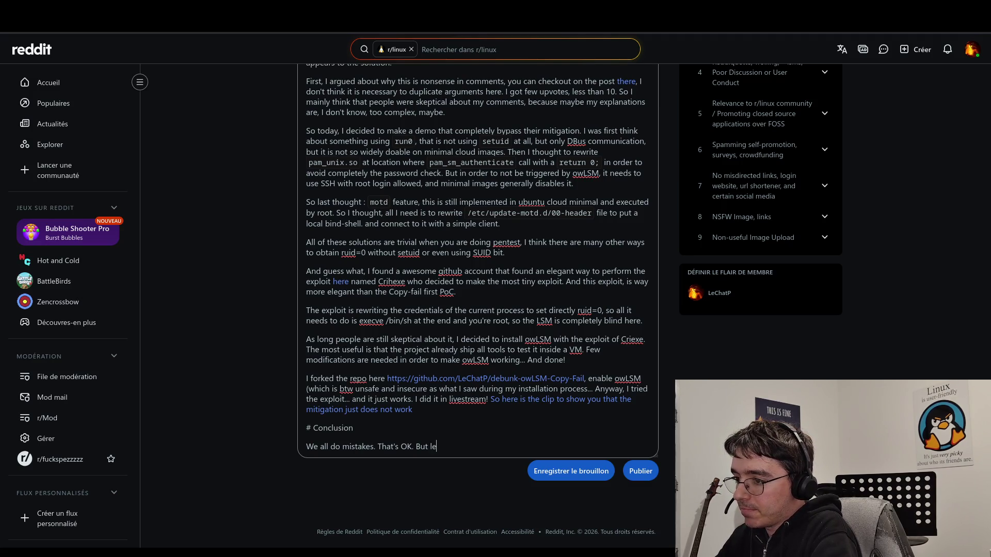
pyautogui.press('BackSpace')
pyautogui.press('BackSpace')
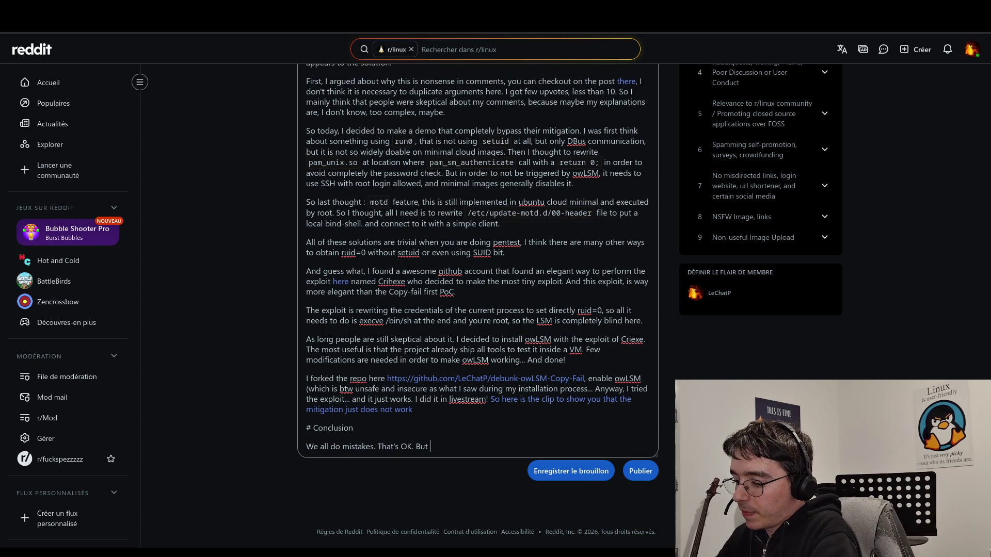
pyautogui.write('unfortu')
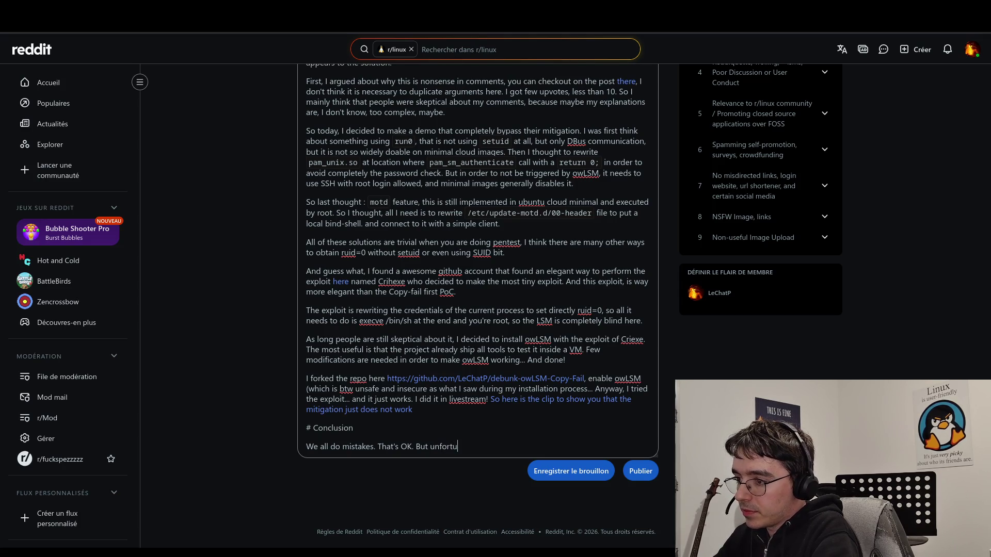
pyautogui.write('naely ')
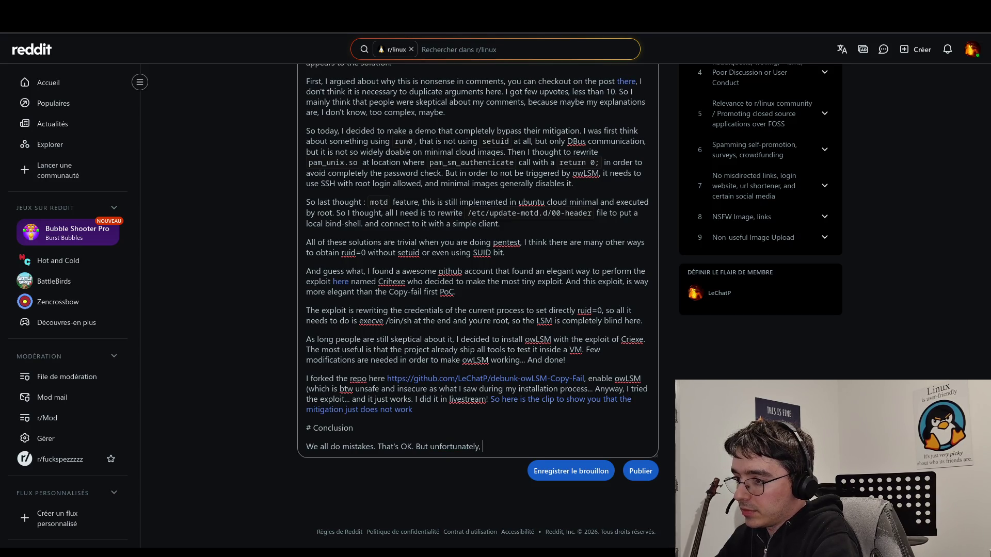
pyautogui.write('owLSM ')
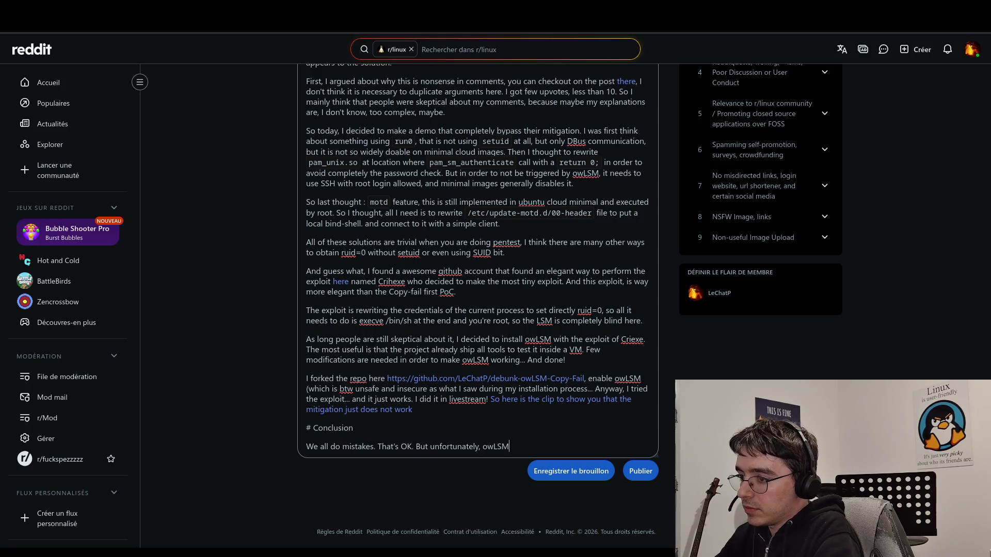
pyautogui.write('does')
pyautogui.press('BackSpace')
pyautogui.press('BackSpace')
pyautogui.press('BackSpace')
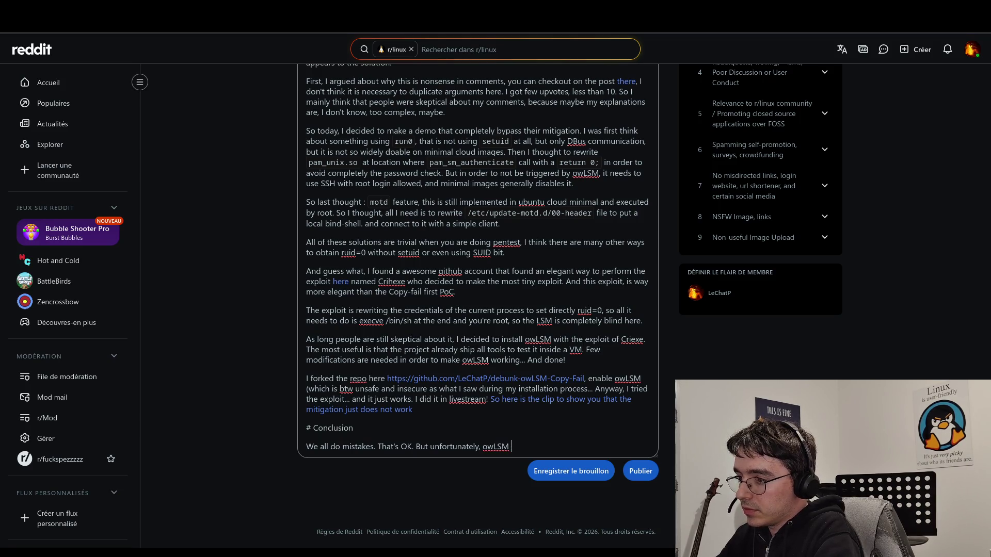
pyautogui.write('owne')
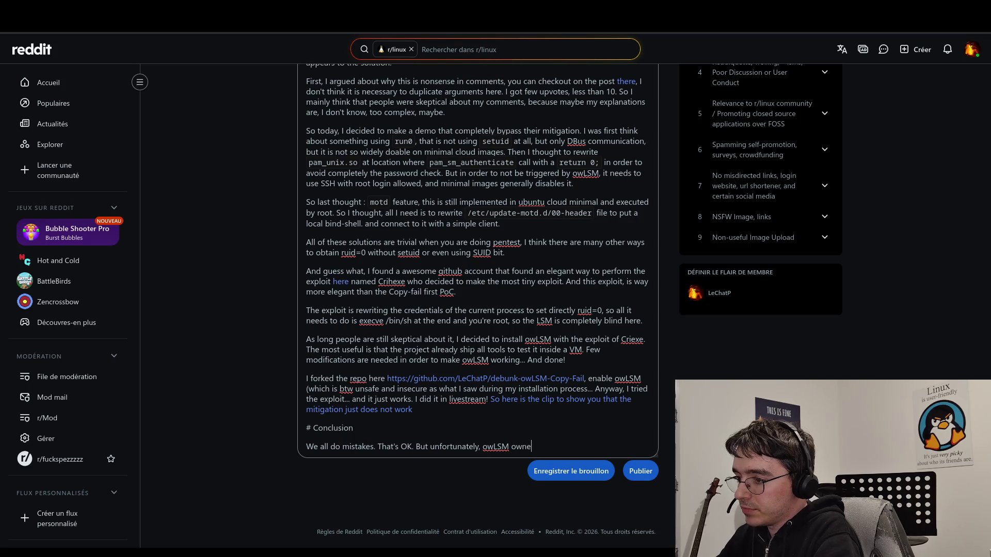
pyautogui.write('rs were')
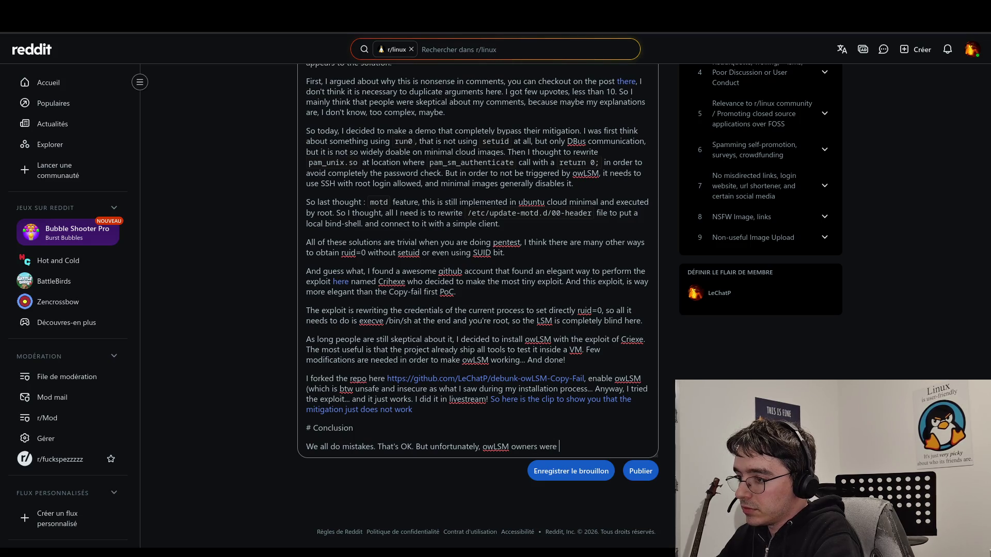
pyautogui.press('BackSpace')
pyautogui.press('BackSpace')
pyautogui.press('BackSpace')
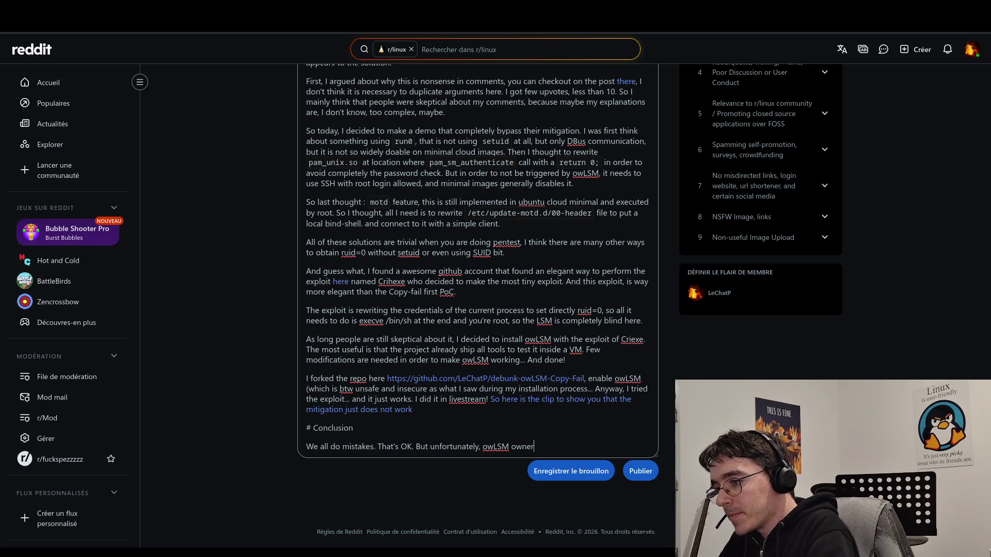
pyautogui.write('s')
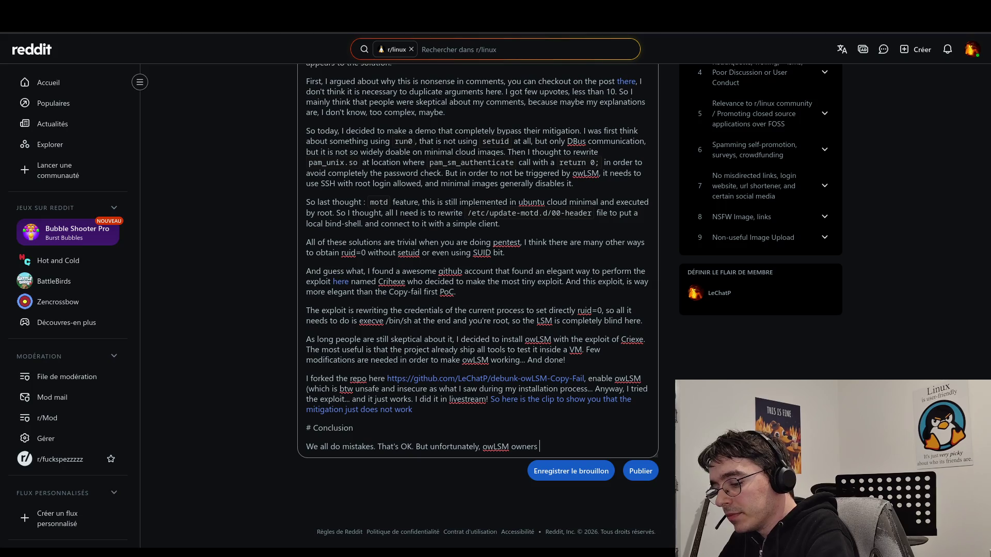
pyautogui.write(' decided ')
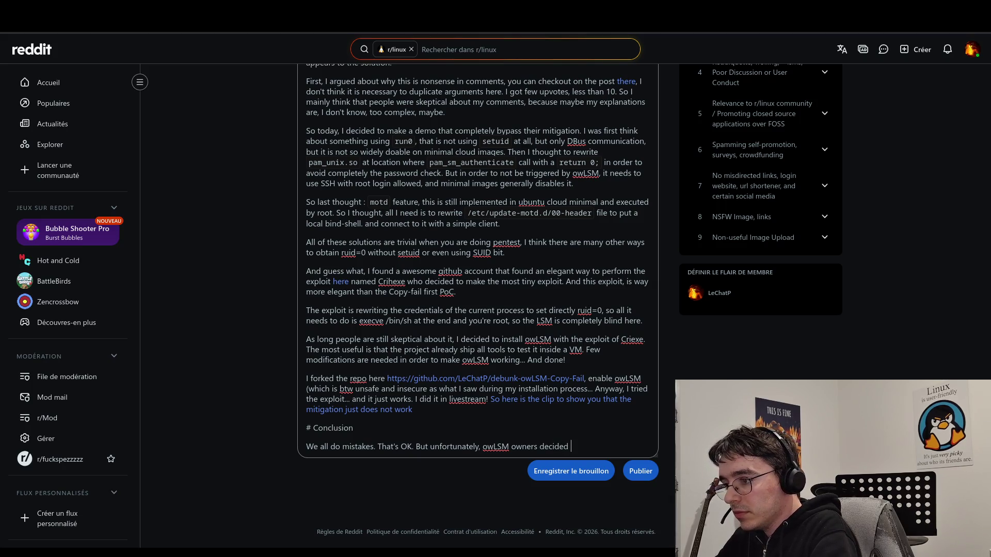
pyautogui.write('to ')
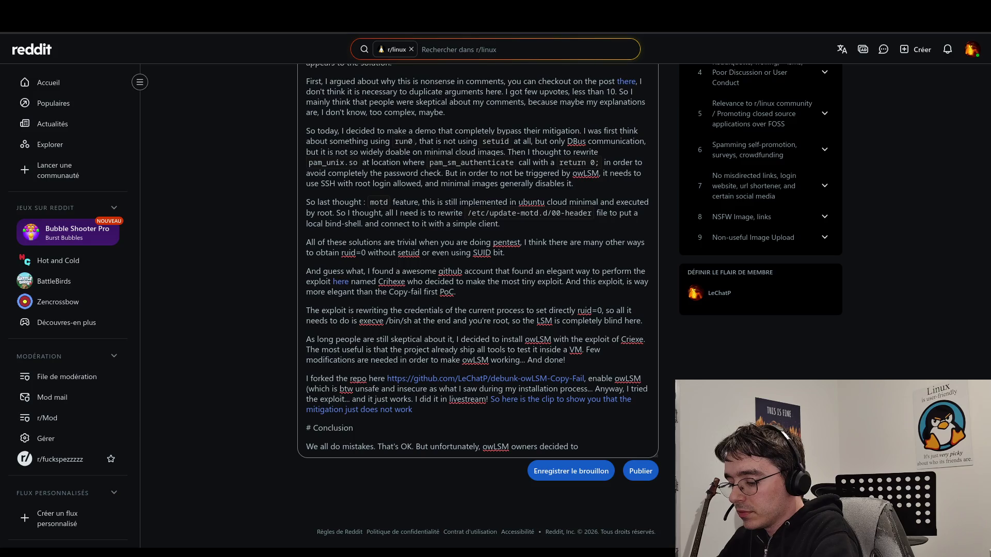
pyautogui.write('make ')
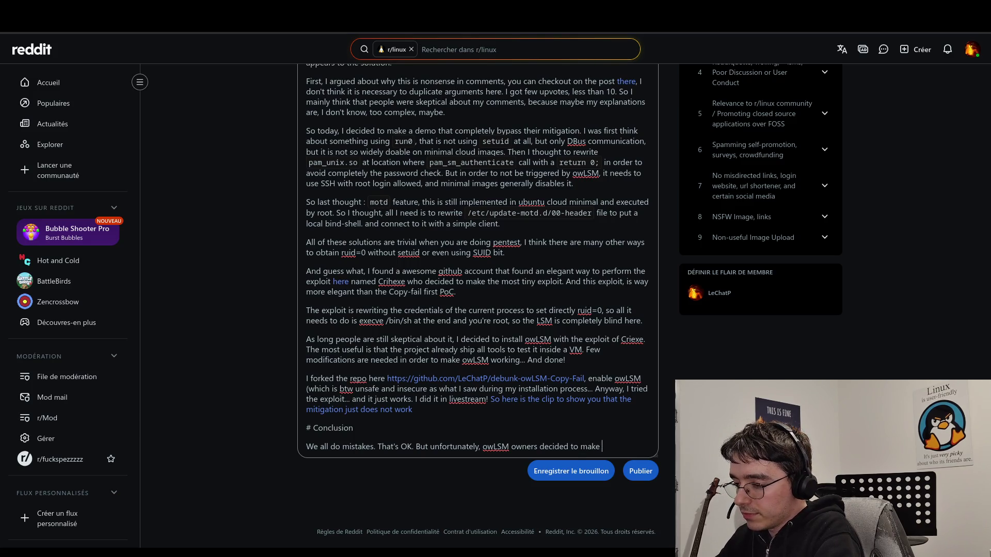
pyautogui.write('some adv')
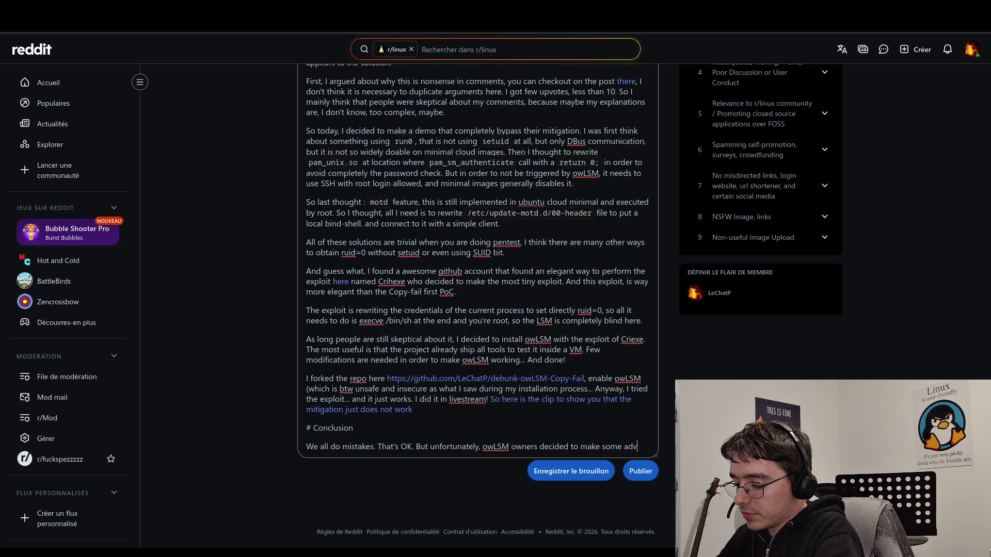
pyautogui.write('ertisements o')
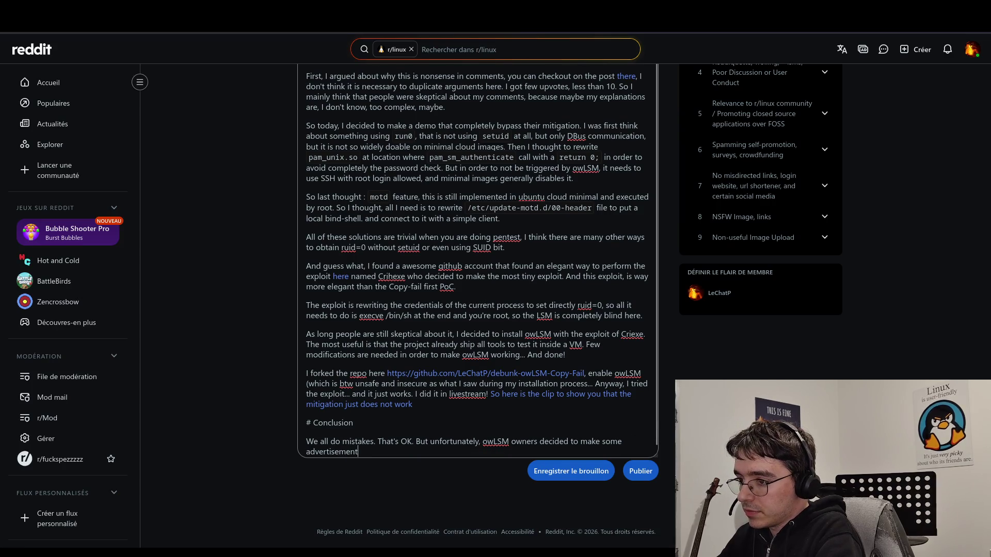
pyautogui.press('BackSpace')
pyautogui.write('on i')
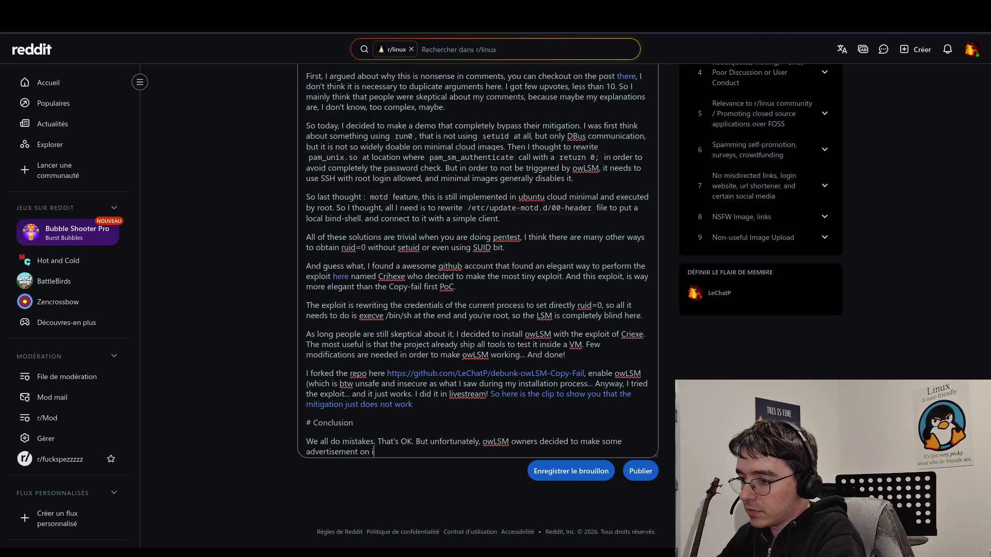
pyautogui.write('t.')
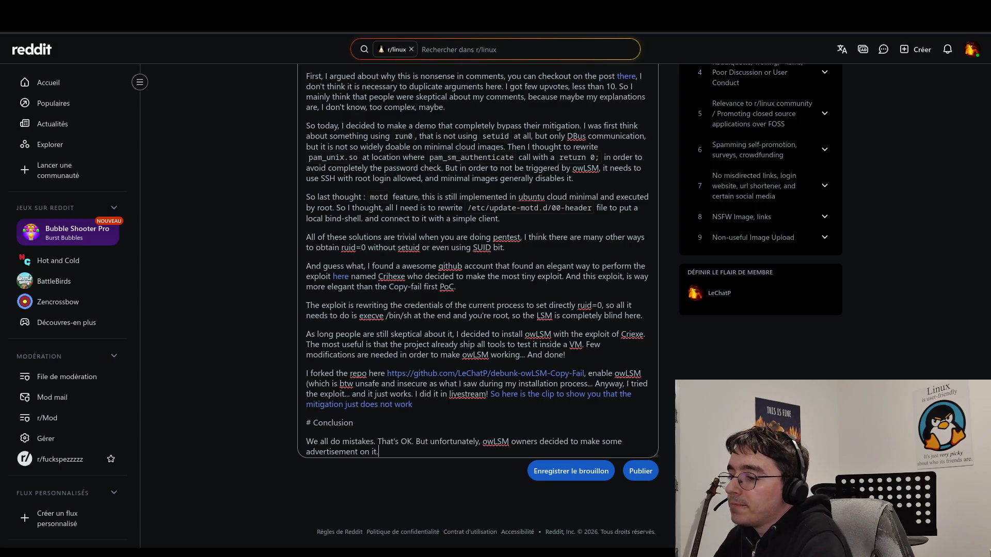
pyautogui.press('BackSpace')
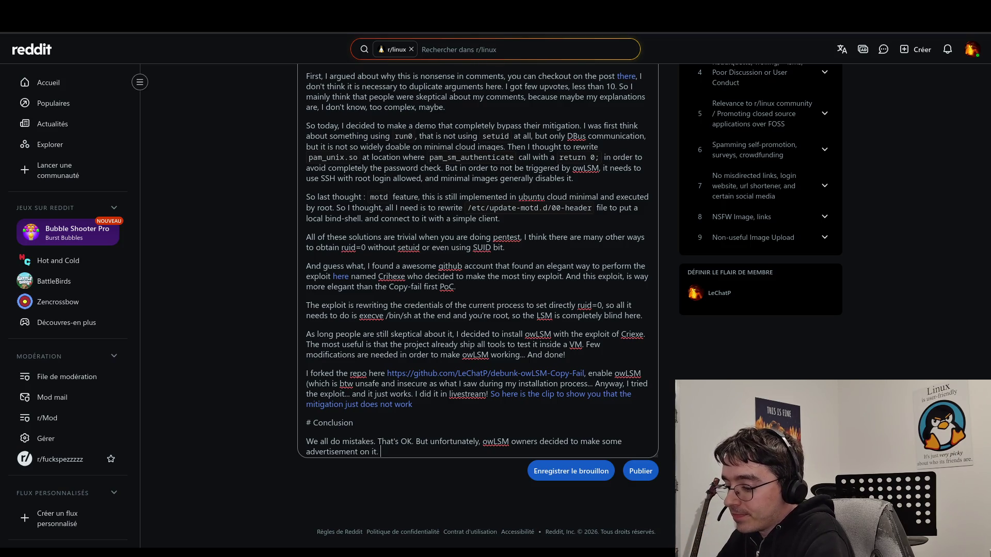
# - Add 'And that is bad here. We are talking about security.' and begin 'And I saw that'
pyautogui.write('And that ')
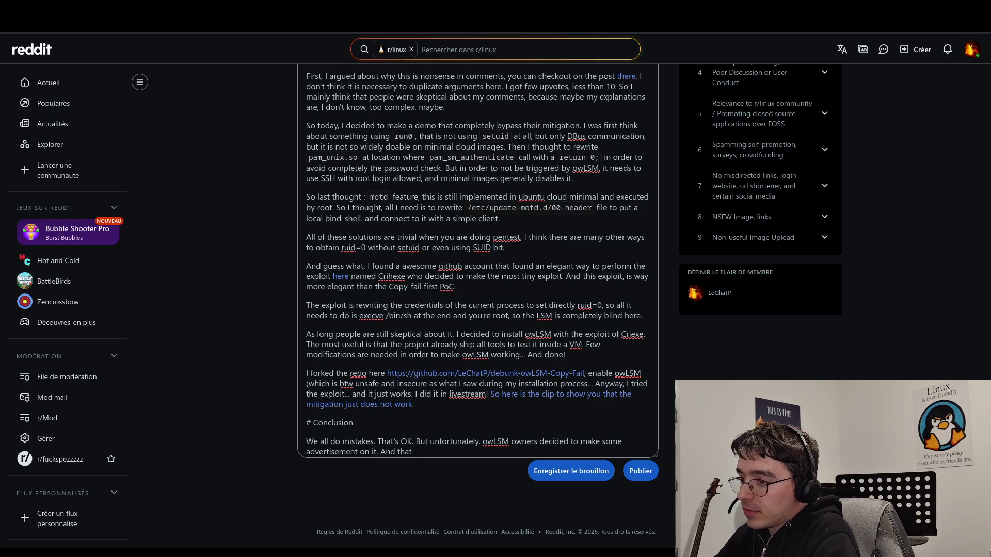
pyautogui.write(' is pret')
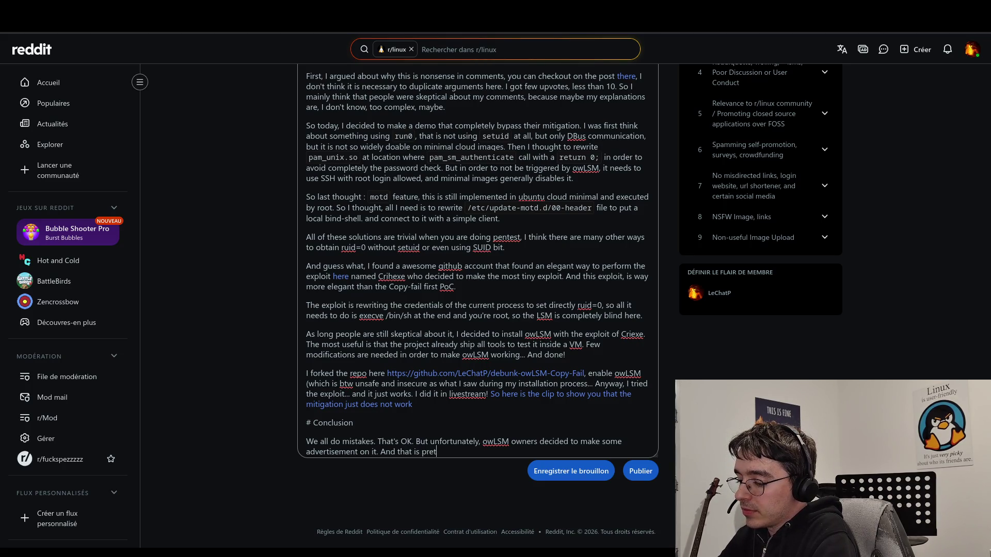
pyautogui.write('ty bad')
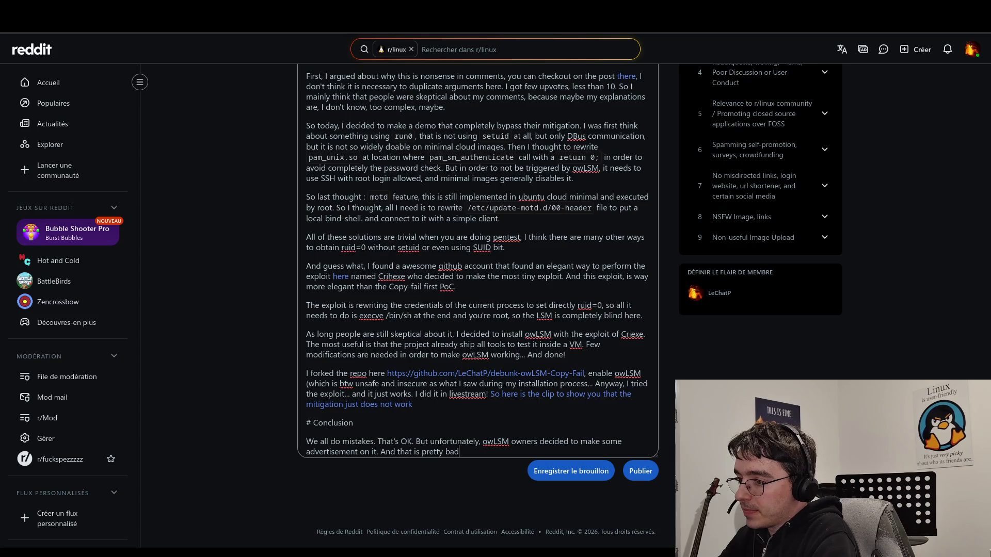
pyautogui.write(' here, a')
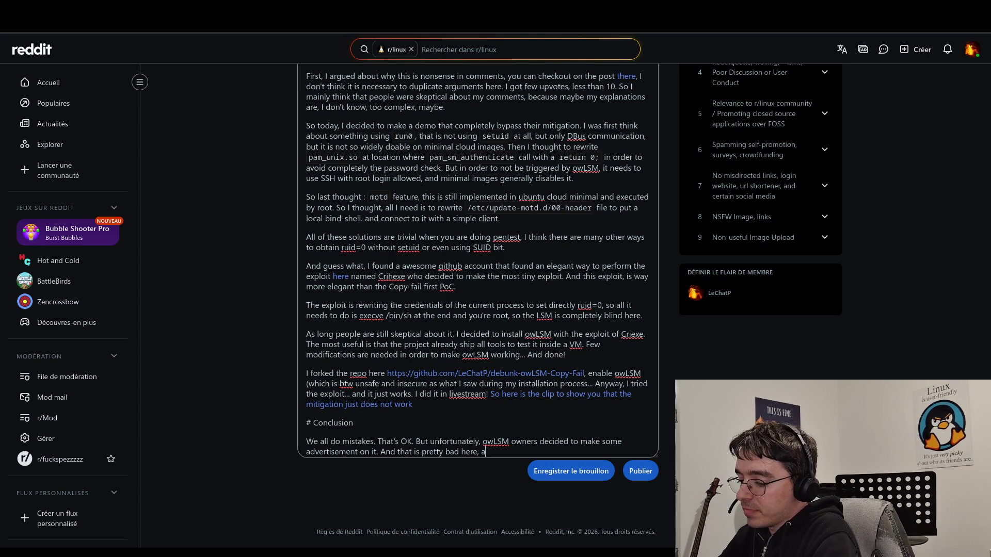
pyautogui.write('s long')
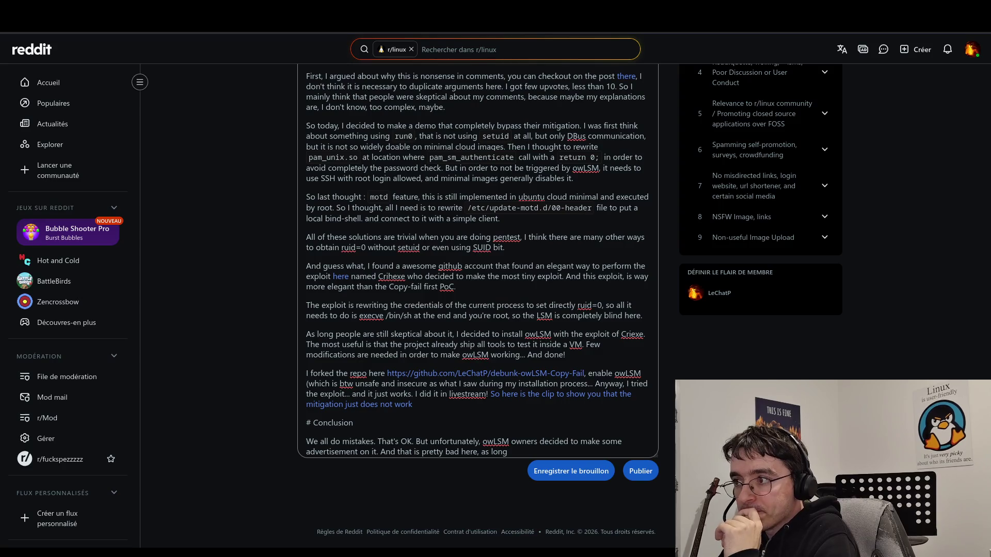
pyautogui.moveTo(521, 442); pyautogui.dragTo(478, 451)
pyautogui.click(505, 451)
pyautogui.press('BackSpace')
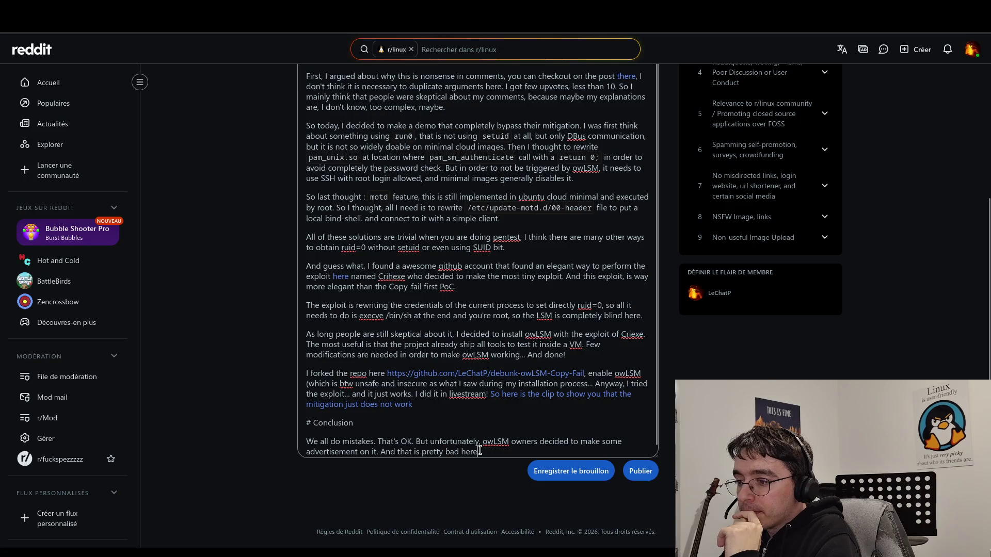
pyautogui.moveTo(444, 452); pyautogui.dragTo(426, 451)
pyautogui.press('BackSpace')
pyautogui.press('BackSpace')
pyautogui.press('BackSpace')
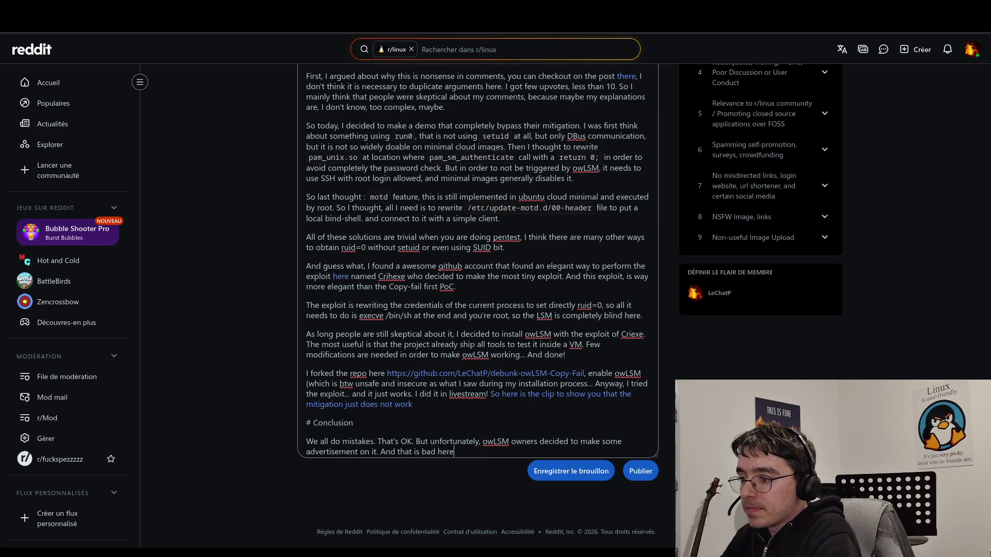
pyautogui.write('.We are talki')
pyautogui.write('ng abou')
pyautogui.write('t se')
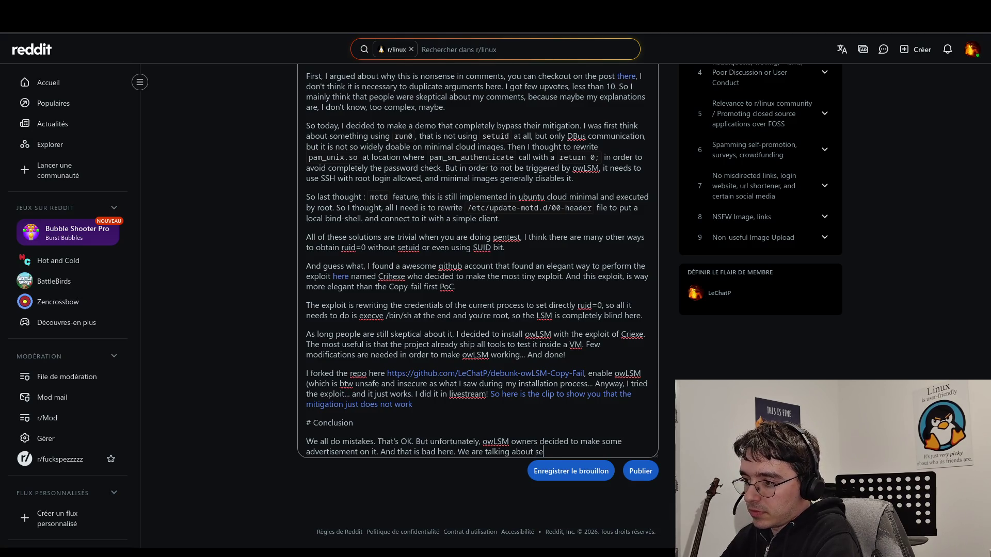
pyautogui.write('curity. And')
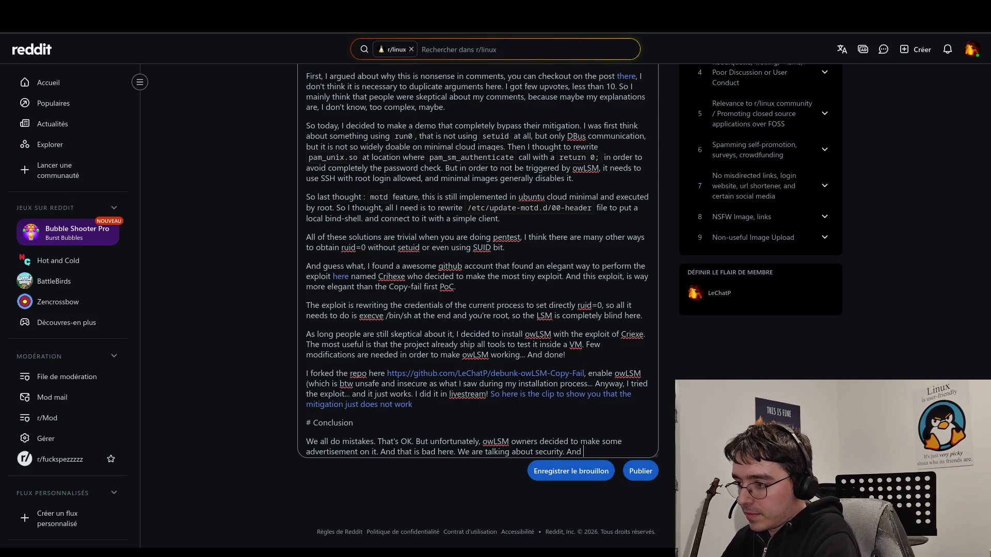
pyautogui.press('BackSpace')
pyautogui.press('BackSpace')
pyautogui.press('BackSpace')
pyautogui.write('And ')
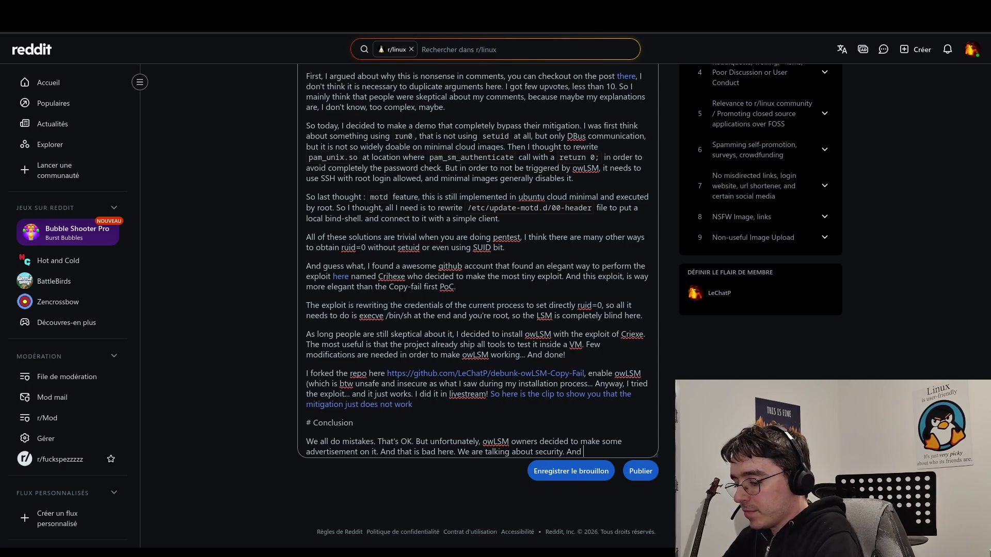
pyautogui.write('I sa')
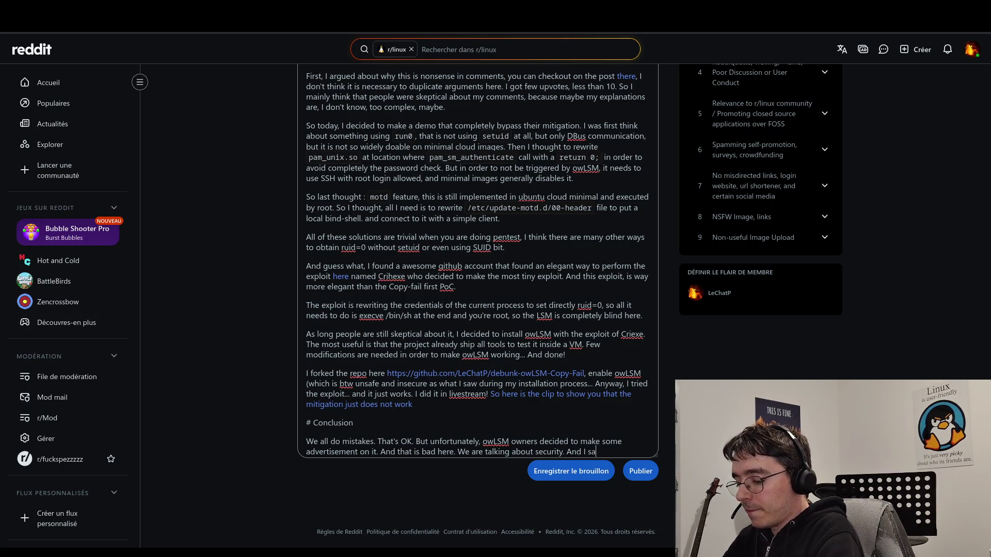
pyautogui.write('w that ')
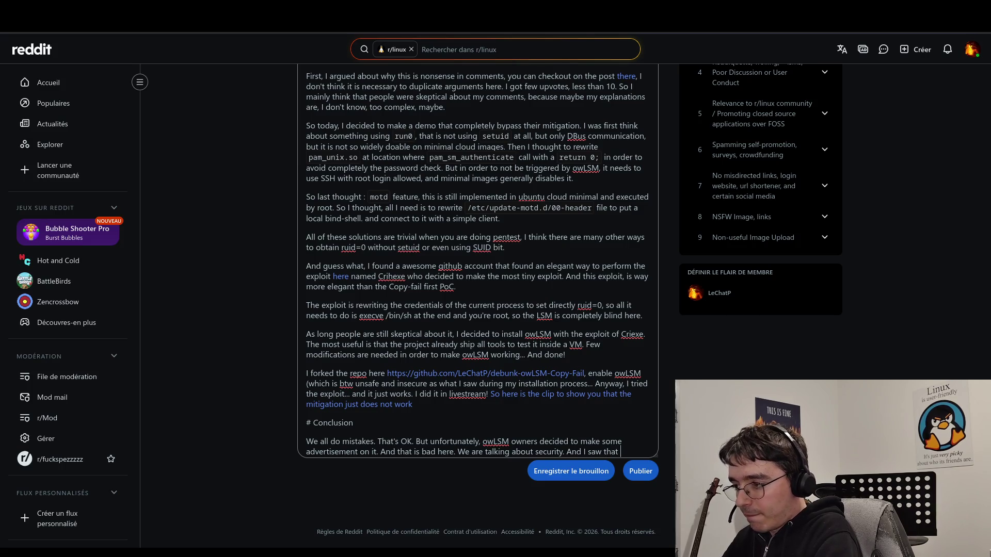
pyautogui.write('cursor')
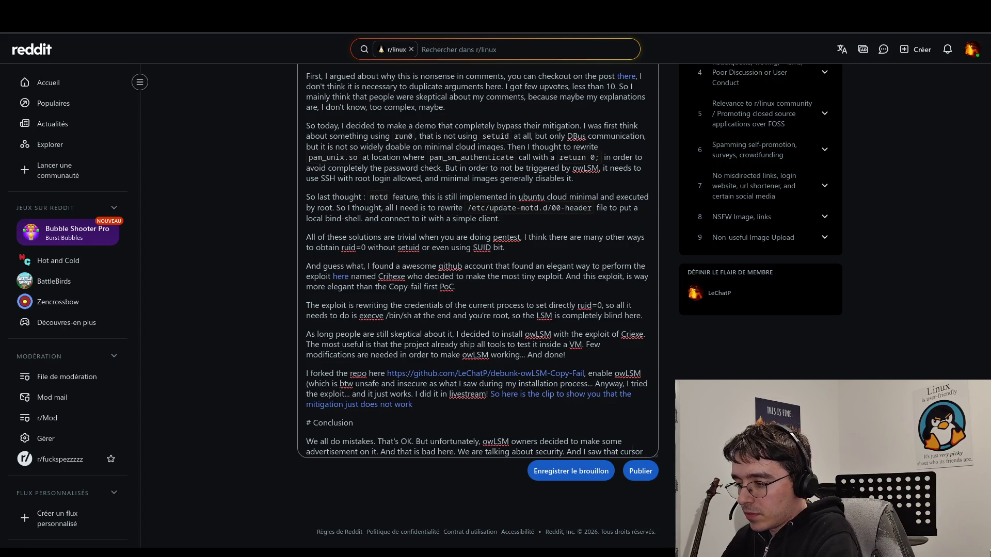
# - Complete 'And I saw that the project was AI vibe-coded.', noting Cursor is a project contributor
pyautogui.press('BackSpace')
pyautogui.press('BackSpace')
pyautogui.press('BackSpace')
pyautogui.write('Cursor')
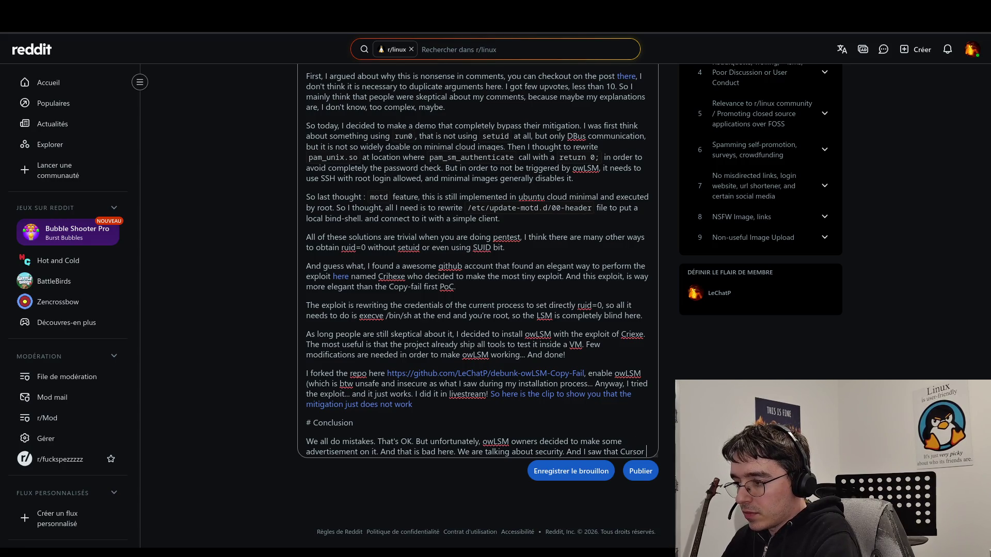
pyautogui.press('BackSpace')
pyautogui.press('BackSpace')
pyautogui.press('BackSpace')
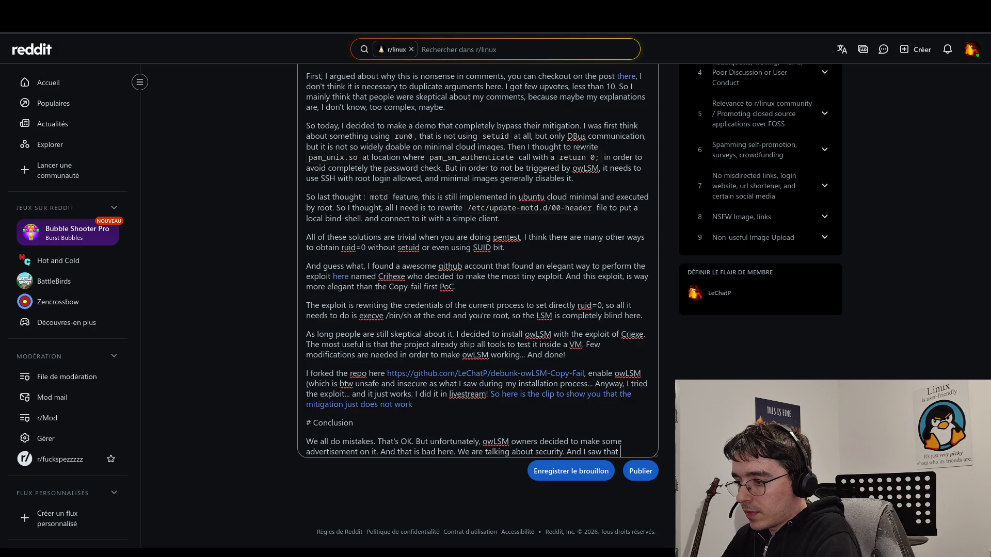
pyautogui.write('the project is')
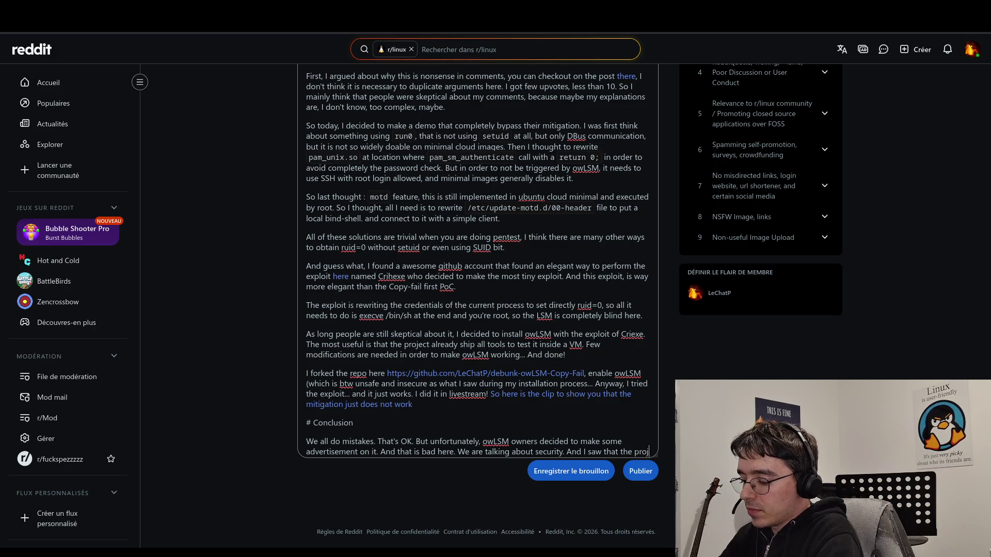
pyautogui.press('BackSpace')
pyautogui.press('BackSpace')
pyautogui.press('BackSpace')
pyautogui.write('was AI')
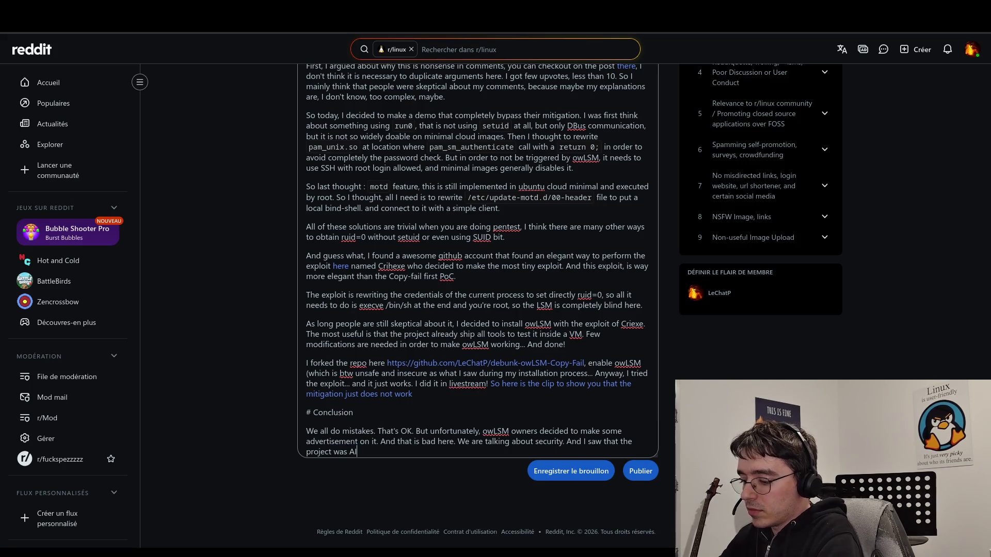
pyautogui.press('BackSpace')
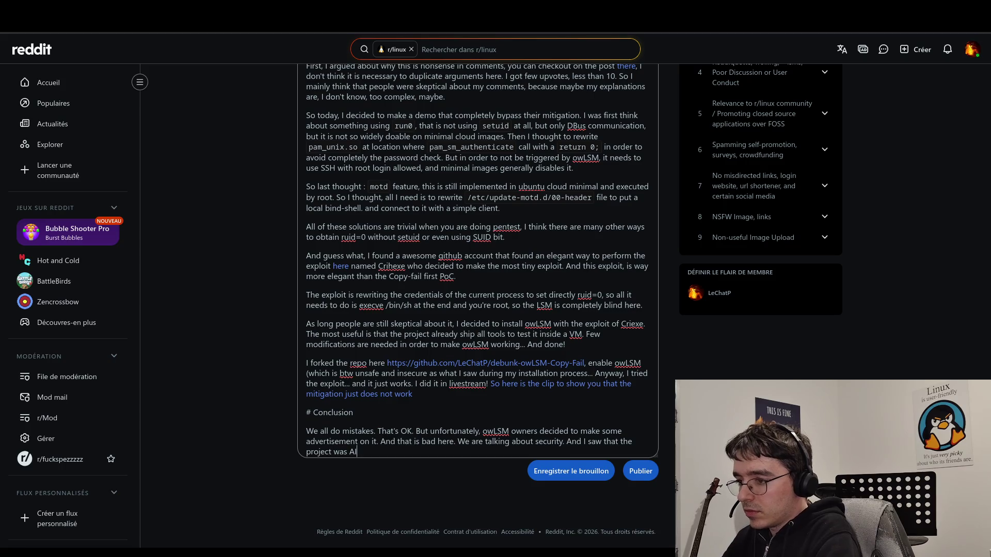
pyautogui.write('vibe-coded.')
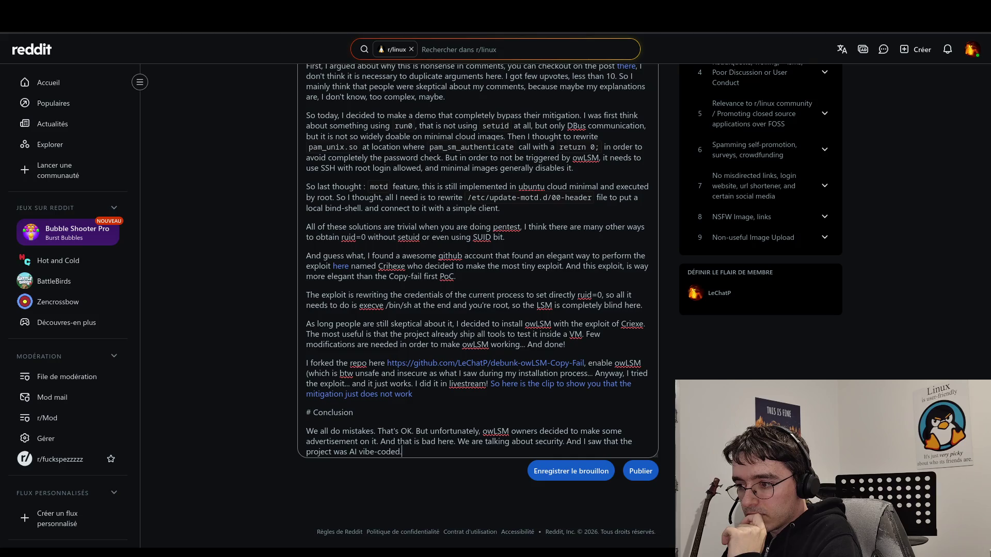
pyautogui.press('BackSpace')
pyautogui.write(' as long ')
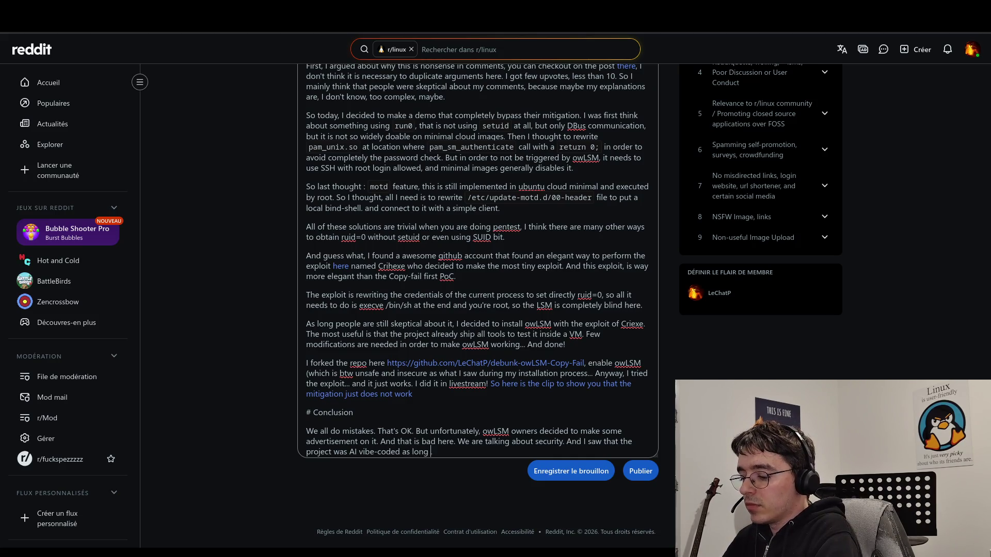
pyautogui.write(' Cursor')
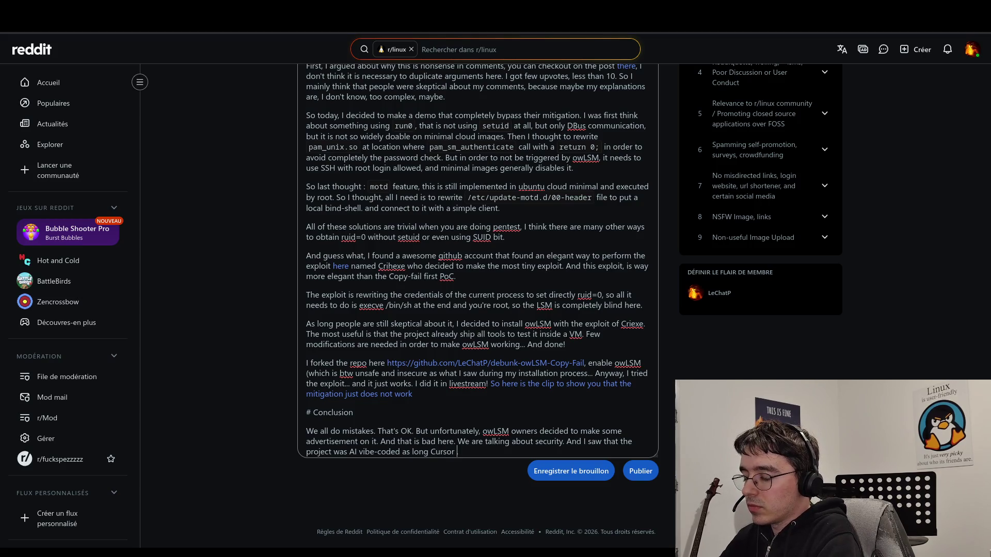
pyautogui.write('is ')
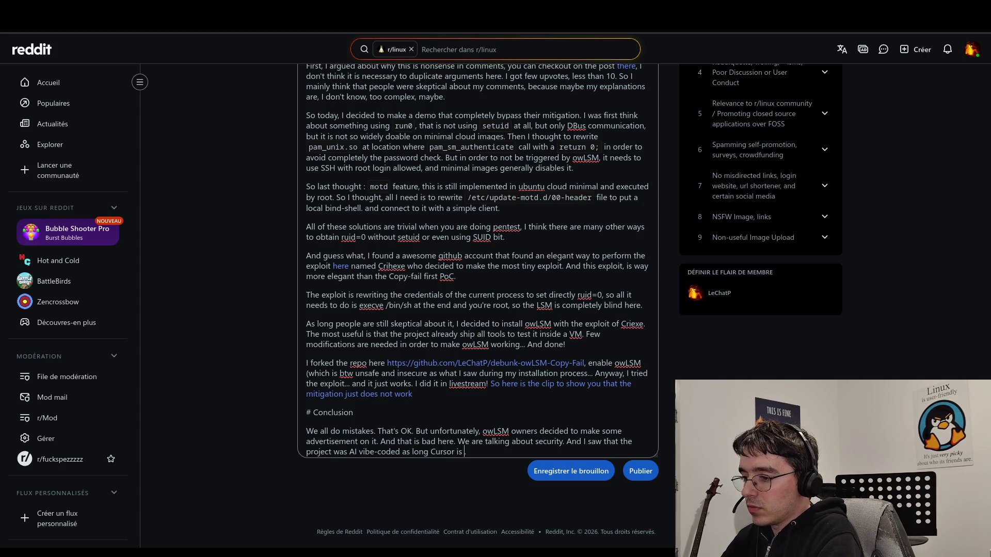
pyautogui.write('co')
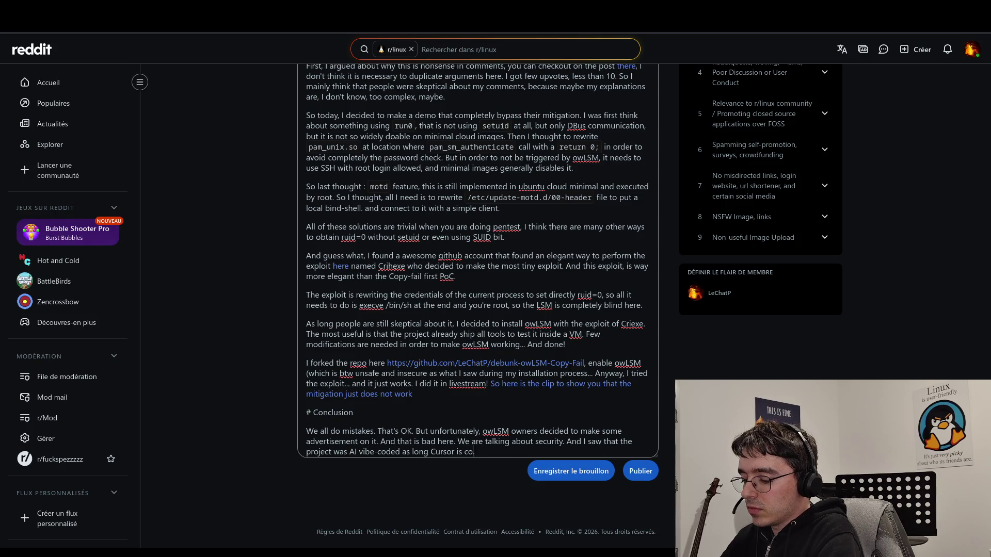
pyautogui.write('ntributor ')
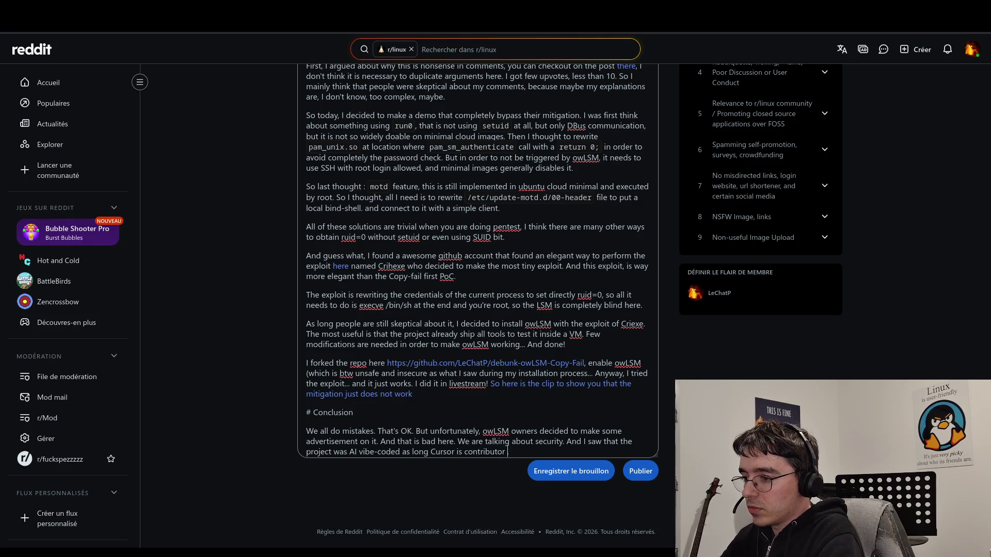
pyautogui.write('of the proje')
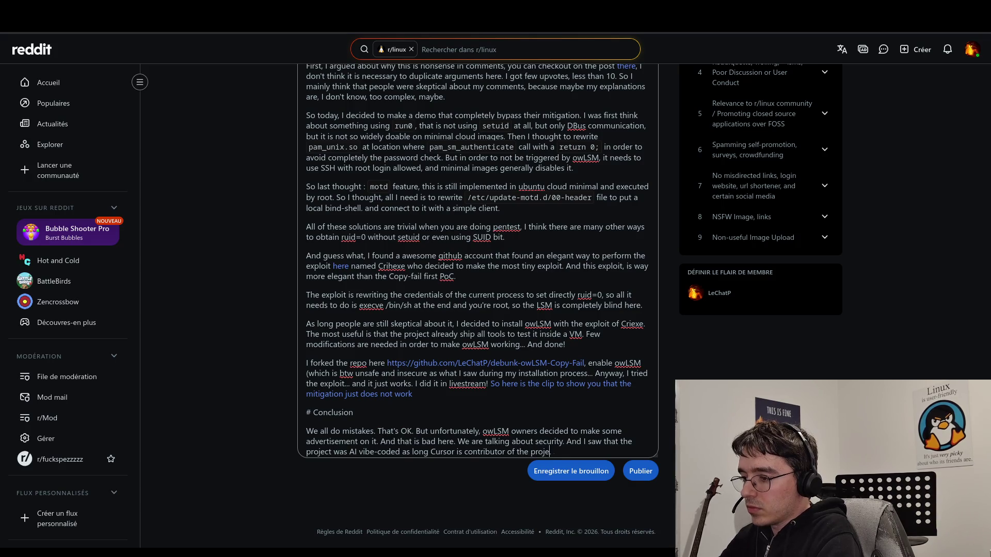
pyautogui.write('ct.')
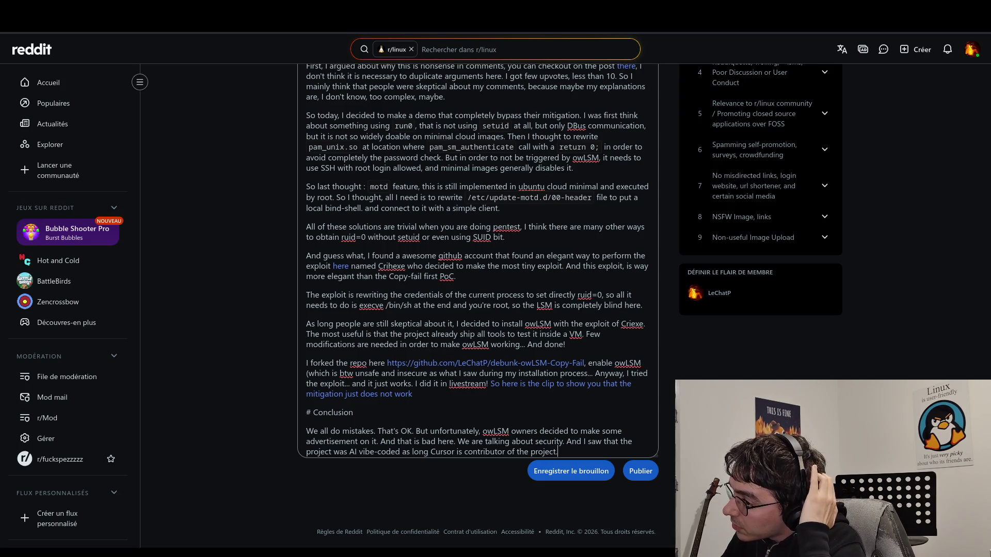
# - Add that the author uses AI on their own projects but never trusts it and always reviews
pyautogui.write(' I do ')
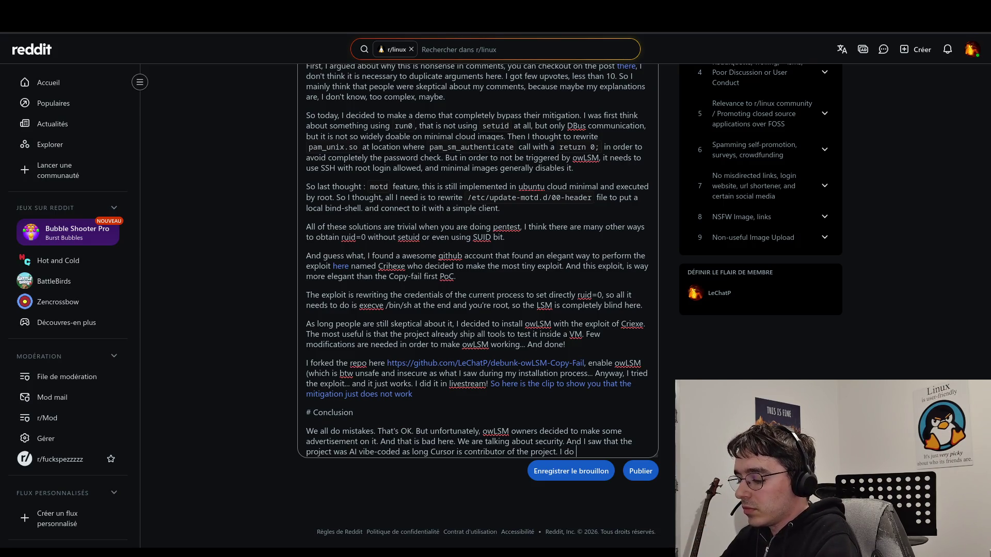
pyautogui.write('have nothin')
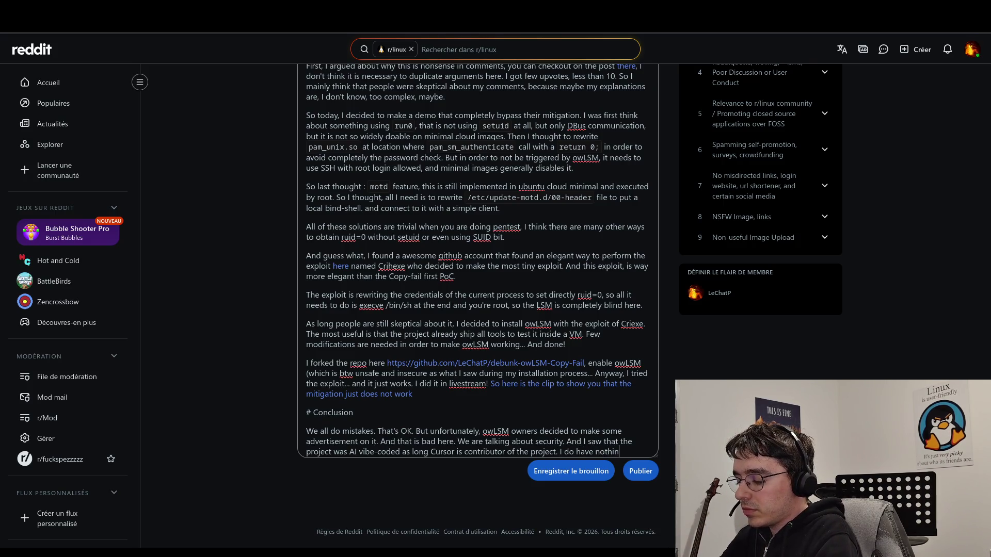
pyautogui.write('g with AI ')
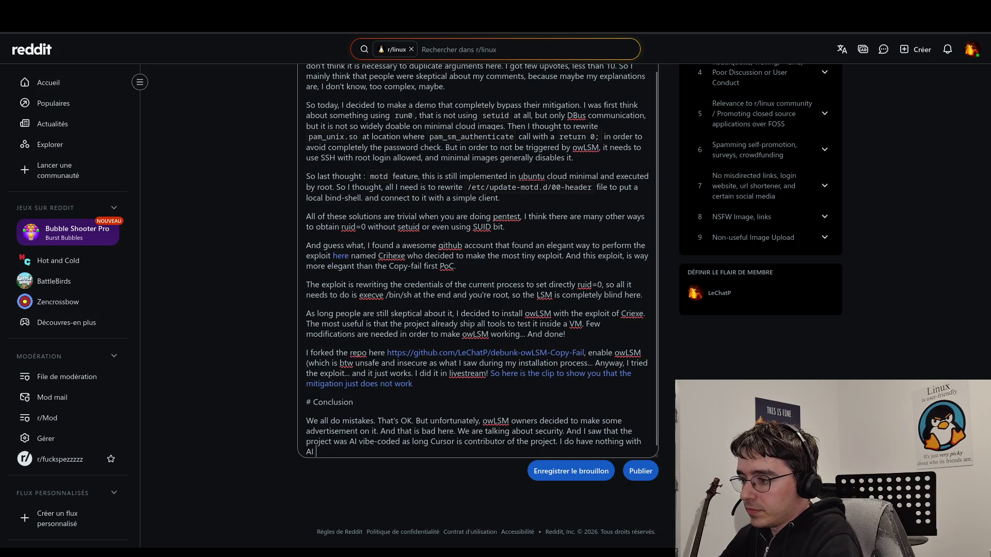
pyautogui.write('stuff. I myself did some ')
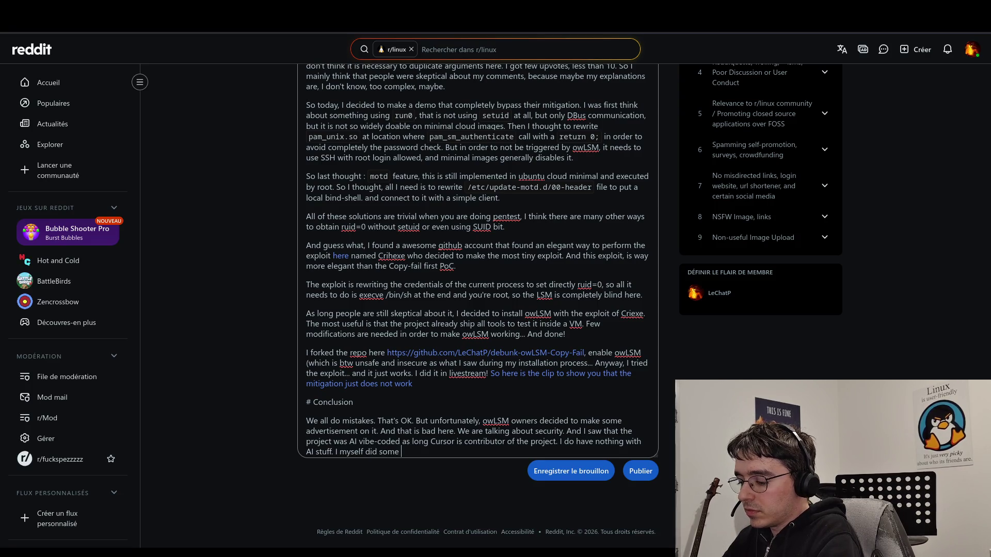
pyautogui.write('AI stuff o')
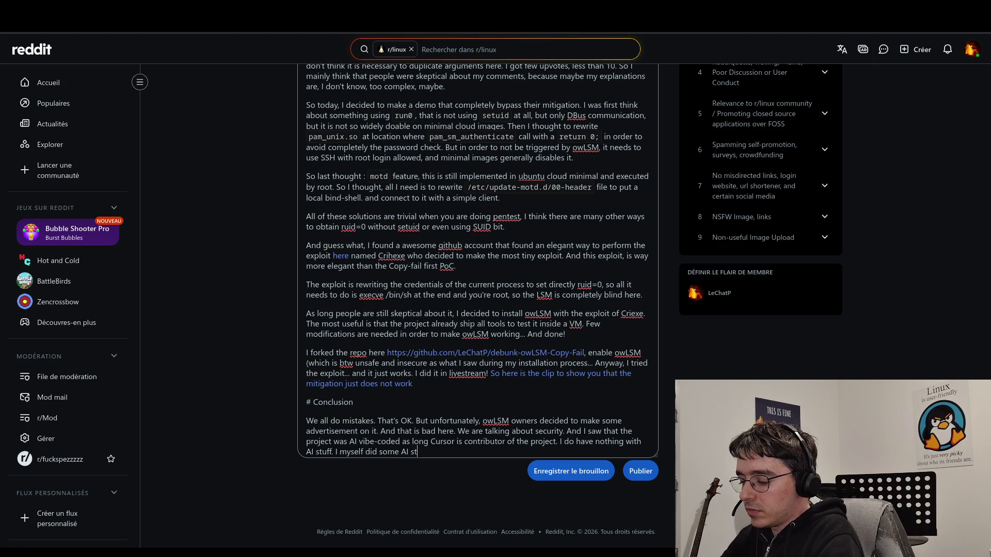
pyautogui.write('ne')
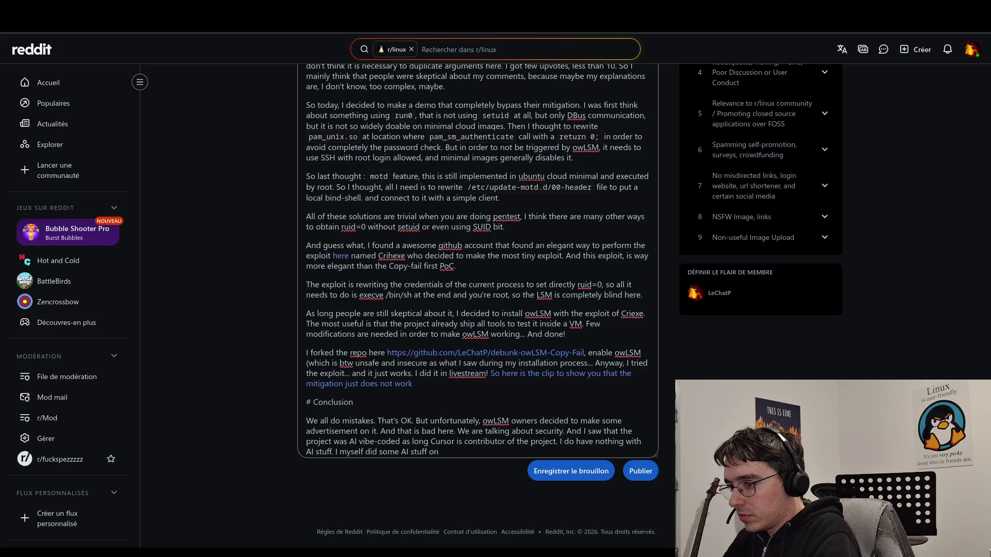
pyautogui.write('my own')
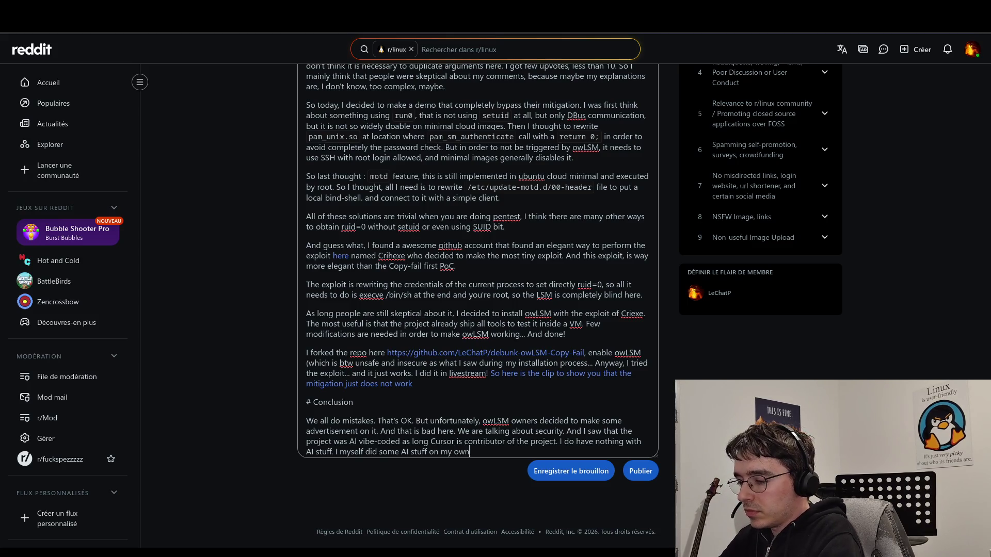
pyautogui.write(' projects.')
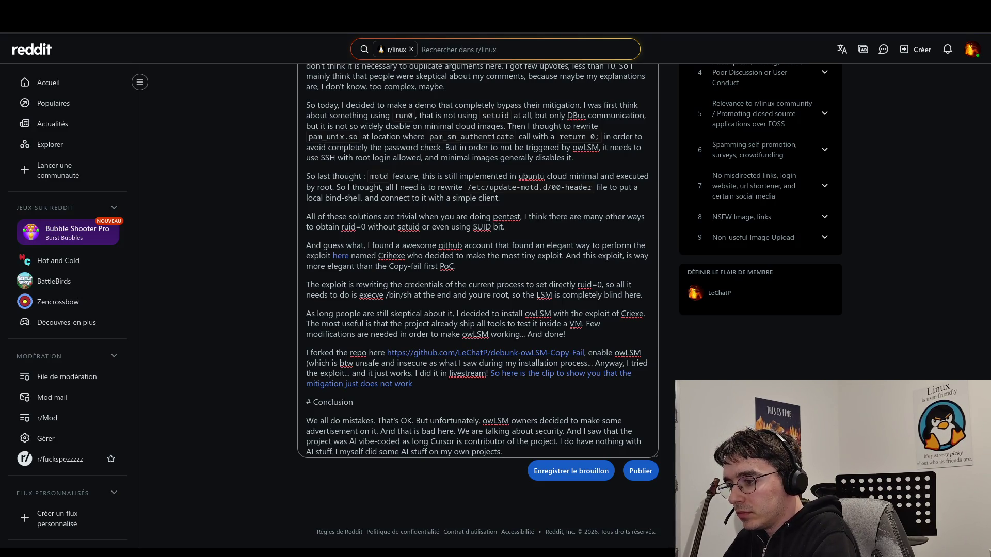
pyautogui.press('BackSpace')
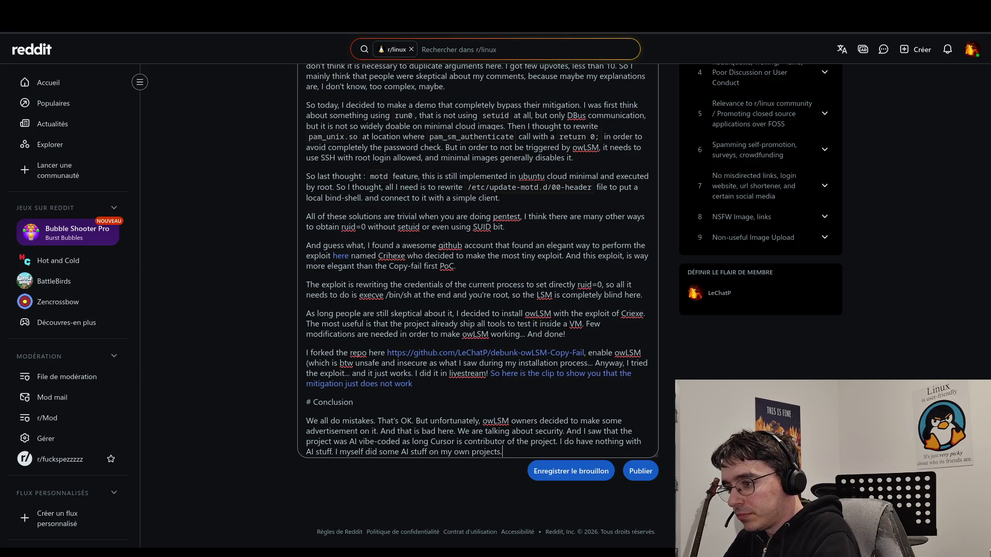
pyautogui.write('But I never tr')
pyautogui.write('ust ')
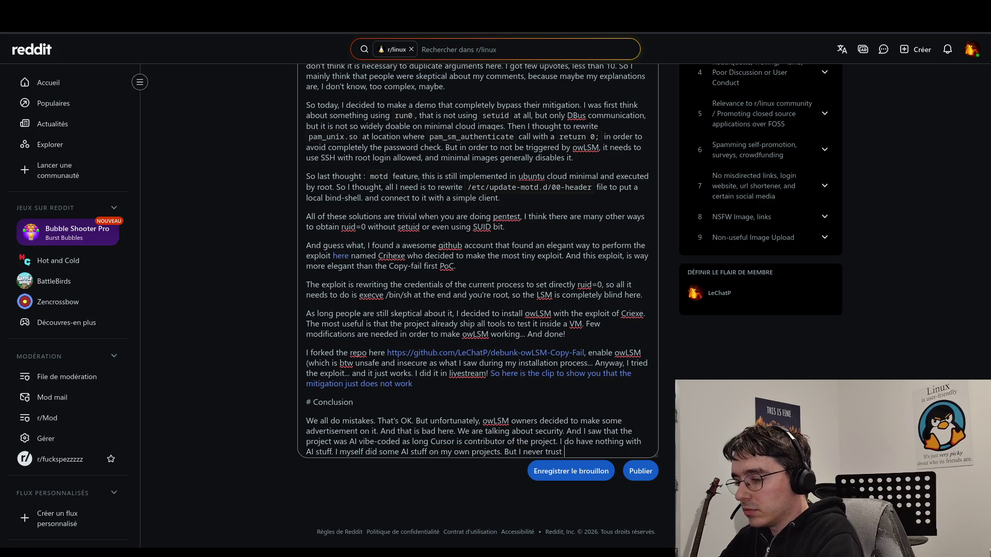
pyautogui.write('him.')
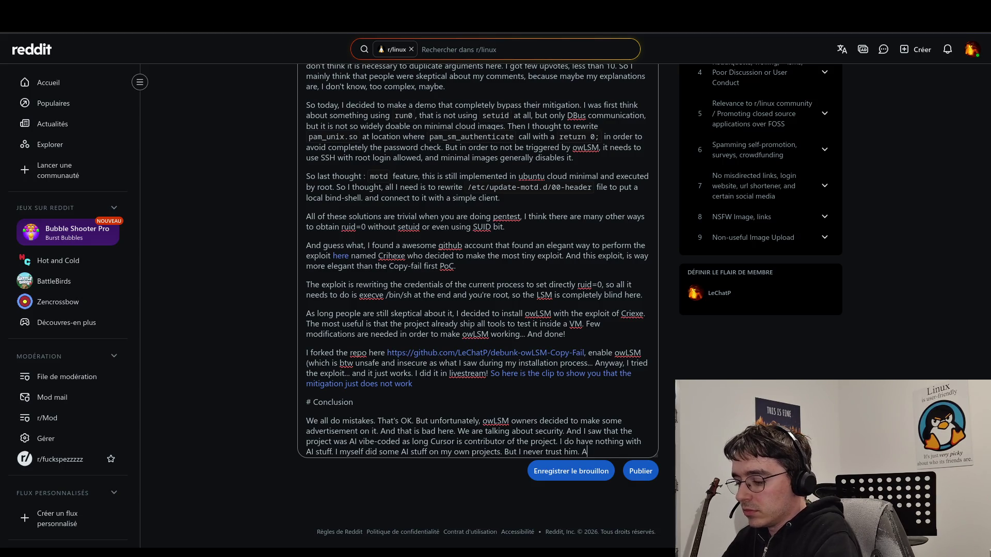
pyautogui.write('I always review what ')
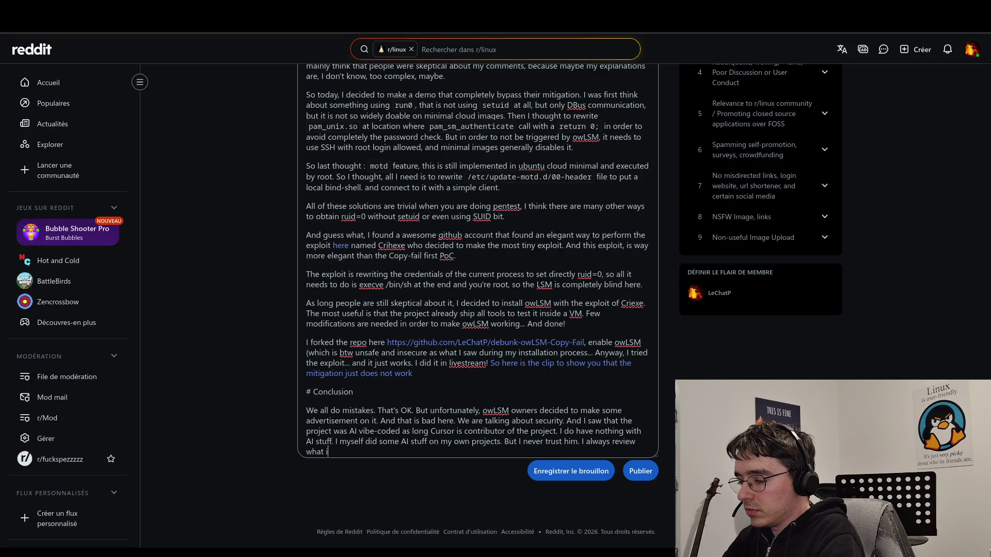
pyautogui.write('it is doing.')
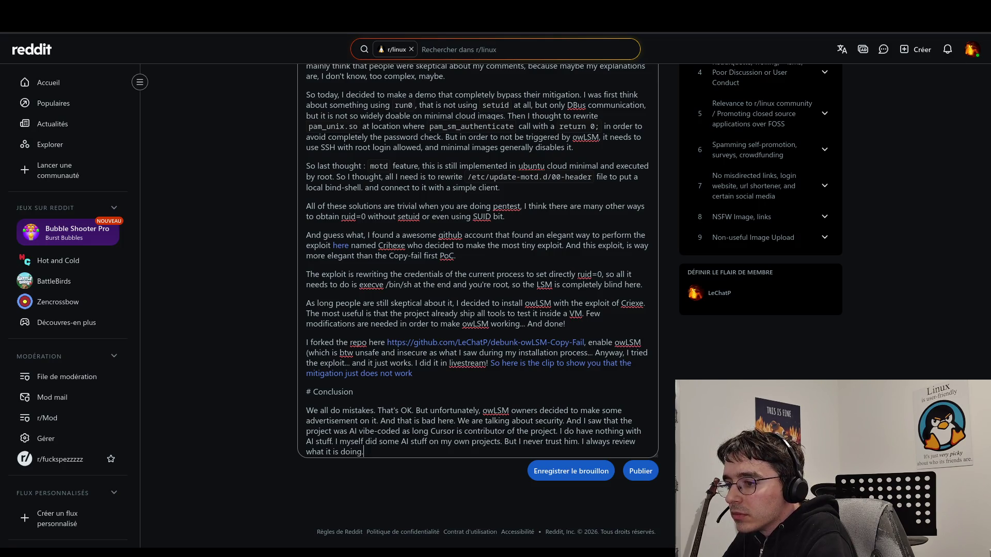
# - Break the AI remarks into a new paragraph, changing 'And I saw' to 'I also saw'
pyautogui.click(381, 421)
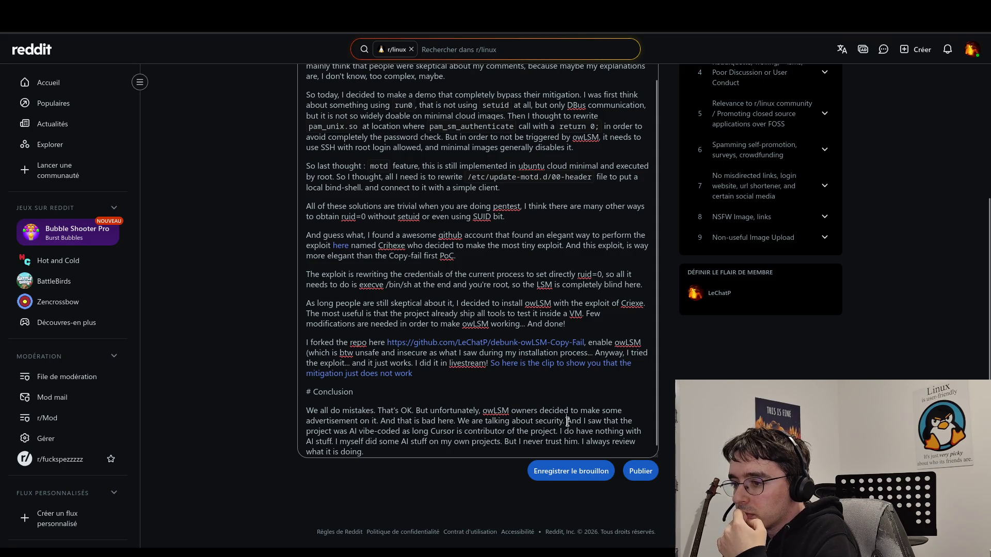
pyautogui.press('Return')
pyautogui.press('Delete')
pyautogui.press('Delete')
pyautogui.press('Delete')
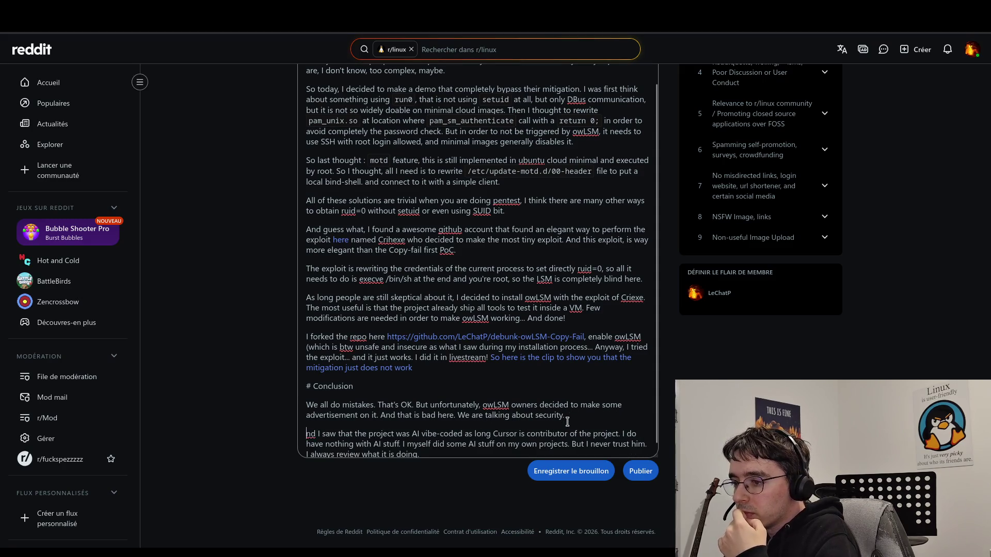
pyautogui.press('Right')
pyautogui.write('also')
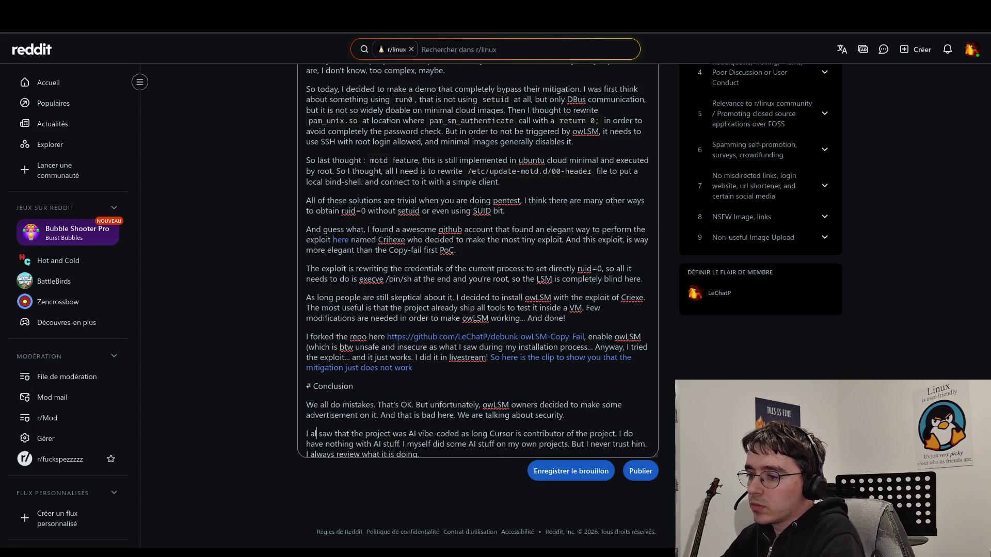
pyautogui.click(331, 434)
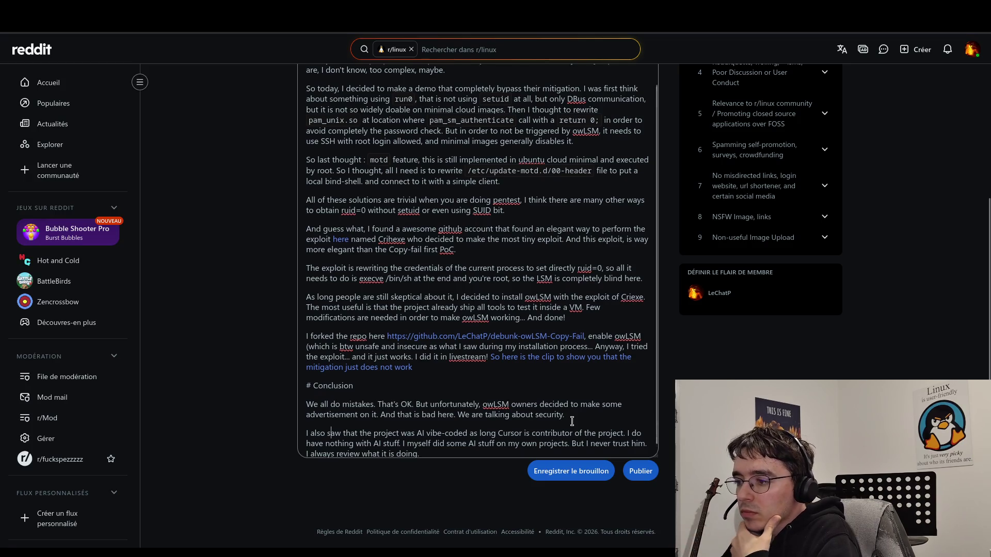
pyautogui.scroll(-1, 573, 428)
pyautogui.click(581, 442)
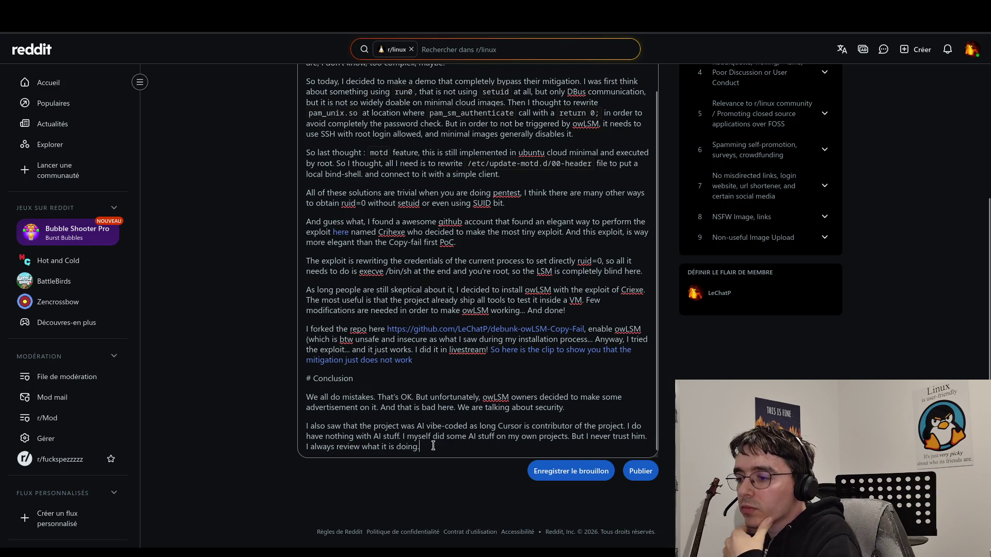
# - Replace the final period with a comma and add 'and double and cross-check everything.'
pyautogui.press('BackSpace')
pyautogui.write(', a')
pyautogui.press('BackSpace')
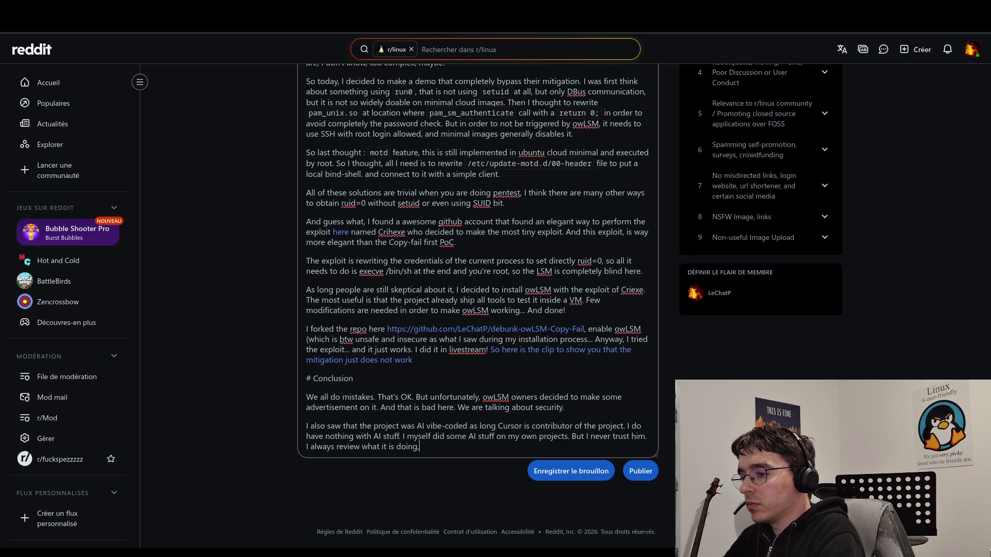
pyautogui.write('and ')
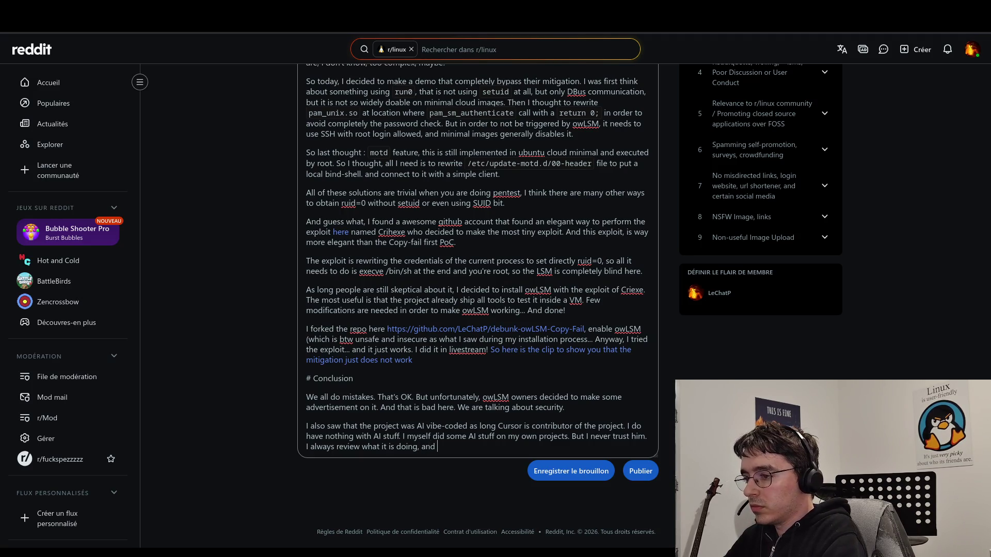
pyautogui.write('double check')
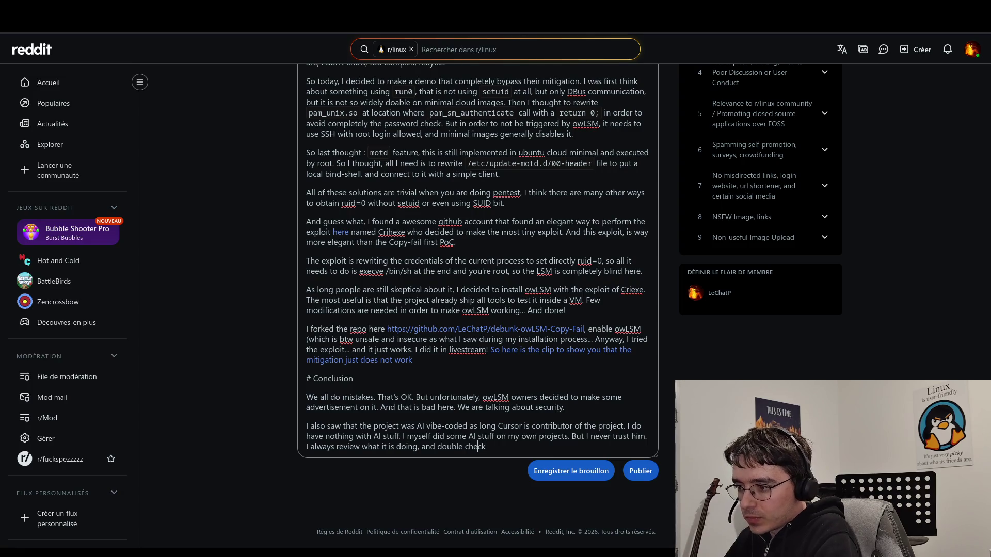
pyautogui.click(464, 447)
pyautogui.write('and cross-')
pyautogui.press('Delete')
pyautogui.write('verything')
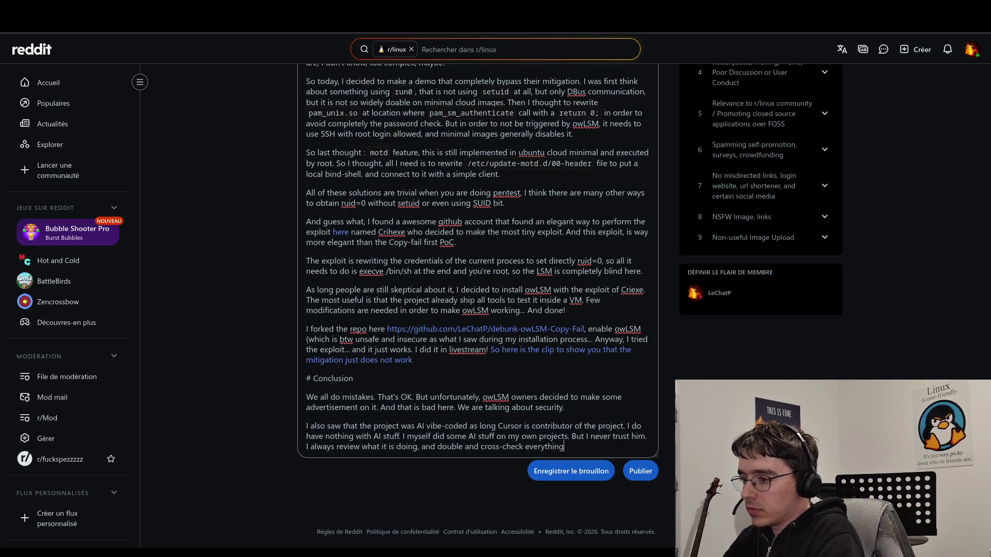
pyautogui.write('.')
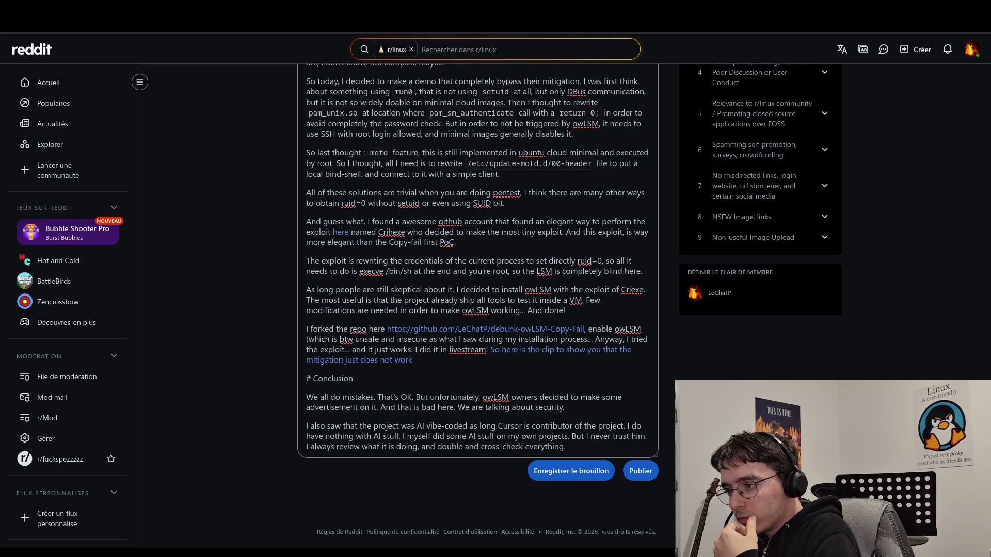
# - Append 'Also I recently changed my mind about my AI practices'
pyautogui.write('Also I')
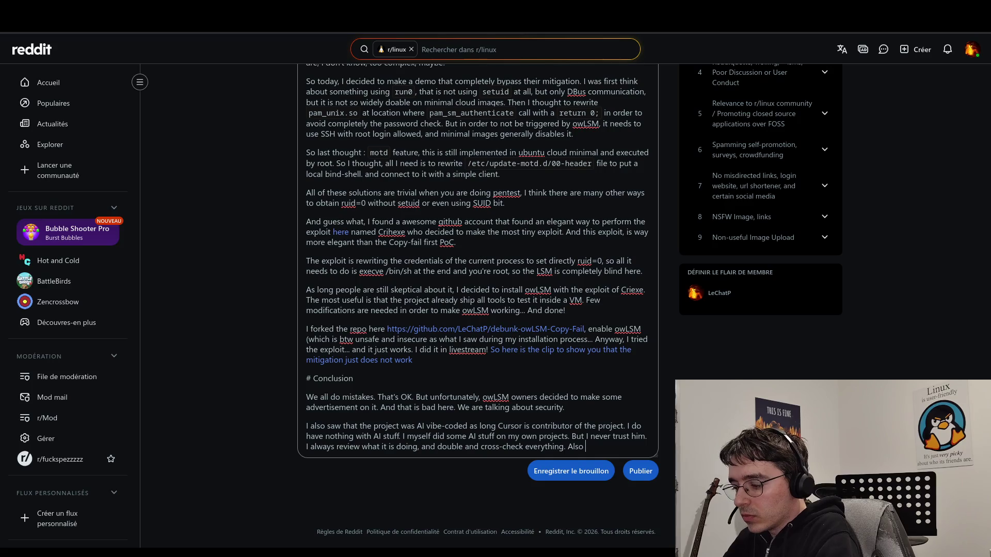
pyautogui.press('BackSpace')
pyautogui.press('BackSpace')
pyautogui.press('BackSpace')
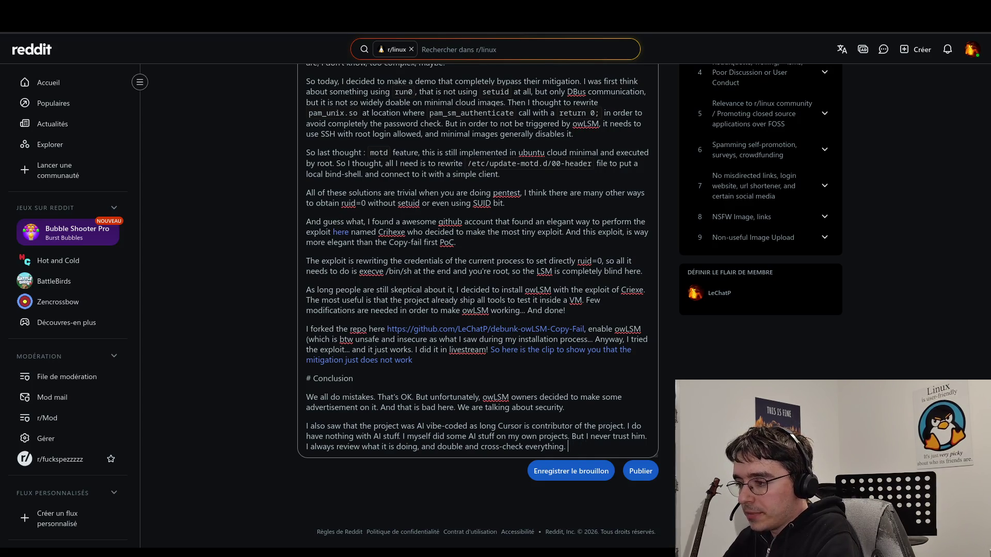
pyautogui.write('Also I')
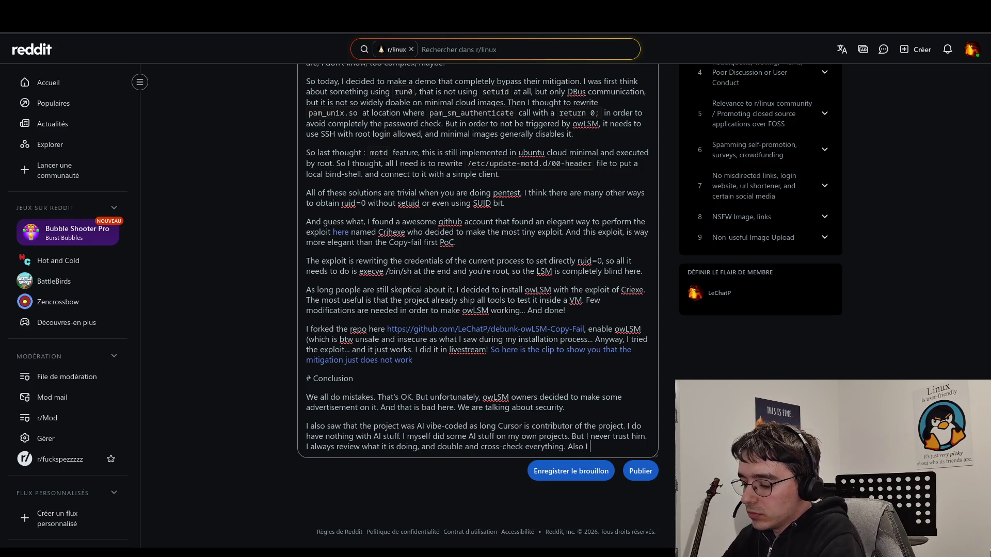
pyautogui.write(' recent')
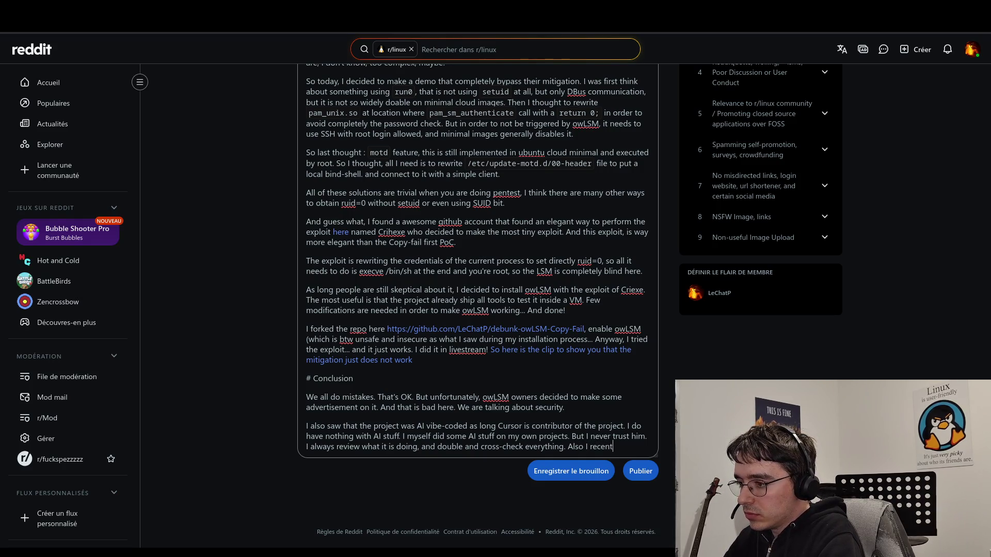
pyautogui.write('ly changed ')
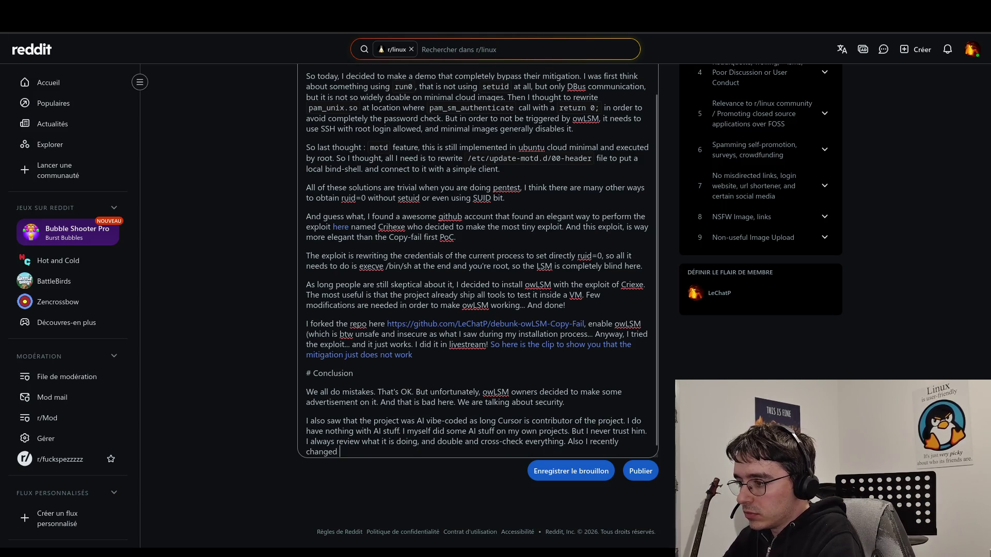
pyautogui.write('my mind, ')
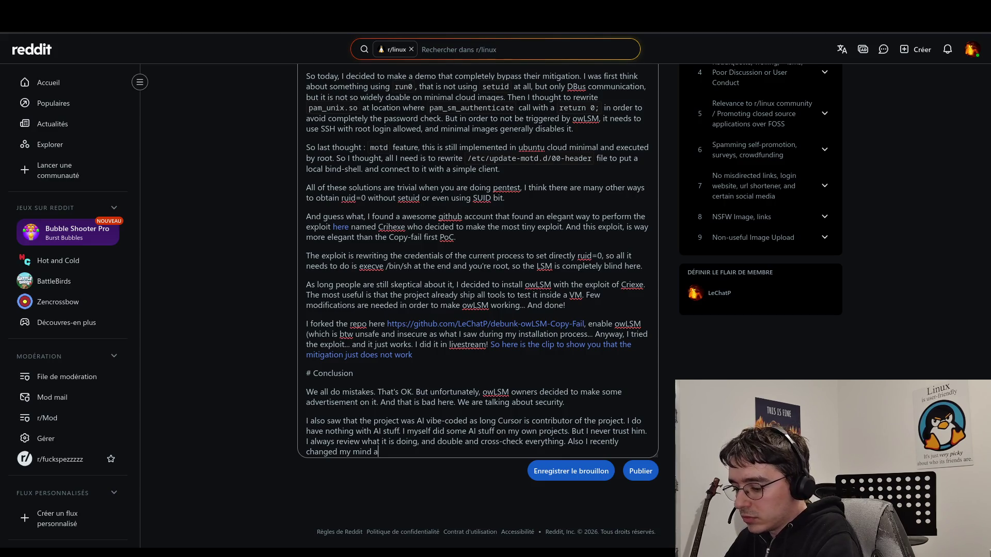
pyautogui.write('bout my practices')
pyautogui.press('Left')
pyautogui.press('Left')
pyautogui.press('Left')
pyautogui.write('AI')
pyautogui.click(452, 452)
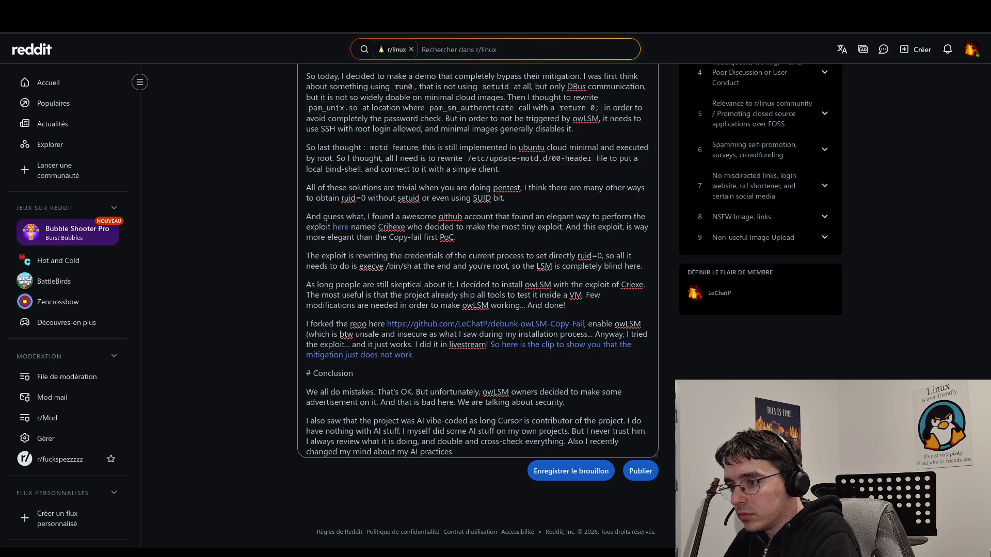
# - Rename the 'Conclusion' heading to 'Discussion'
pyautogui.doubleClick(347, 374)
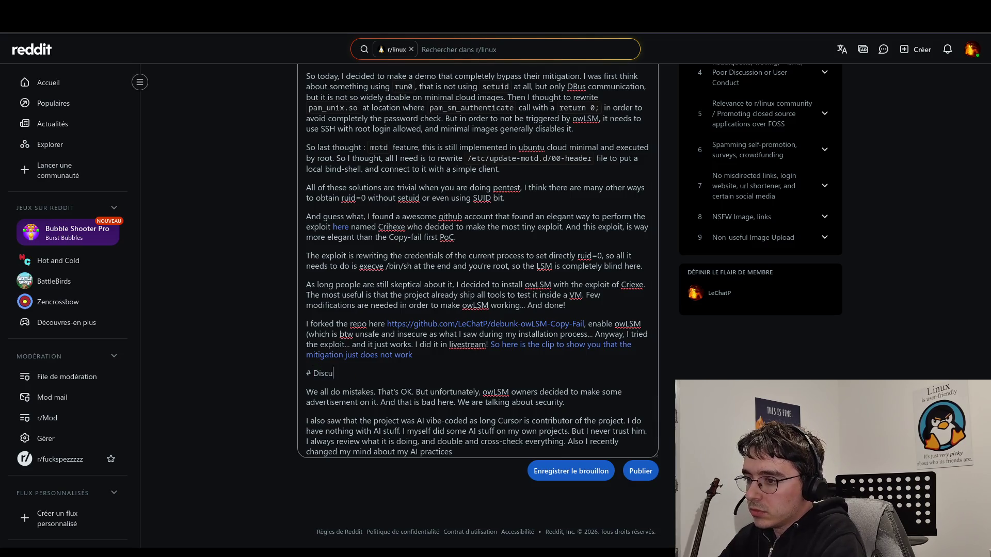
pyautogui.write('Discussion')
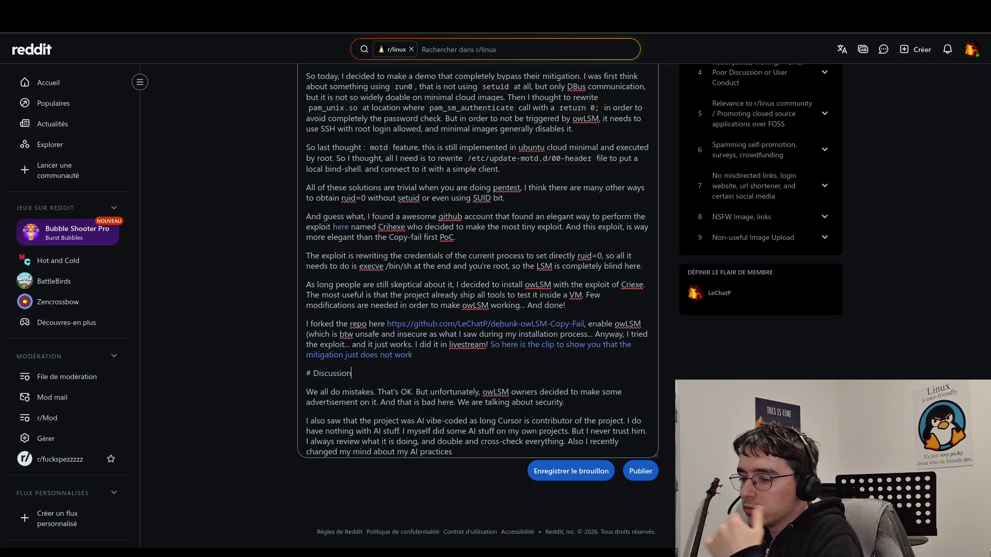
pyautogui.click(455, 452)
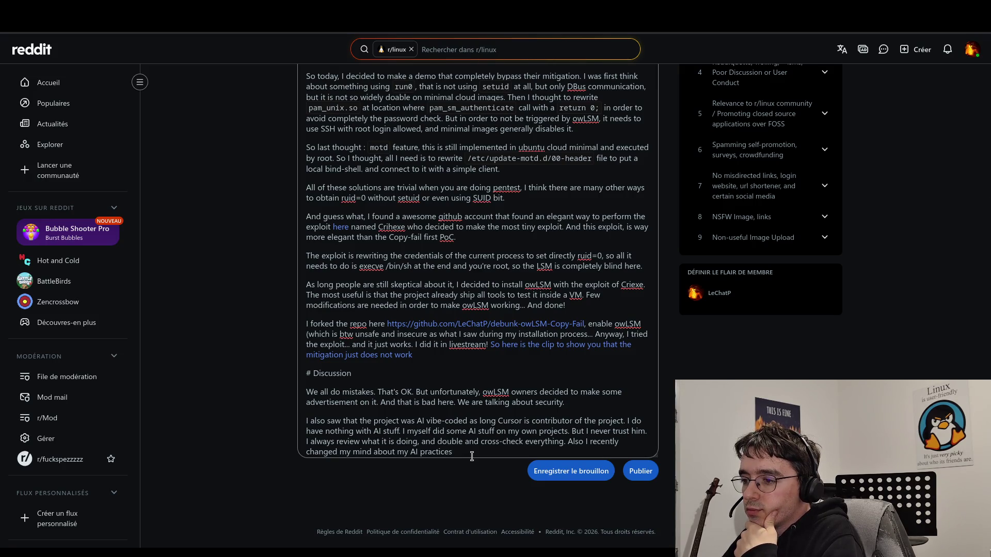
# - Change 'advertisement on it.' to 'advertisement on this big mistake'
pyautogui.click(371, 402)
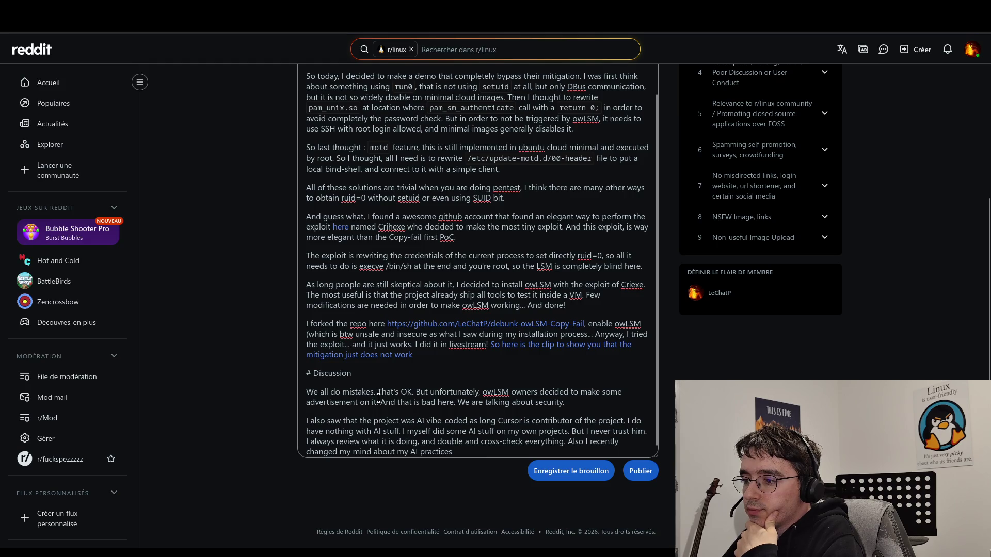
pyautogui.press('Delete')
pyautogui.press('Delete')
pyautogui.press('Delete')
pyautogui.write('this mist')
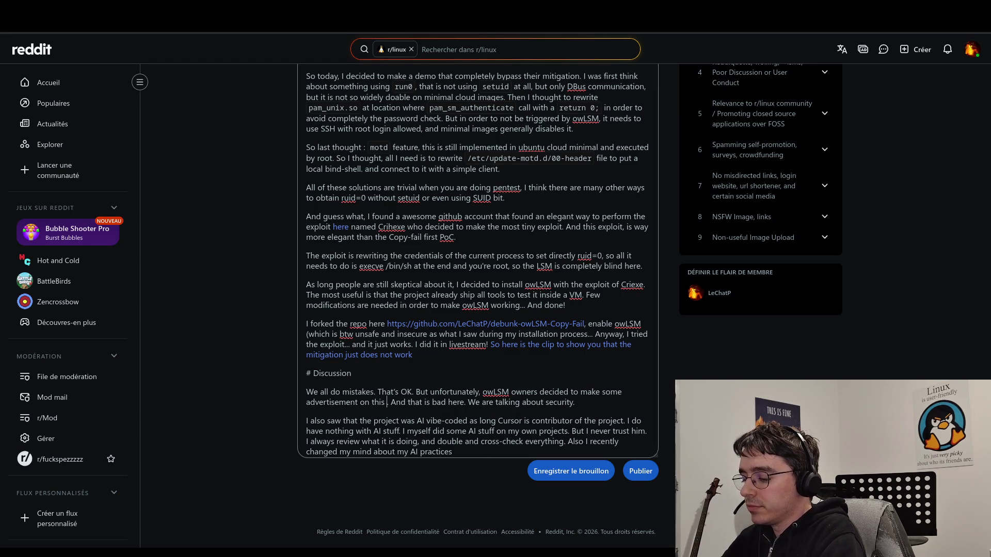
pyautogui.write('ake')
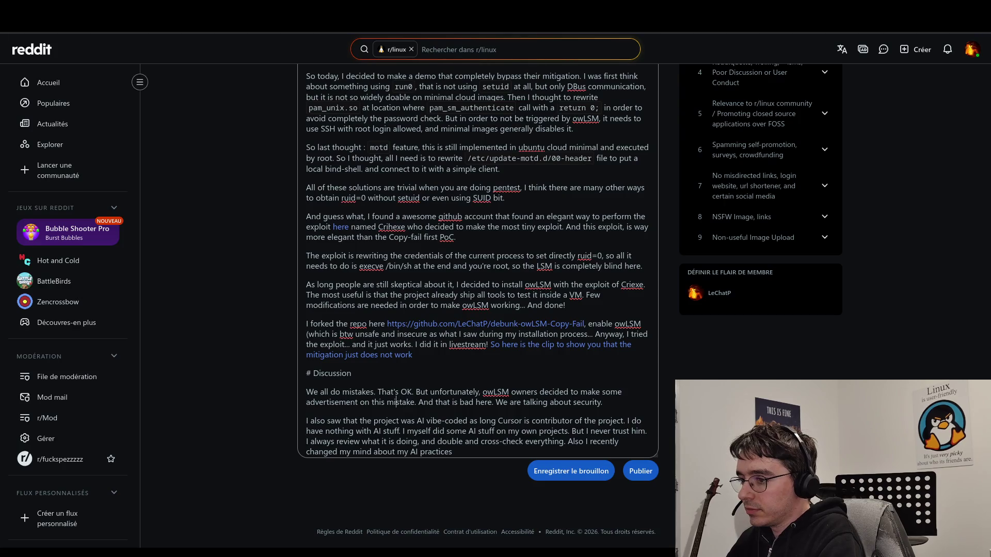
pyautogui.click(385, 402)
pyautogui.write('big')
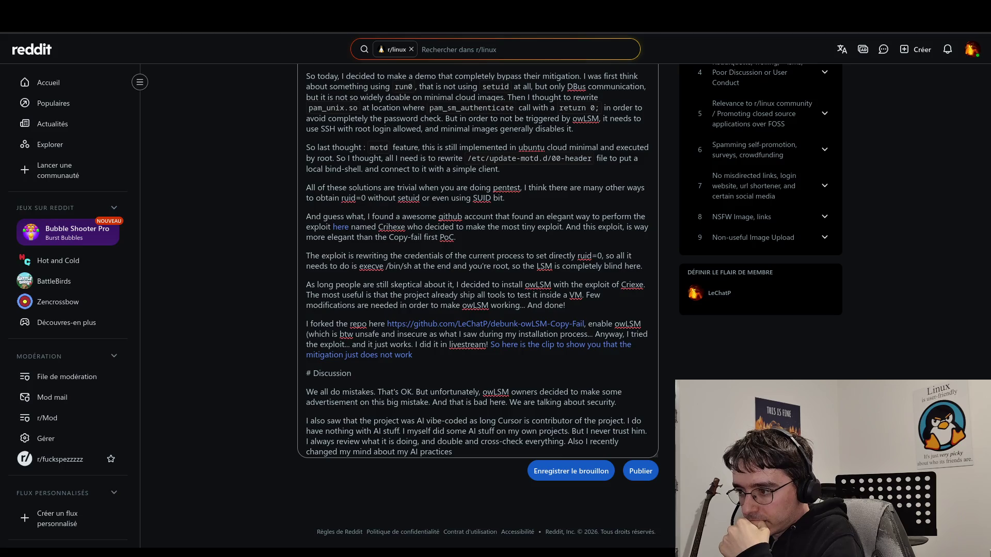
# - Remove the 'Explainations were wrong' line from the Discussion paragraph
pyautogui.click(618, 402)
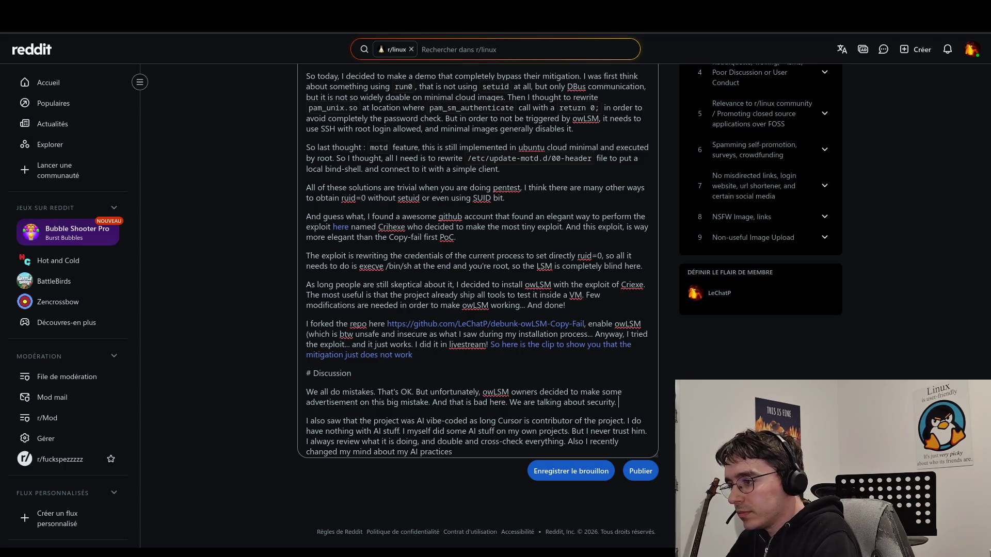
pyautogui.write('Explaina')
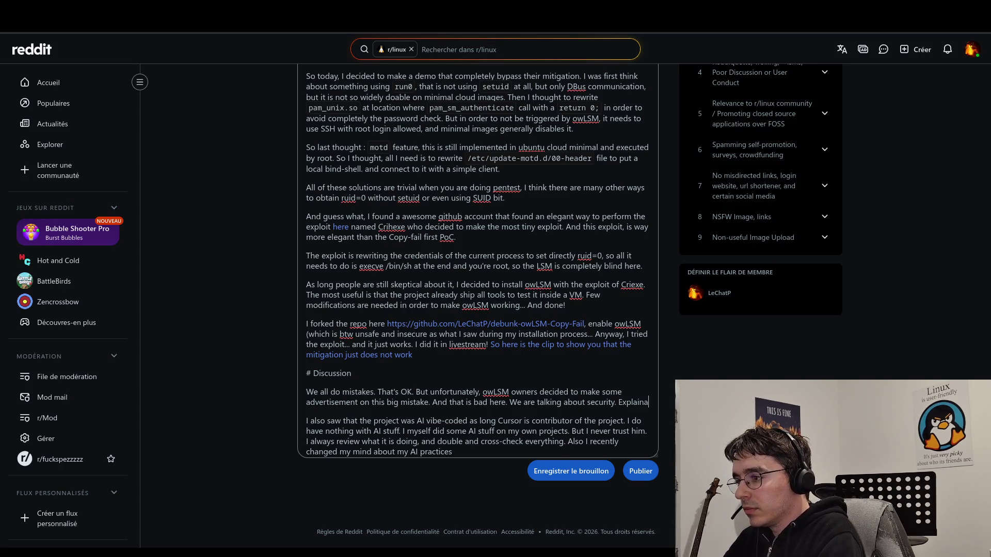
pyautogui.write('tions w')
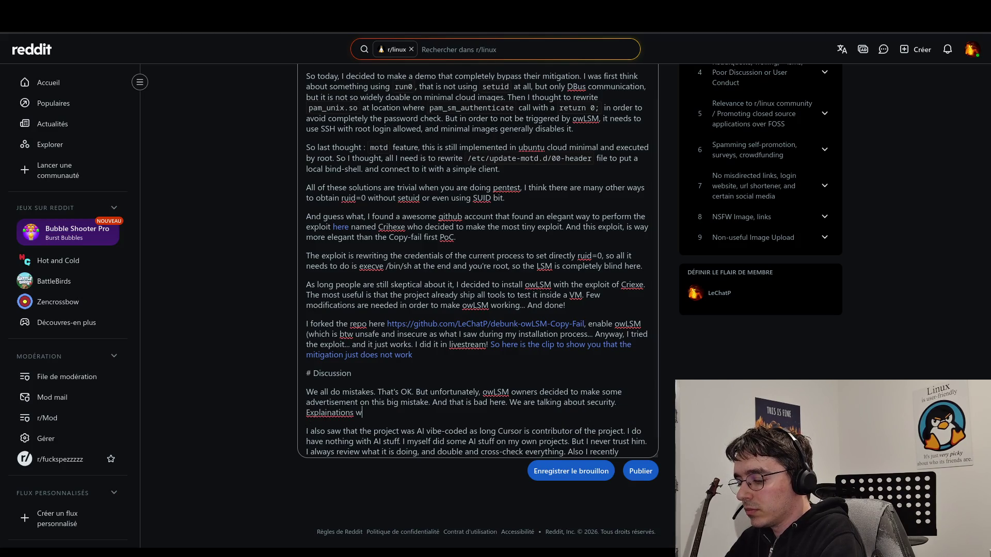
pyautogui.write('ere wrong,')
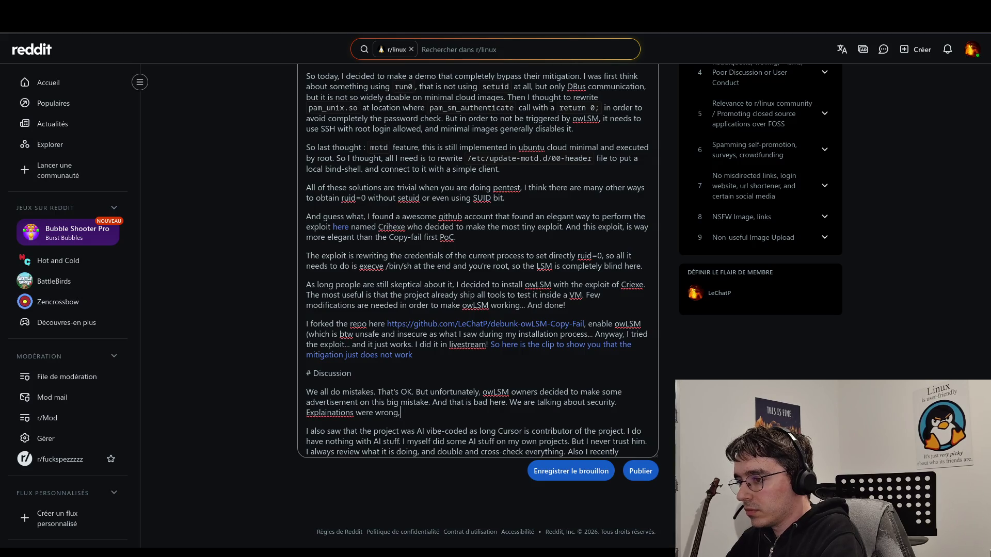
pyautogui.press('BackSpace')
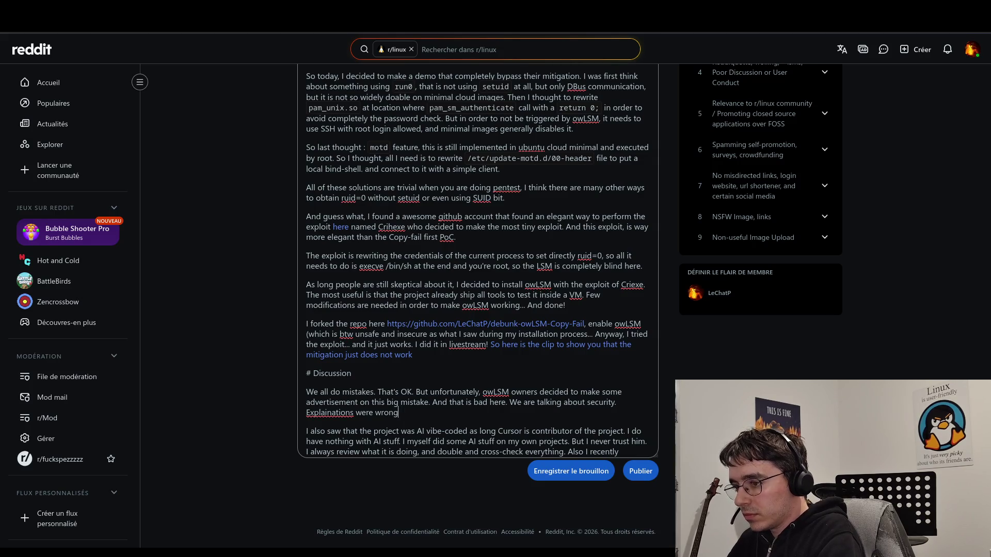
pyautogui.moveTo(401, 413); pyautogui.dragTo(304, 417)
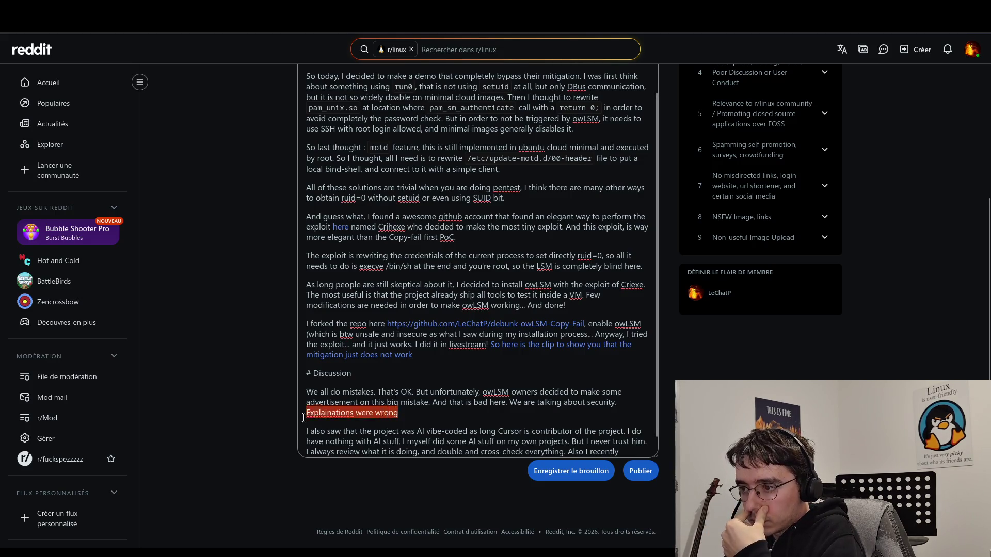
pyautogui.press('BackSpace')
pyautogui.press('BackSpace')
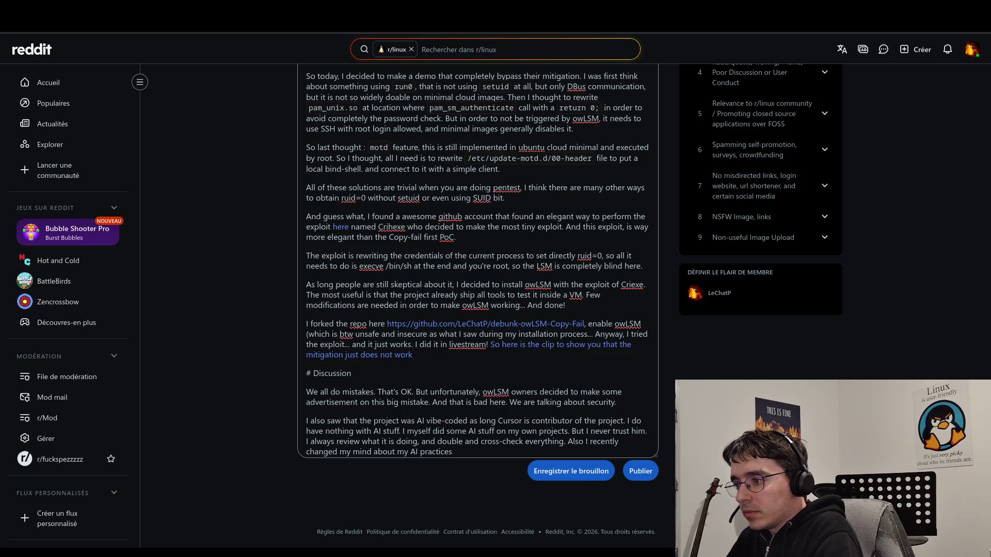
# - Add the lost-credibility sentence, ending 'I experienced that in the past, in my very early presentations.'
pyautogui.write(' Sinc')
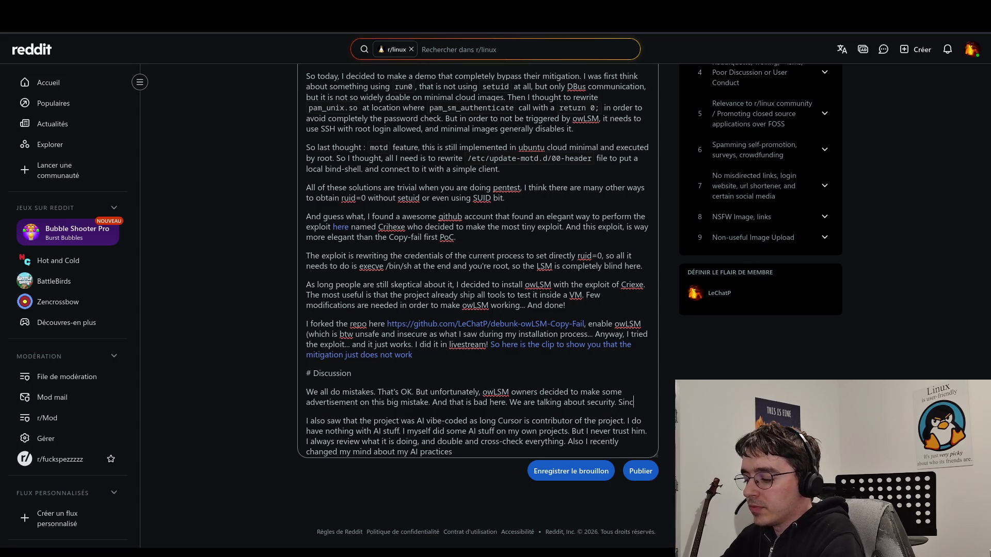
pyautogui.write("e you don't know ")
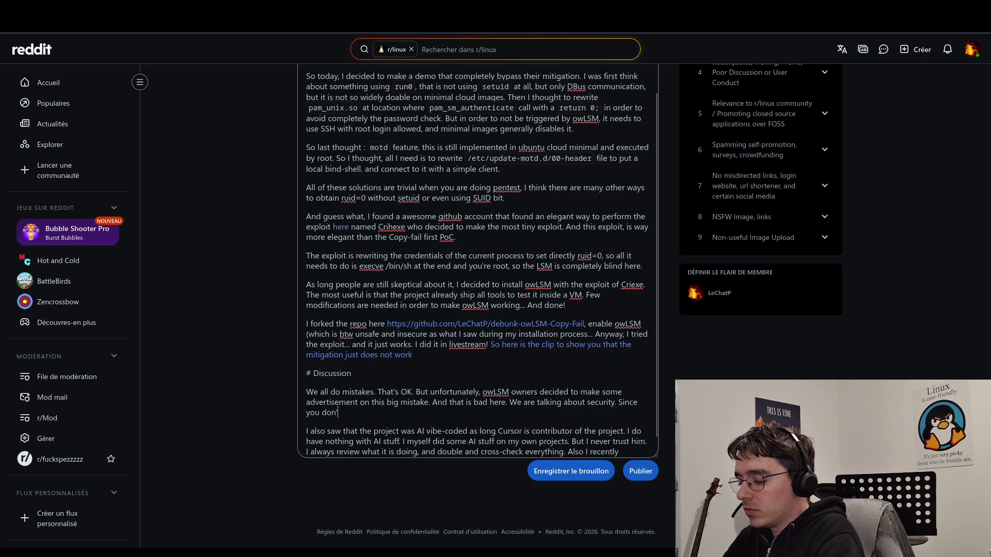
pyautogui.write('1% of wh')
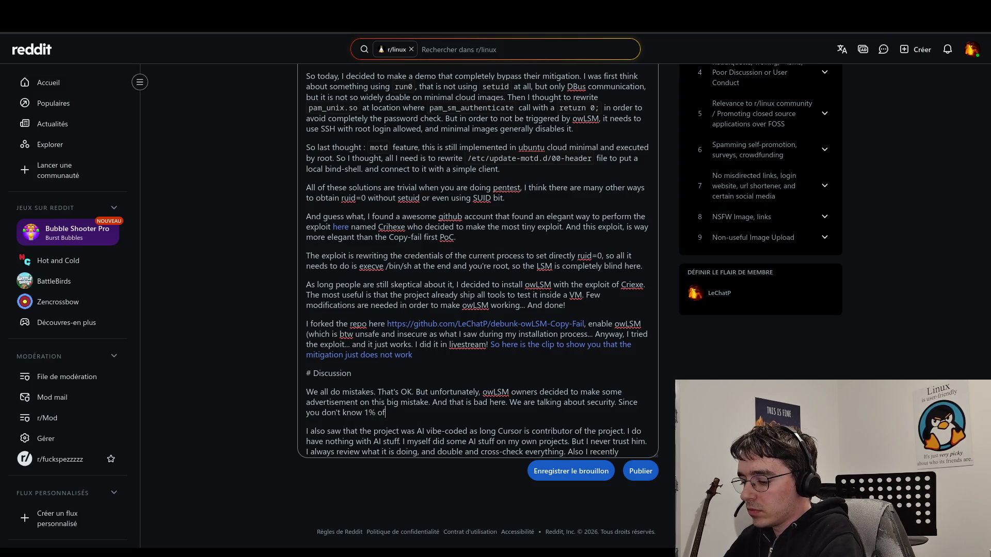
pyautogui.write("at you're doing, you ")
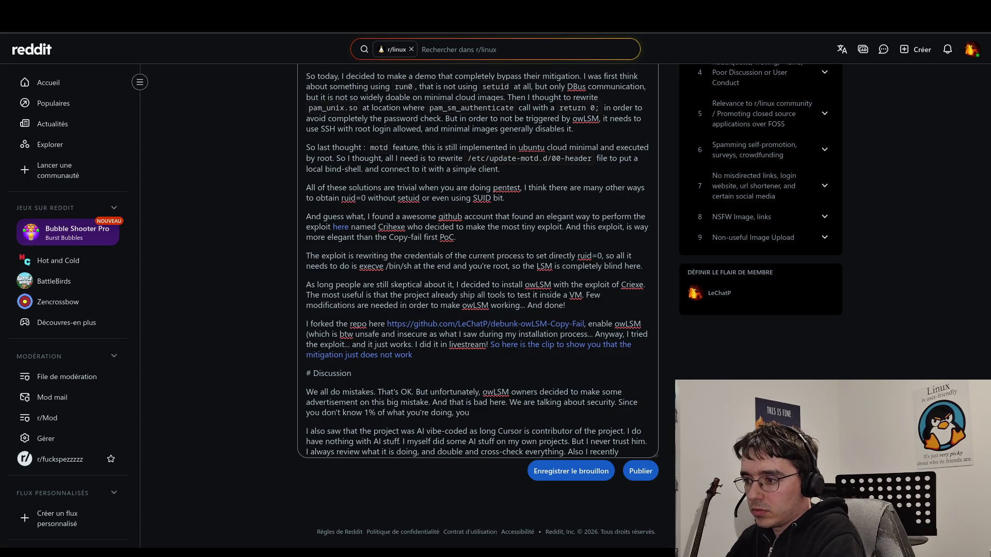
pyautogui.write('loose credibility. ')
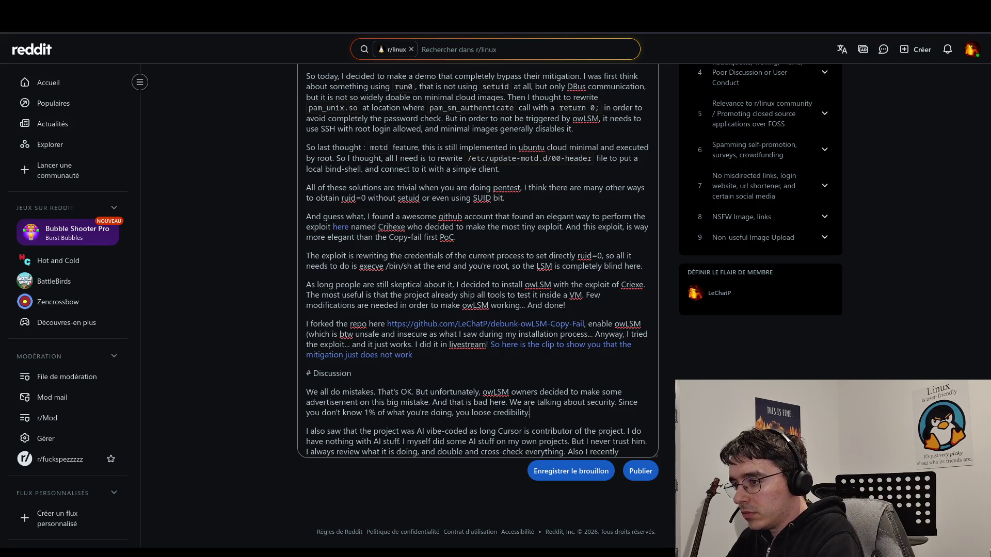
pyautogui.write('I ')
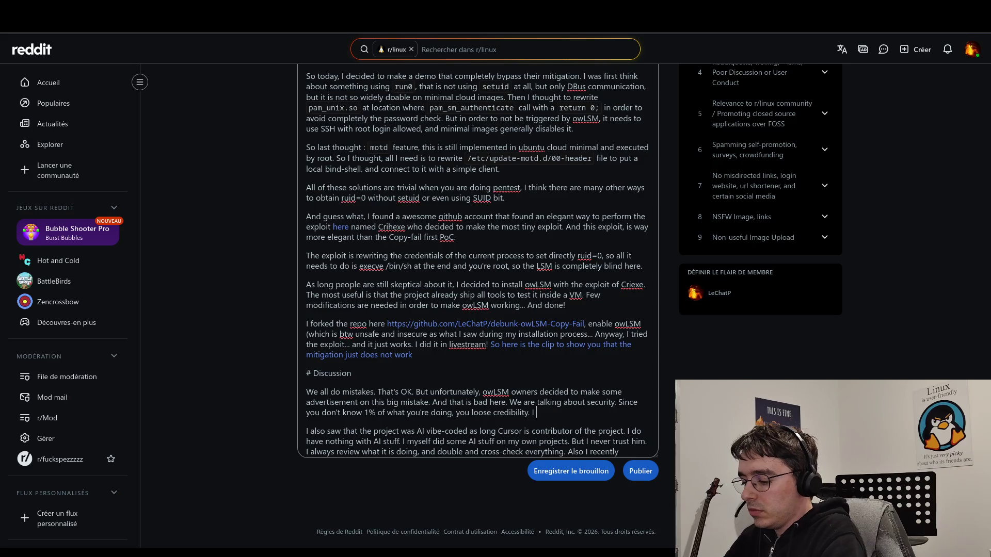
pyautogui.write('experienced ')
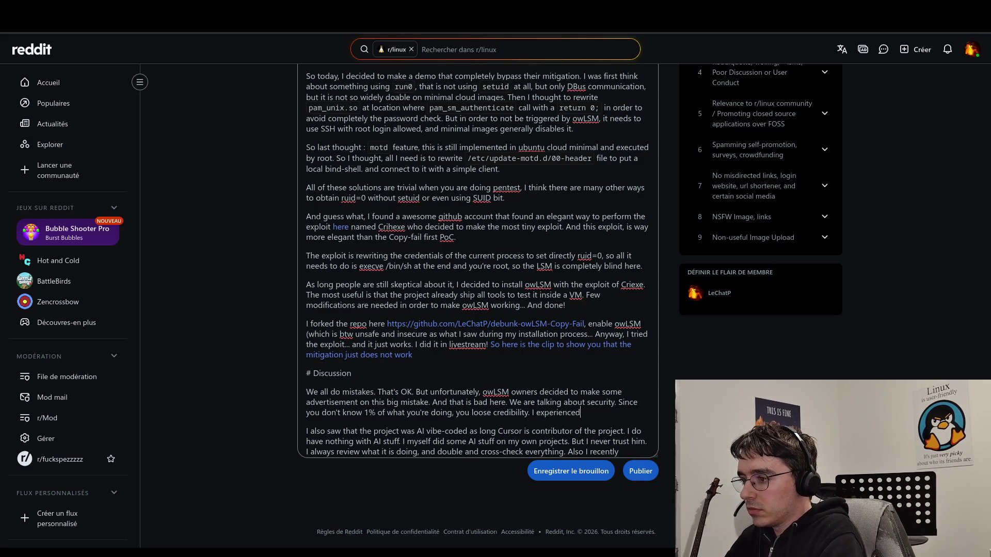
pyautogui.write('that ')
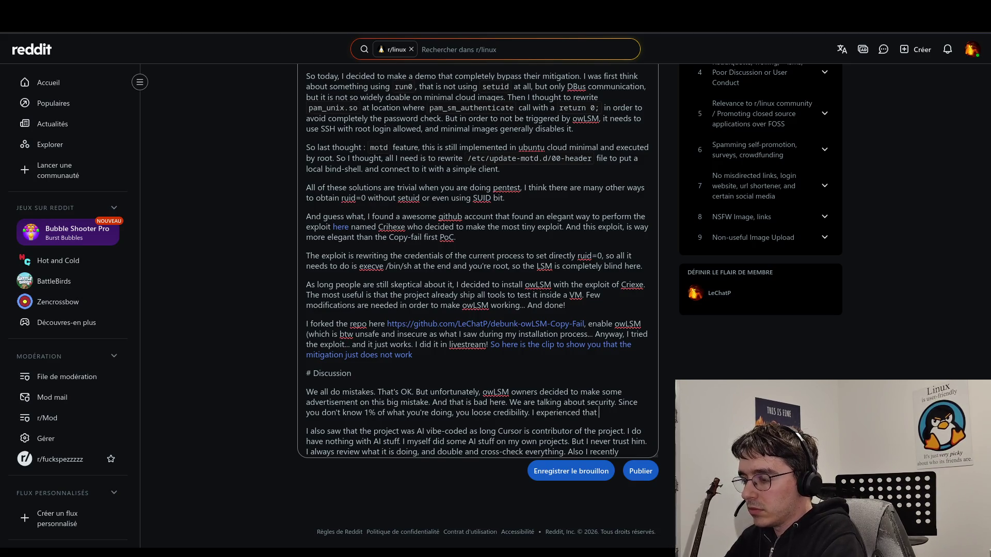
pyautogui.write('in the past')
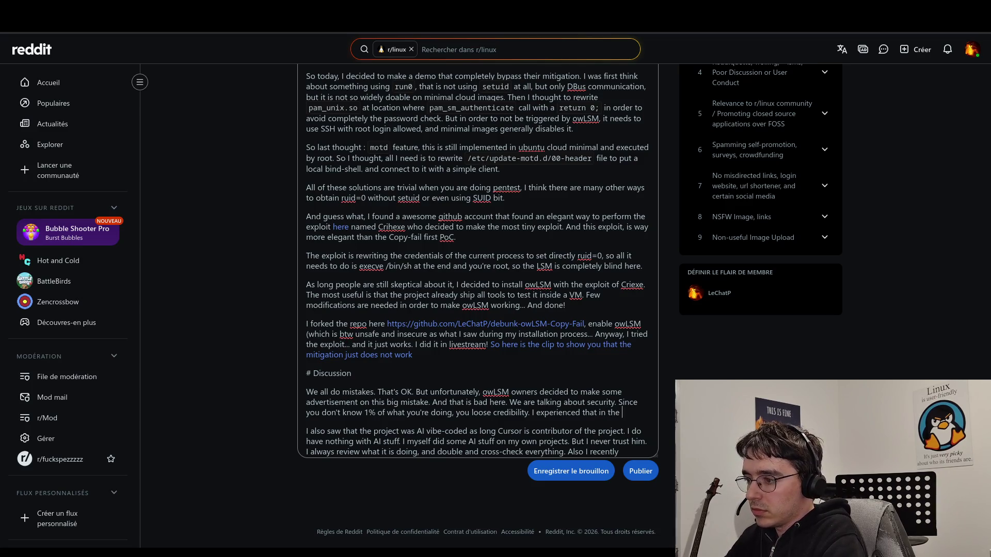
pyautogui.press('BackSpace')
pyautogui.press('BackSpace')
pyautogui.write(', in my e')
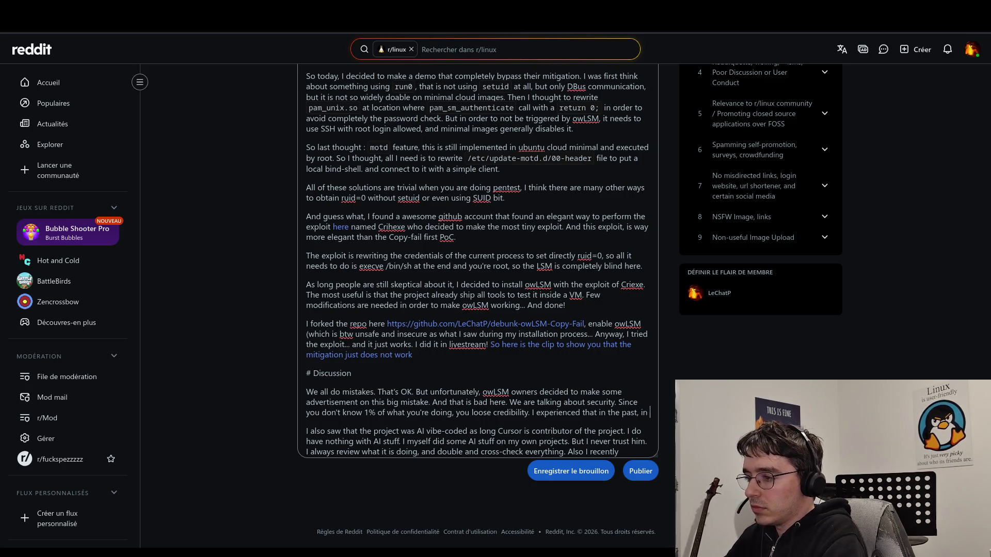
pyautogui.write('arly ')
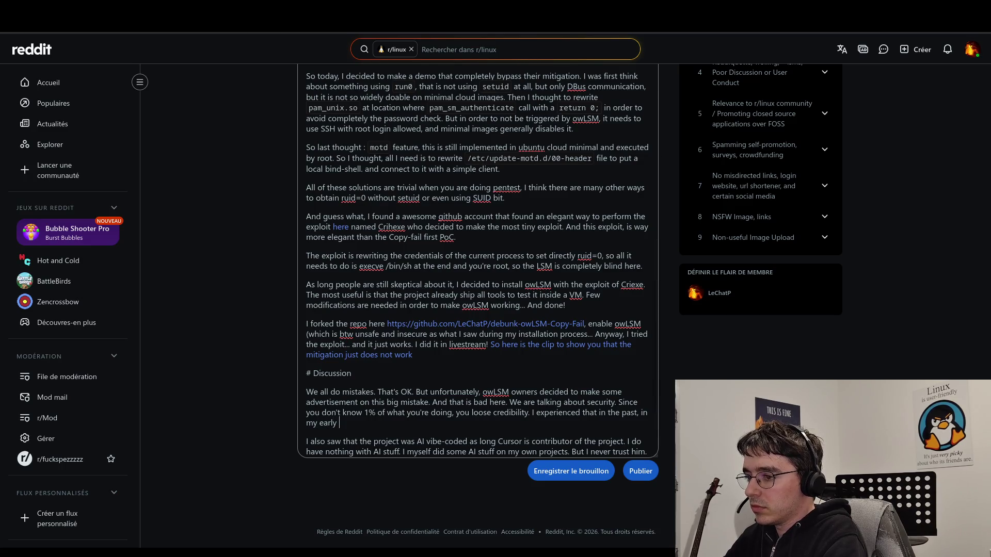
pyautogui.write('presentations')
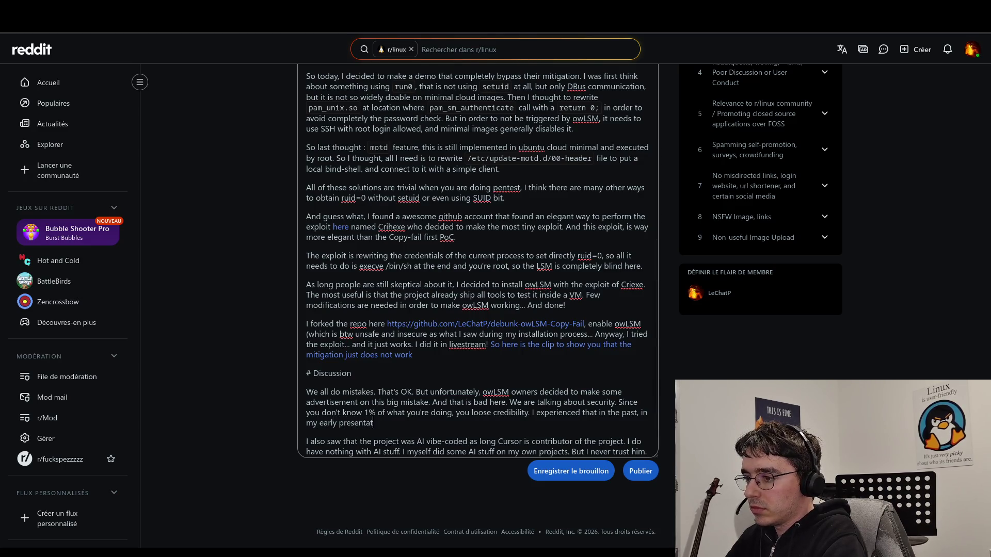
pyautogui.press('BackSpace')
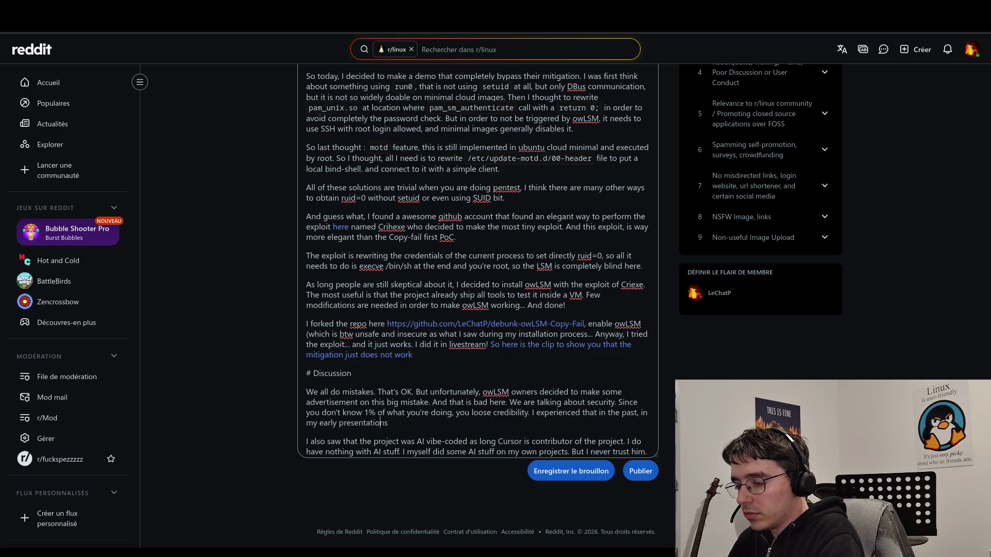
pyautogui.write('very')
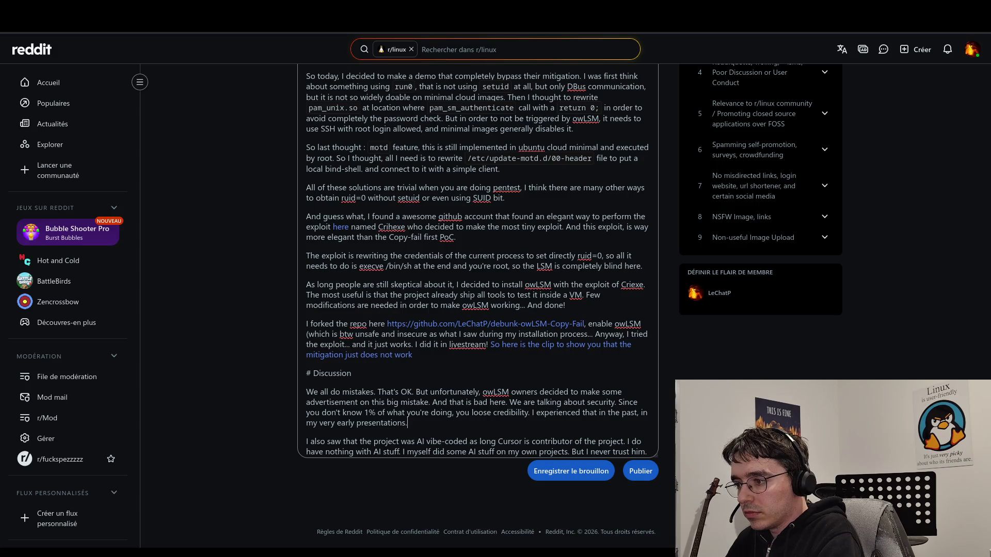
pyautogui.press('BackSpace')
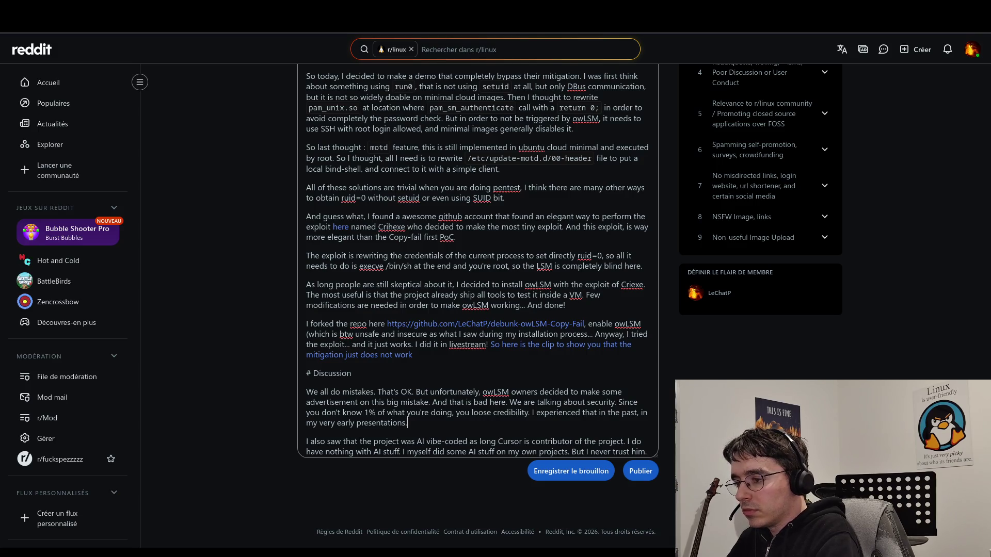
# - Write 'The first time was in Toulouse Hacking Convention, where I said that the current presented version should not be used'
pyautogui.write(' The fir')
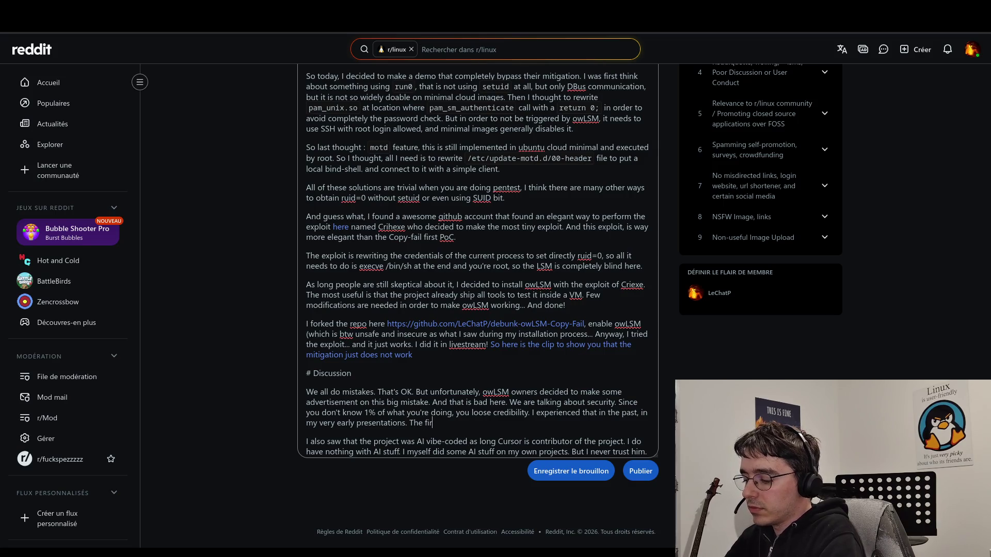
pyautogui.write('st time')
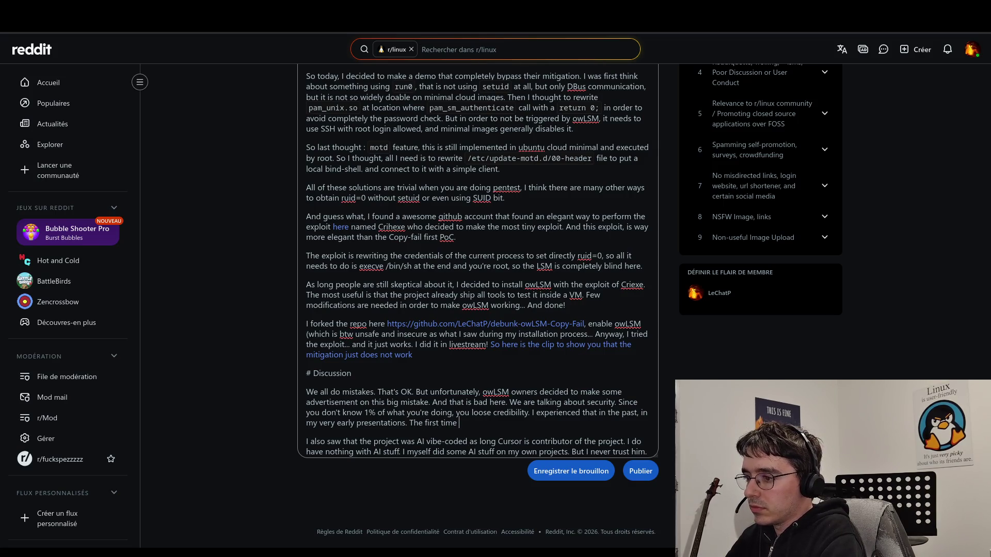
pyautogui.press('BackSpace')
pyautogui.press('BackSpace')
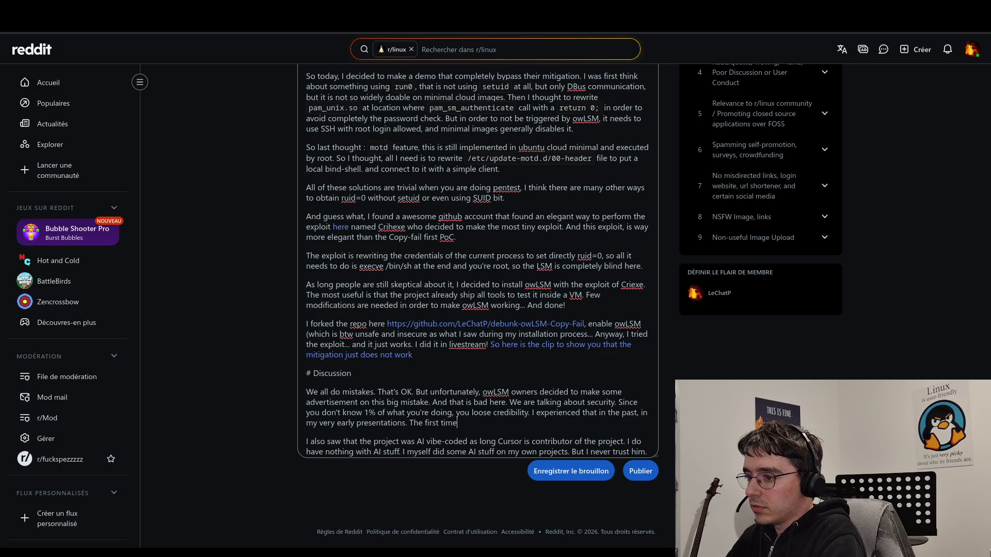
pyautogui.write(' was in Ha')
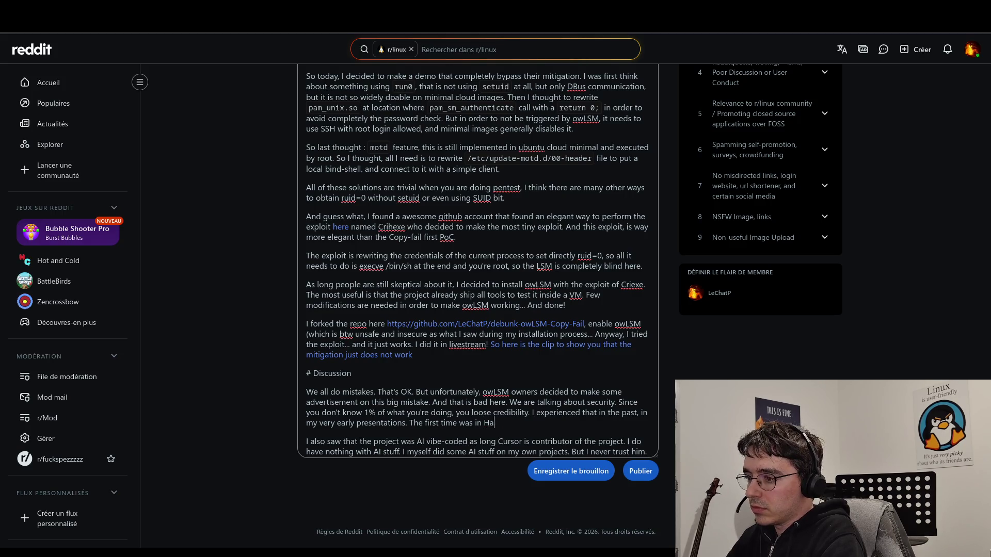
pyautogui.write('Toulouse Hacking Convention, w')
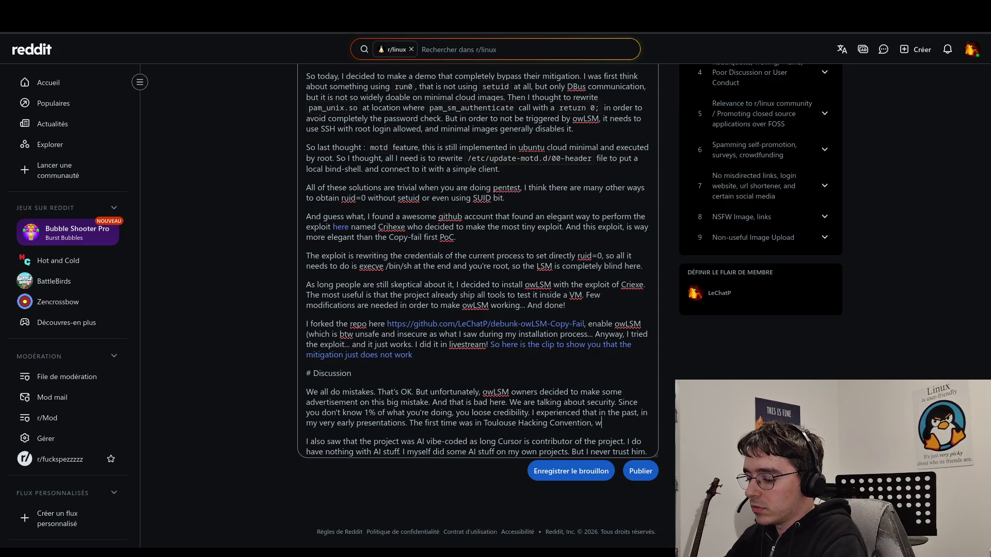
pyautogui.write('ere')
pyautogui.press('BackSpace')
pyautogui.press('BackSpace')
pyautogui.press('BackSpace')
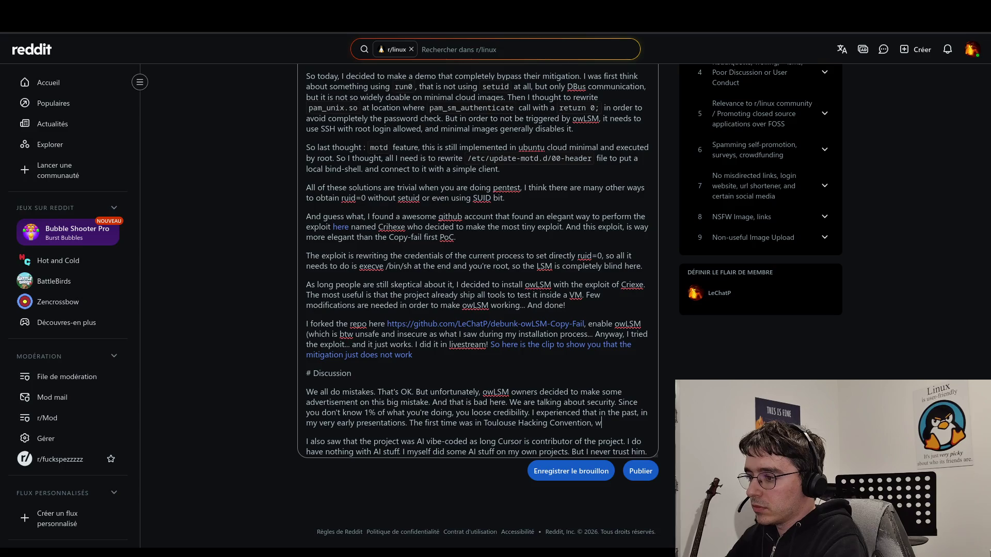
pyautogui.write('here ')
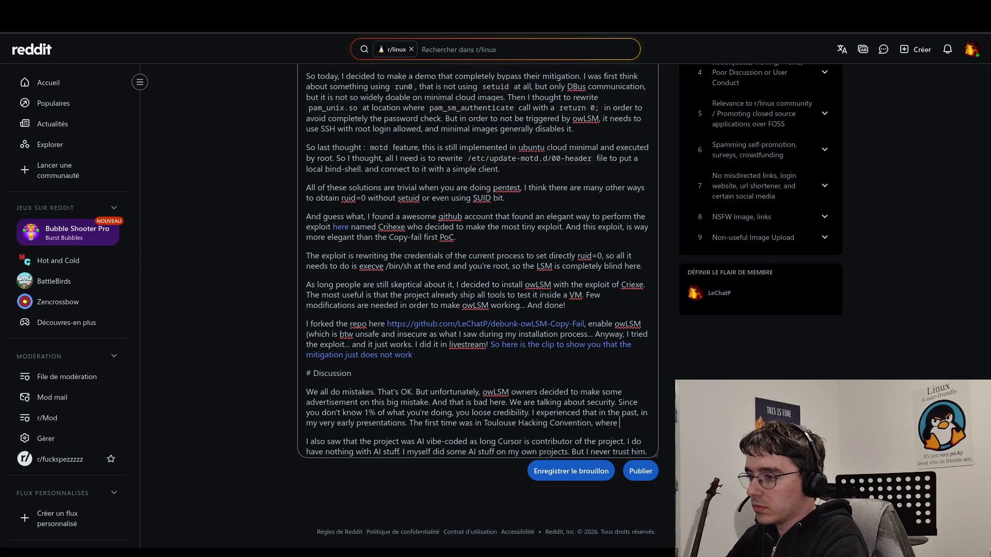
pyautogui.write('I said that the')
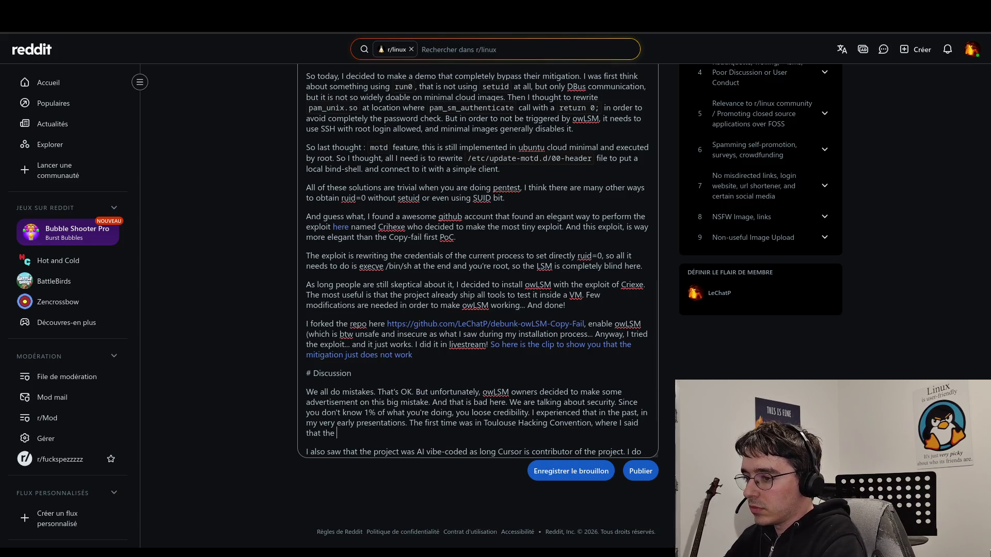
pyautogui.write(' current p')
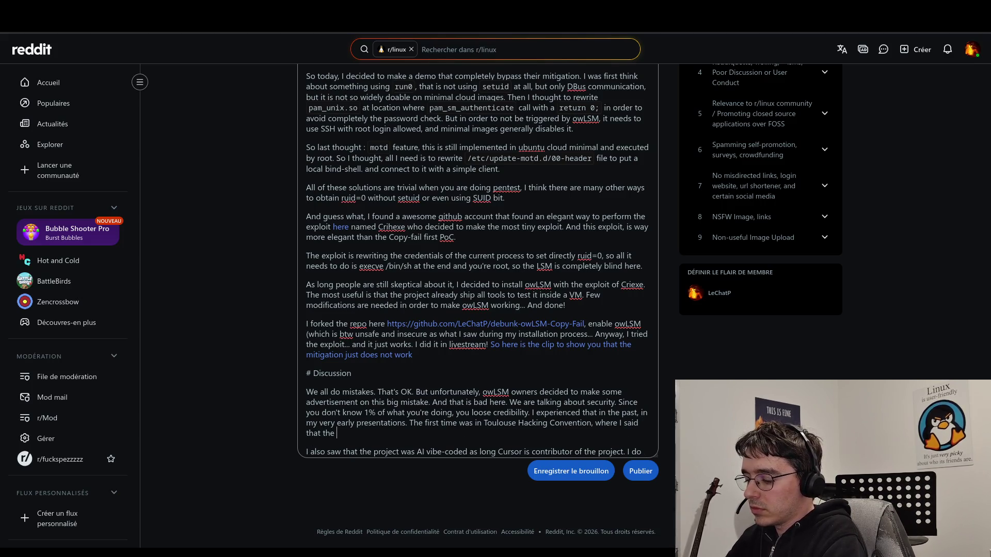
pyautogui.write('resented p')
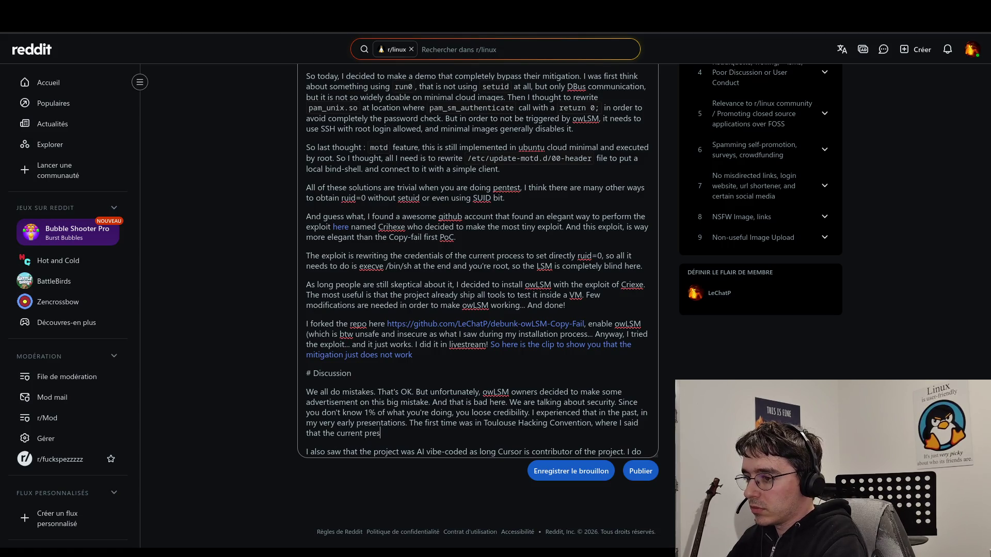
pyautogui.press('BackSpace')
pyautogui.write('ve')
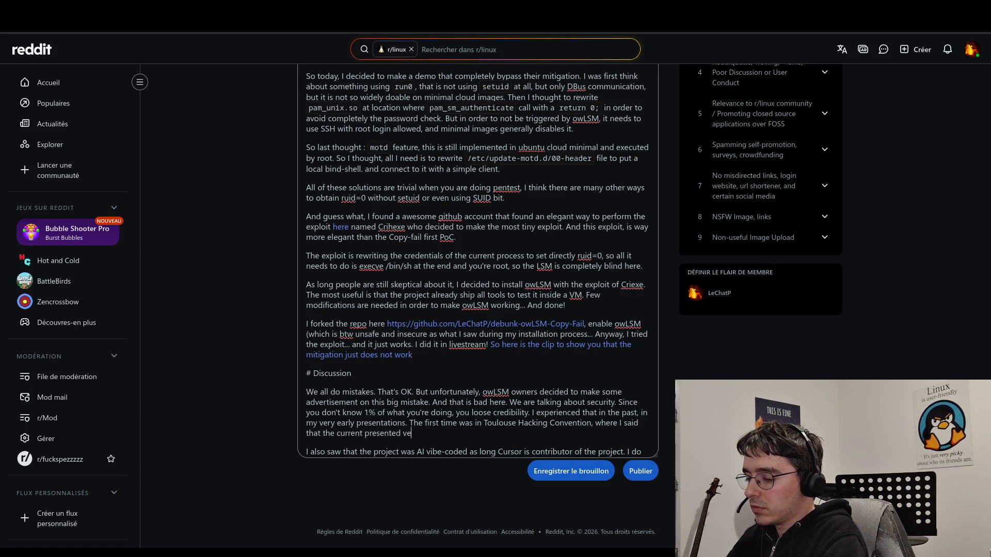
pyautogui.write('rsion whould not ')
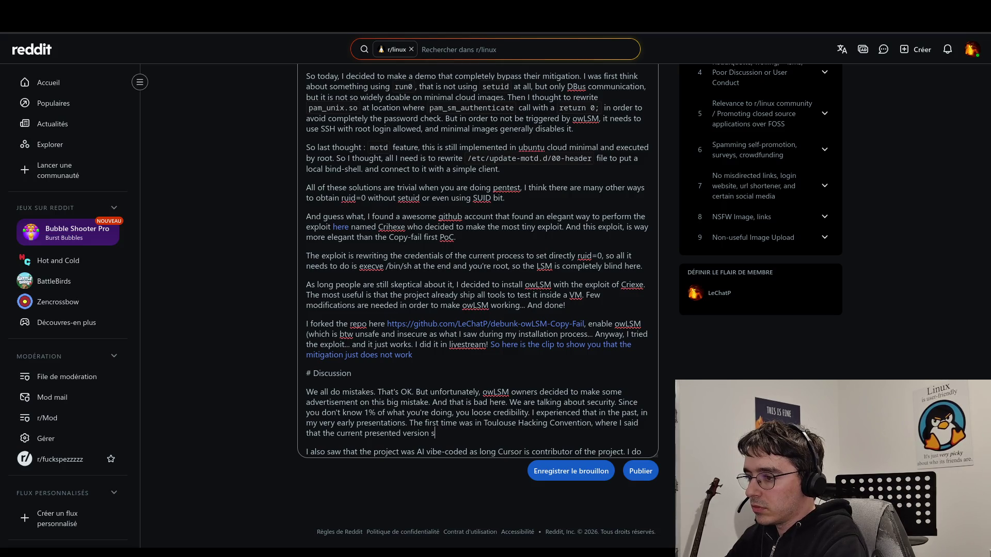
pyautogui.write('be')
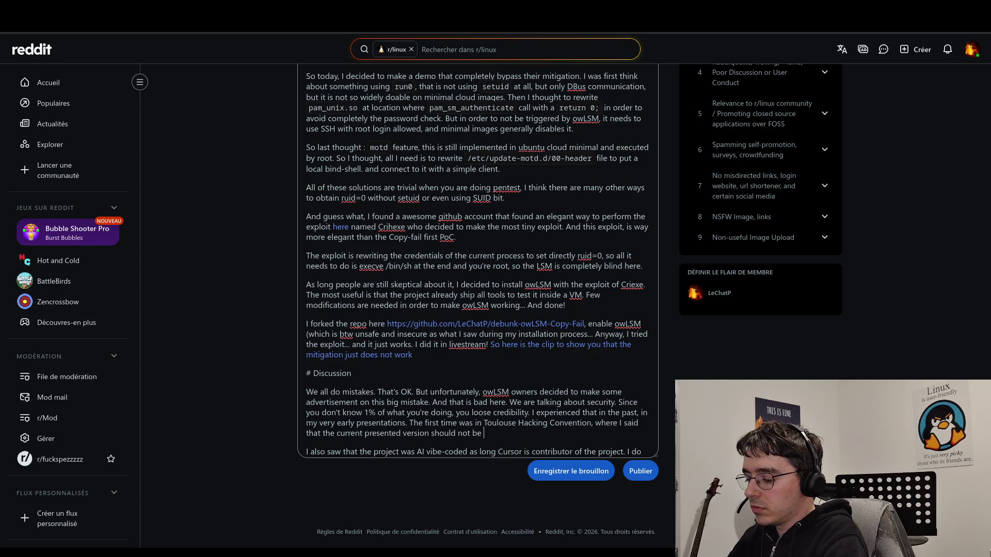
pyautogui.write(' use')
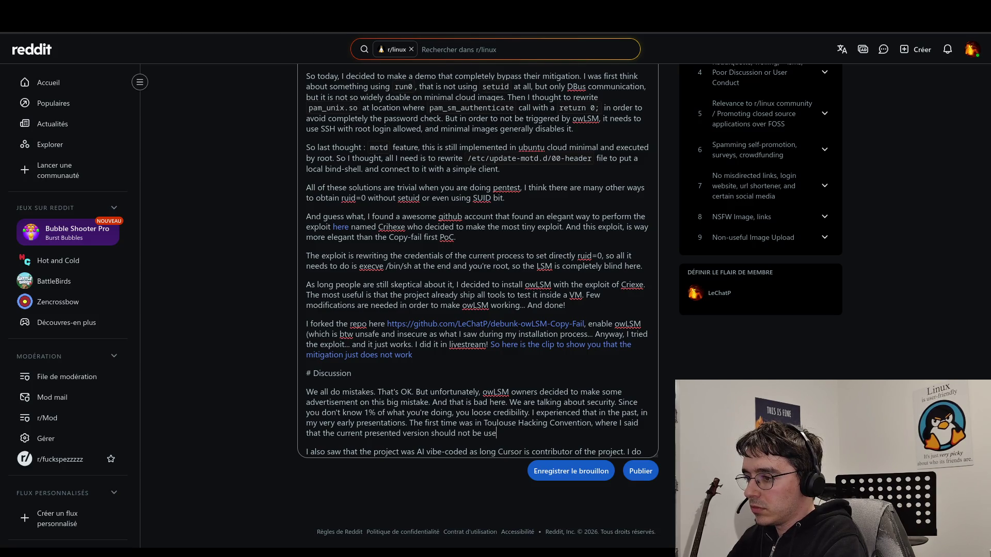
pyautogui.write("dn't")
# - Finish with 'shouldn't be used in production *today* as long it was requiring more code audit and more robustness.'
pyautogui.click(510, 433)
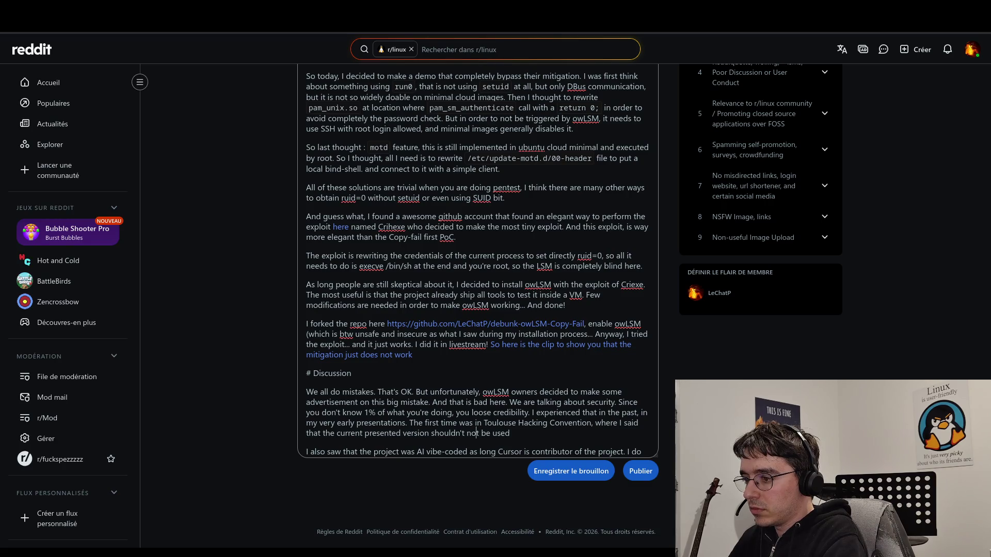
pyautogui.press('BackSpace')
pyautogui.press('BackSpace')
pyautogui.press('BackSpace')
pyautogui.write('in production ')
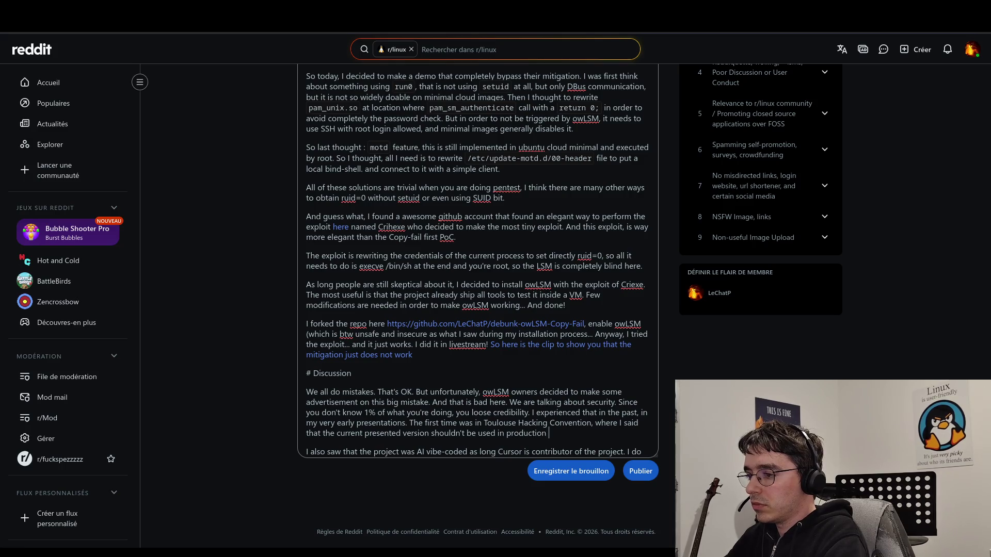
pyautogui.write('*today')
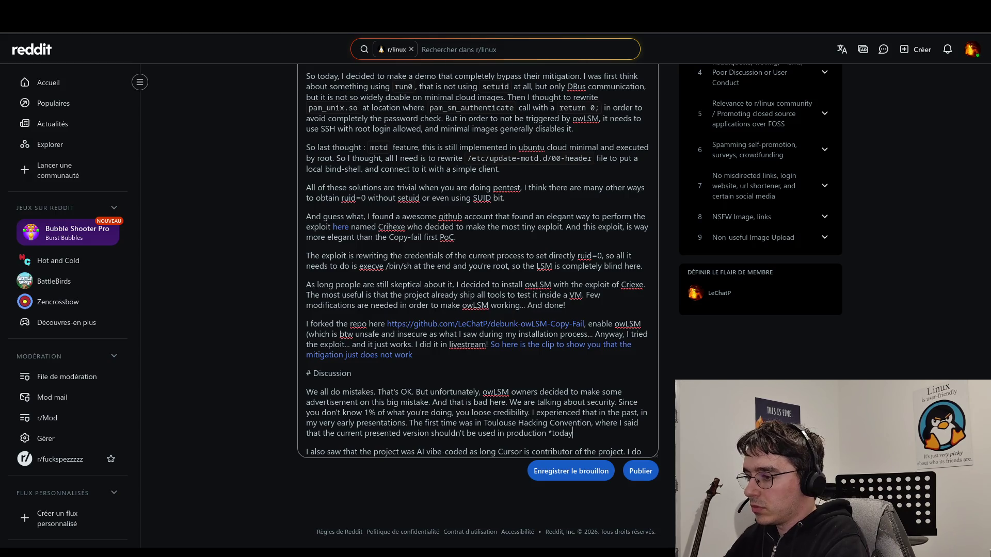
pyautogui.write('* as long I')
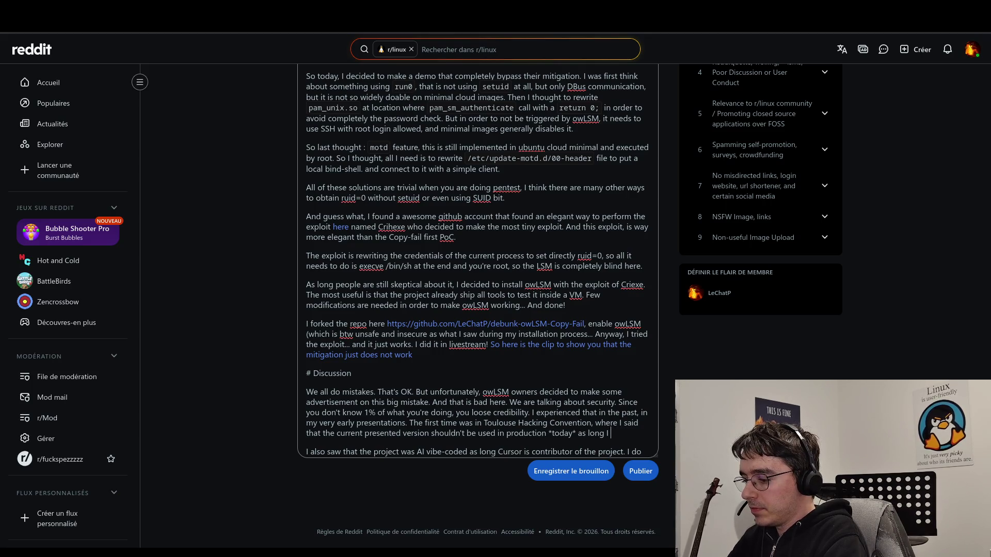
pyautogui.write('t r')
pyautogui.write('equires m')
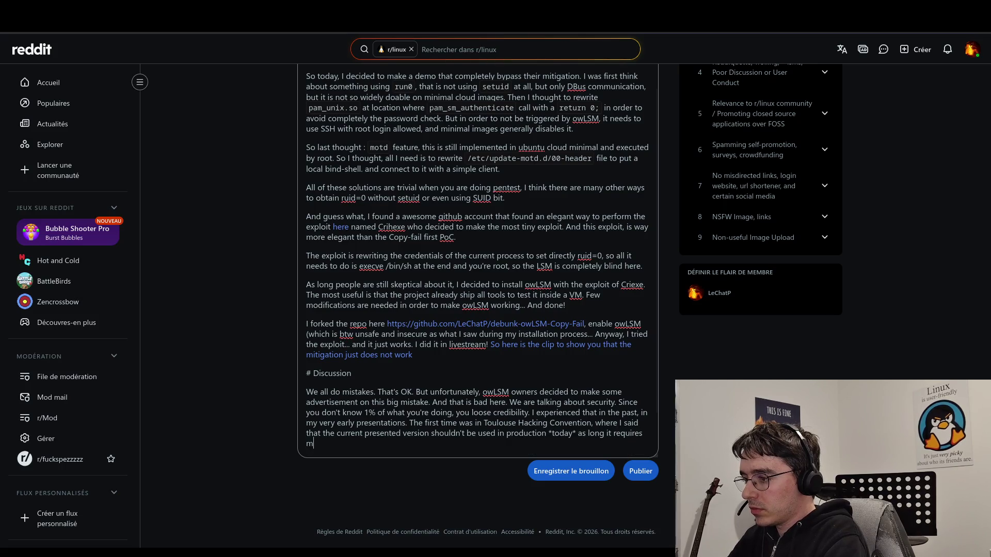
pyautogui.write('ore code ')
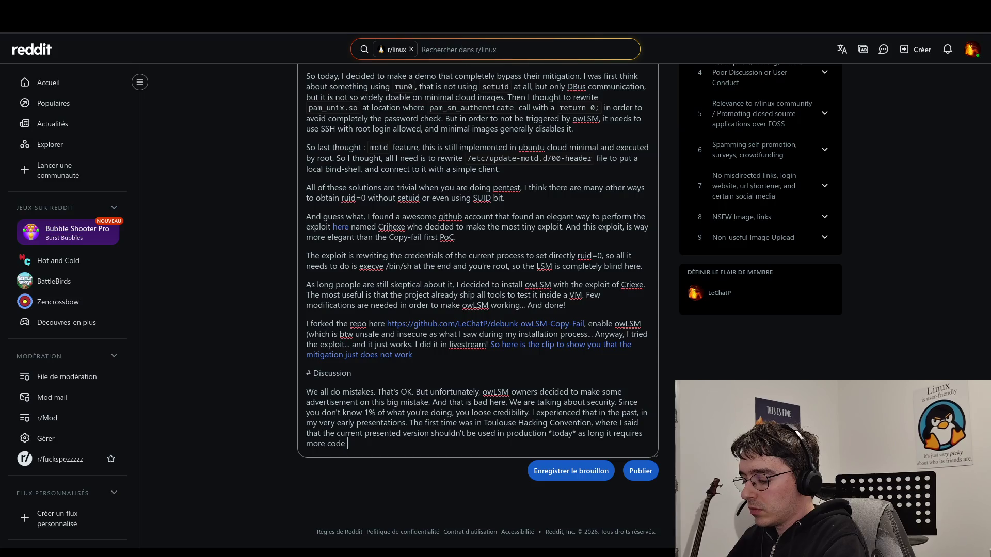
pyautogui.write('audit and ')
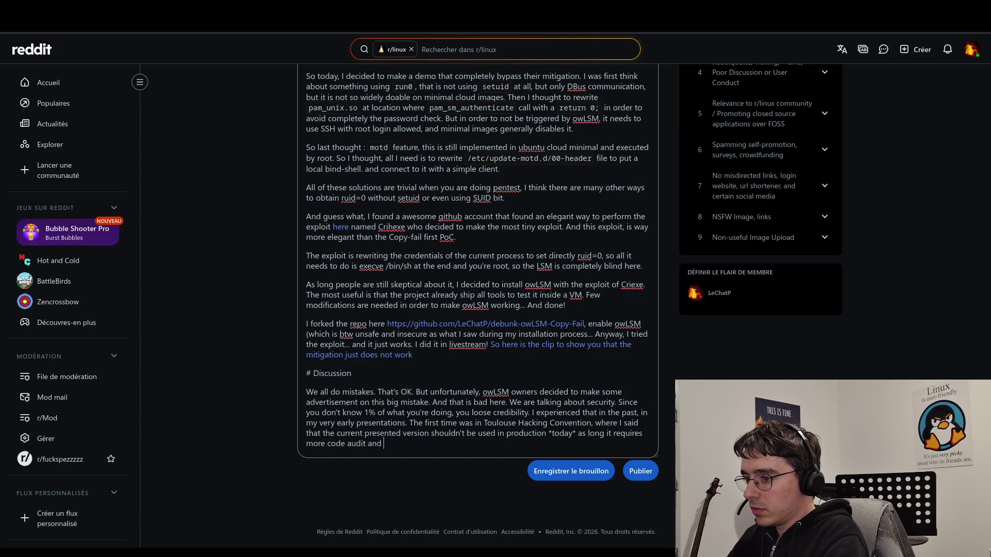
pyautogui.write('more robu')
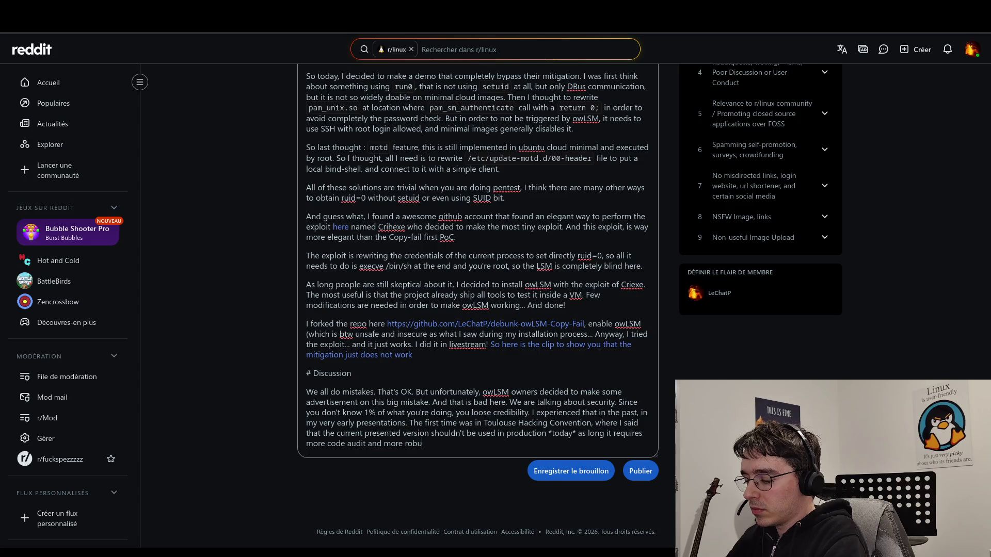
pyautogui.write('stness.')
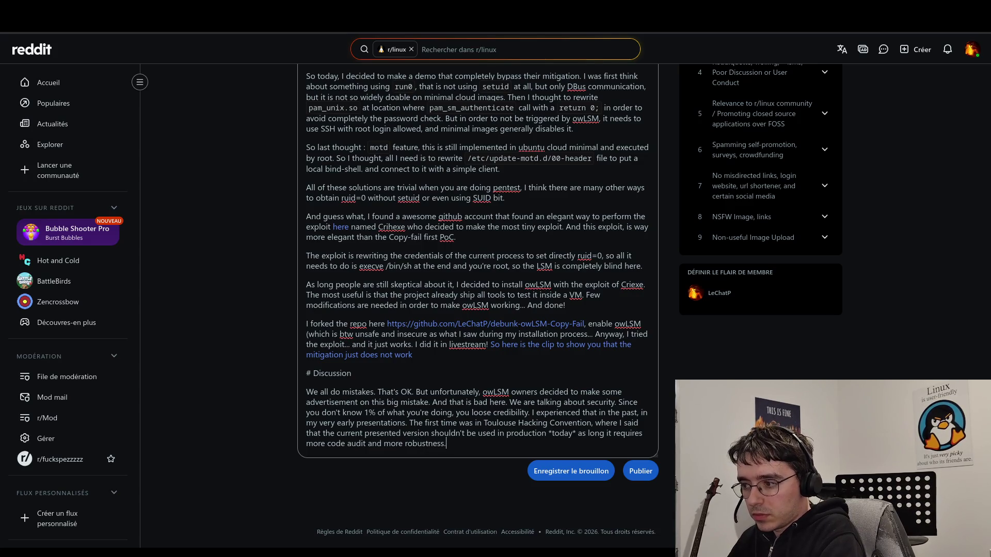
pyautogui.click(642, 431)
pyautogui.press('BackSpace')
pyautogui.press('BackSpace')
pyautogui.press('BackSpace')
pyautogui.write('was ')
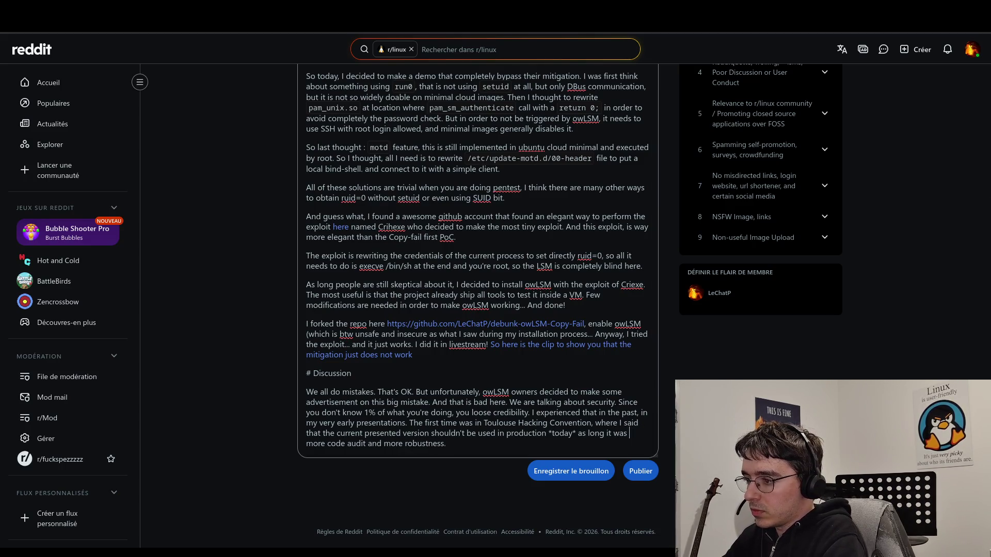
pyautogui.write('requir ')
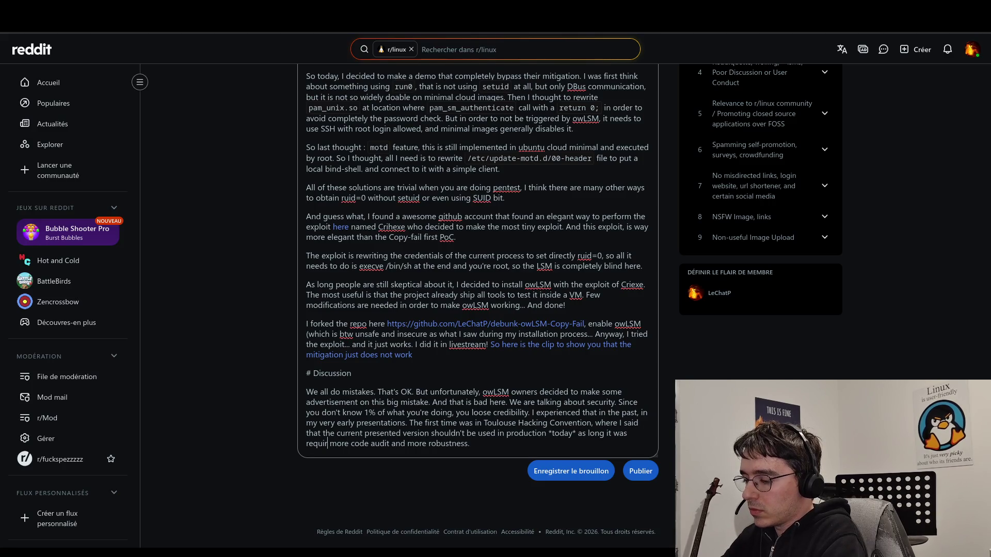
pyautogui.write('ing')
pyautogui.press('End')
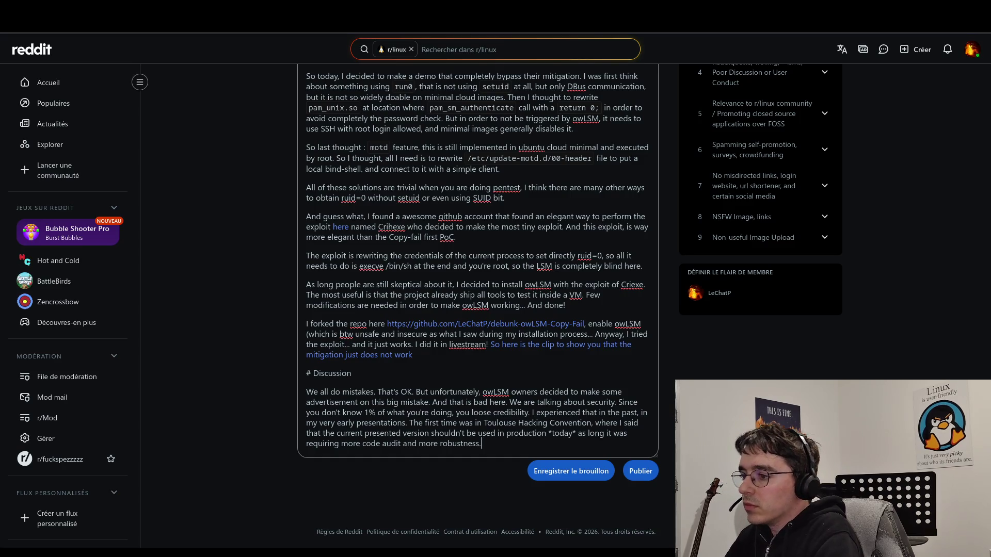
# - Append 'It was the first time that my repository loose some Github stars.' to the Discussion
pyautogui.press('BackSpace')
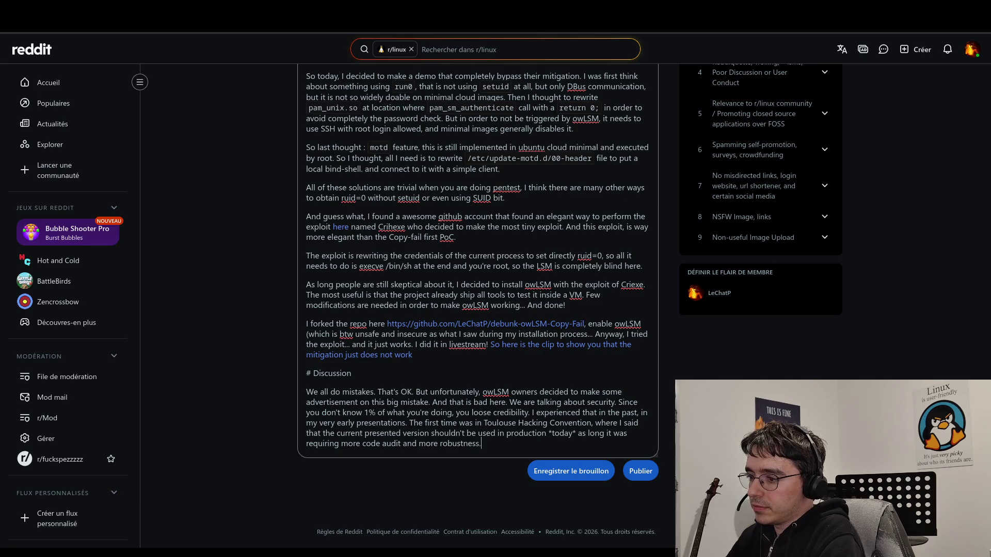
pyautogui.write(' It was the')
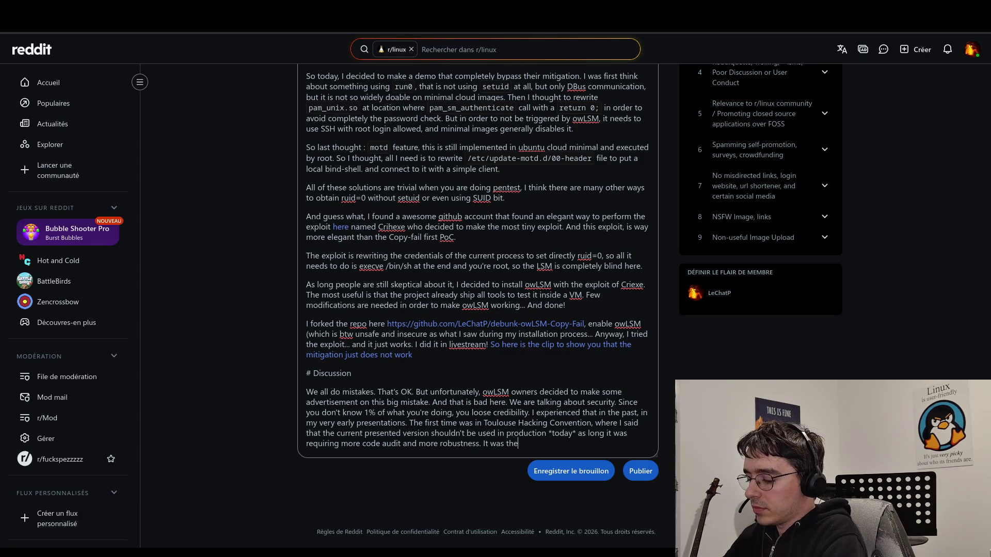
pyautogui.write(' first time that my repository loose')
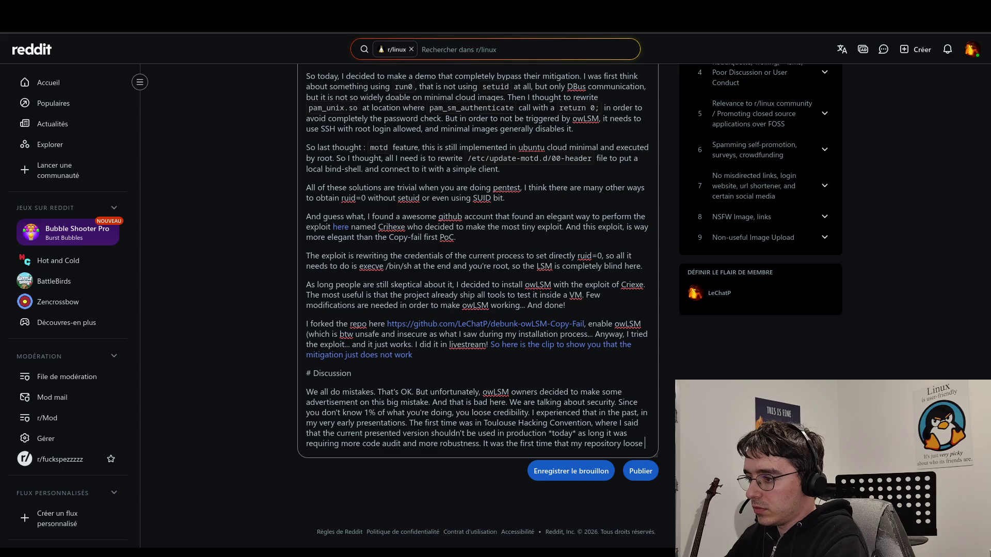
pyautogui.write(' stars on')
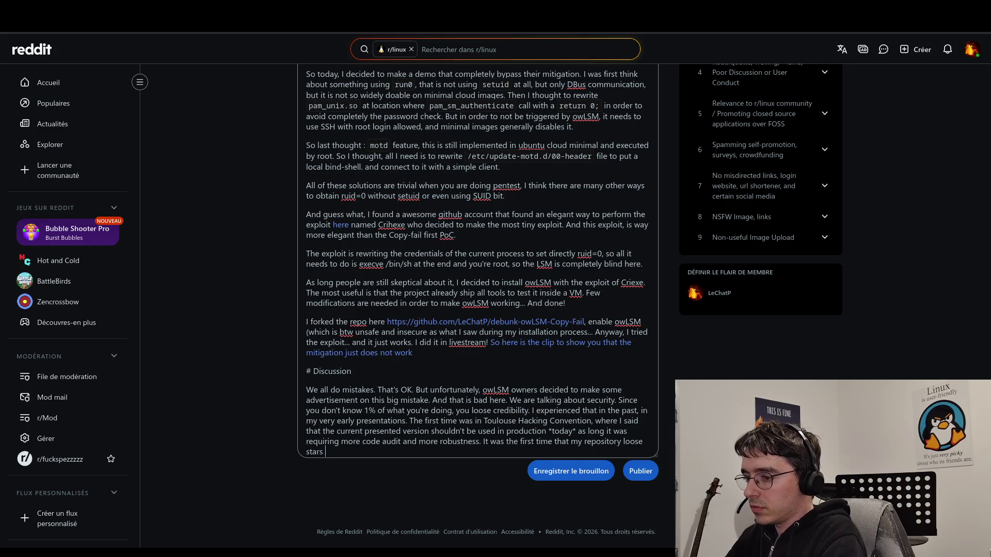
pyautogui.press('BackSpace')
pyautogui.press('BackSpace')
pyautogui.press('BackSpace')
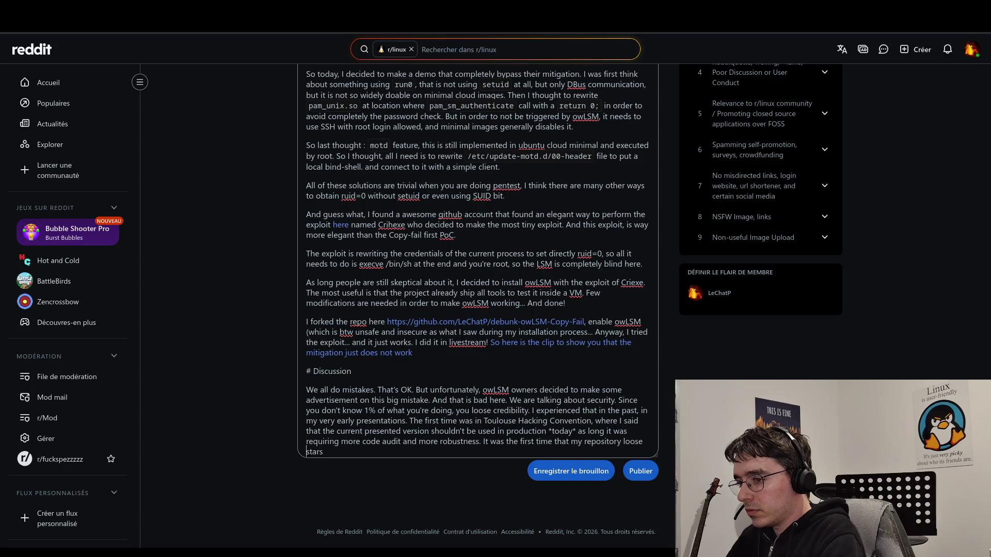
pyautogui.write('some Githubs')
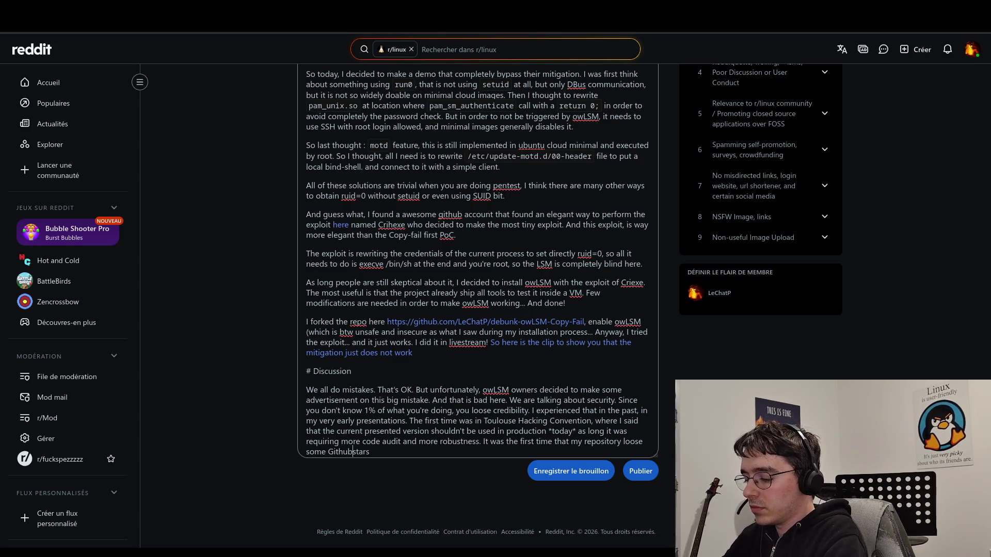
pyautogui.press('End')
pyautogui.write('.')
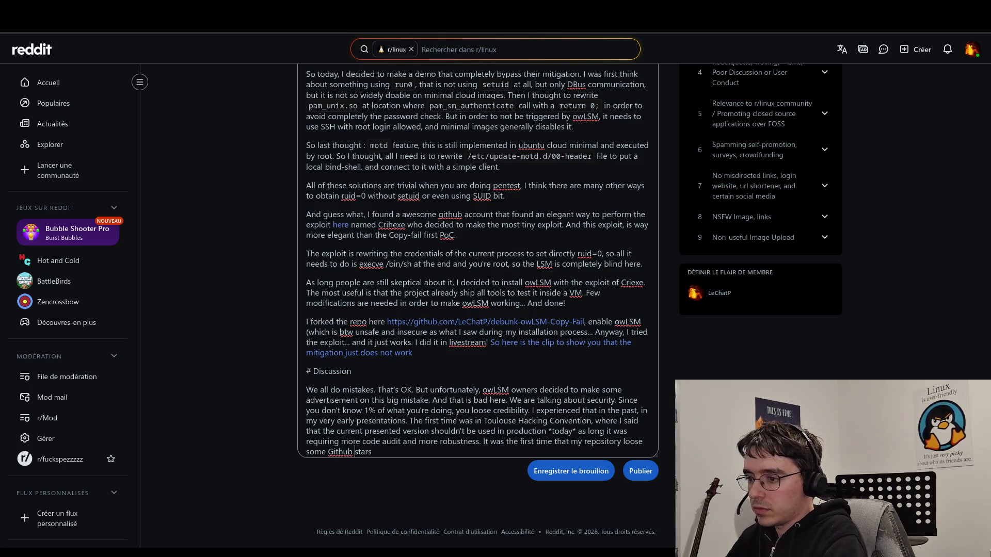
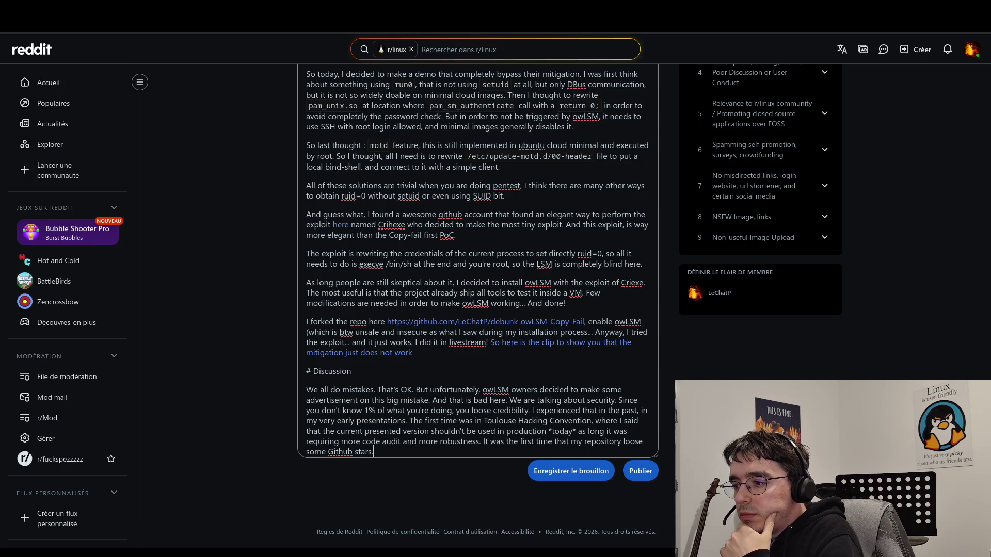
# - Delete the Toulouse Hacking Convention anecdote sentences from the Discussion paragraph
pyautogui.moveTo(411, 421); pyautogui.dragTo(427, 449)
pyautogui.press('BackSpace')
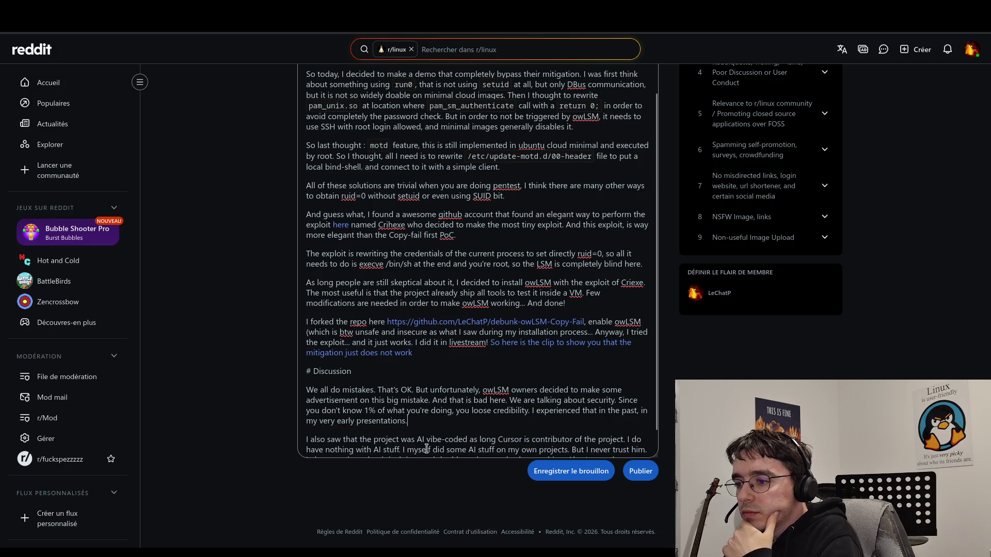
pyautogui.scroll(-1, 431, 439)
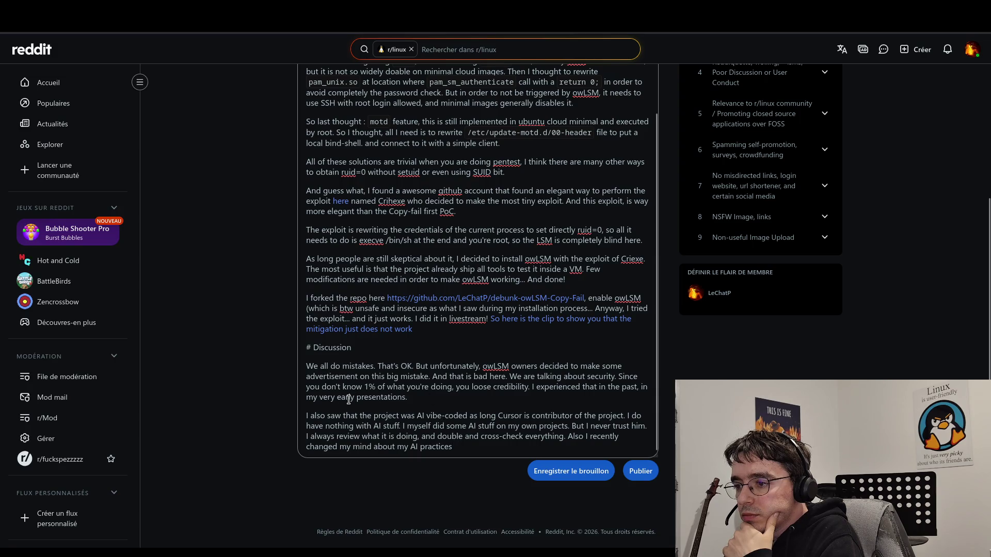
# - Change 'I also saw' to 'Also saw' at the start of the AI paragraph
pyautogui.click(314, 416)
pyautogui.press('BackSpace')
pyautogui.press('BackSpace')
pyautogui.press('BackSpace')
pyautogui.write('A')
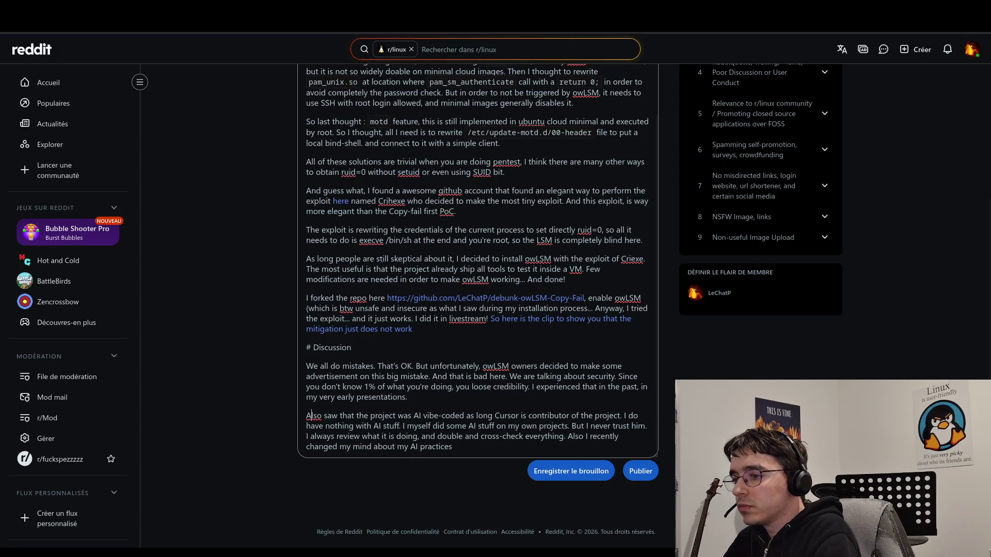
pyautogui.click(502, 443)
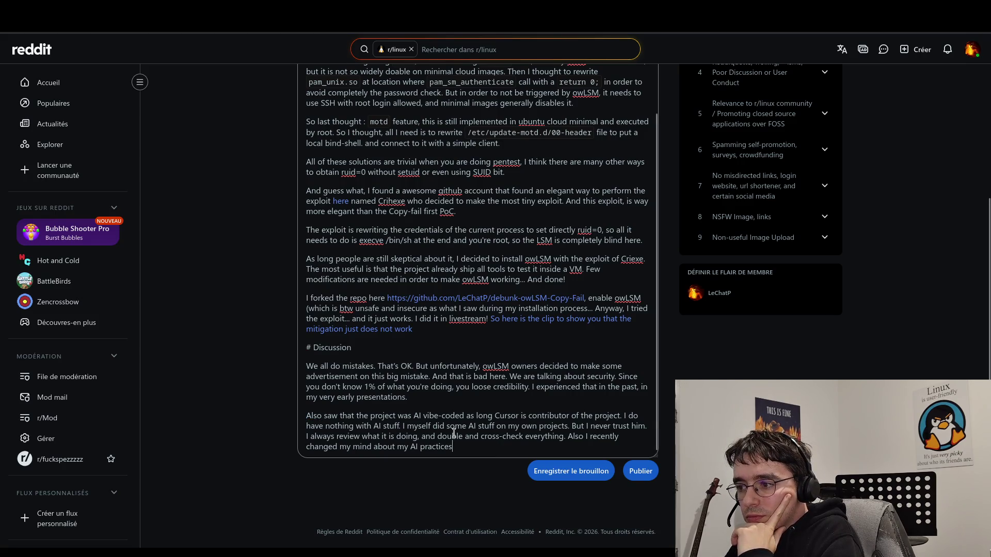
pyautogui.click(446, 398)
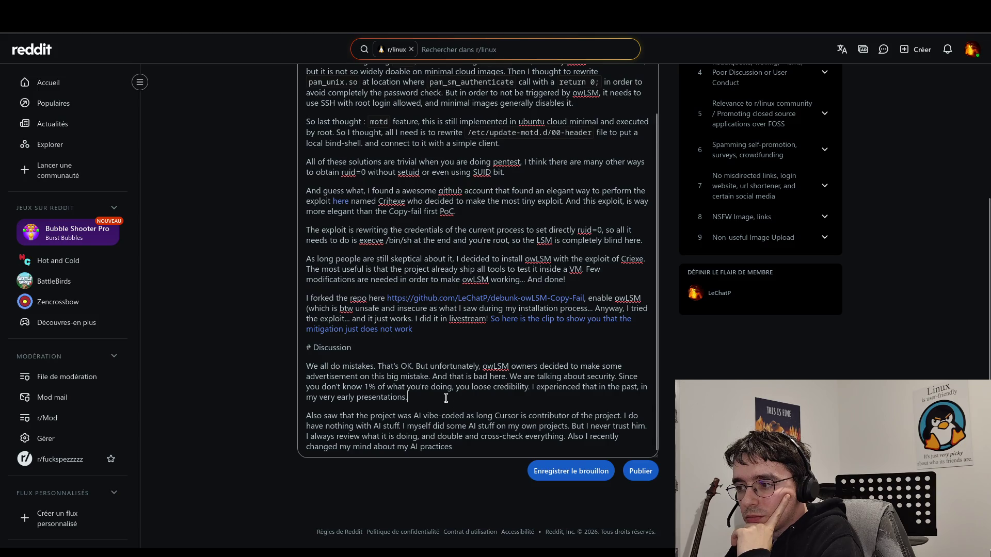
pyautogui.click(475, 447)
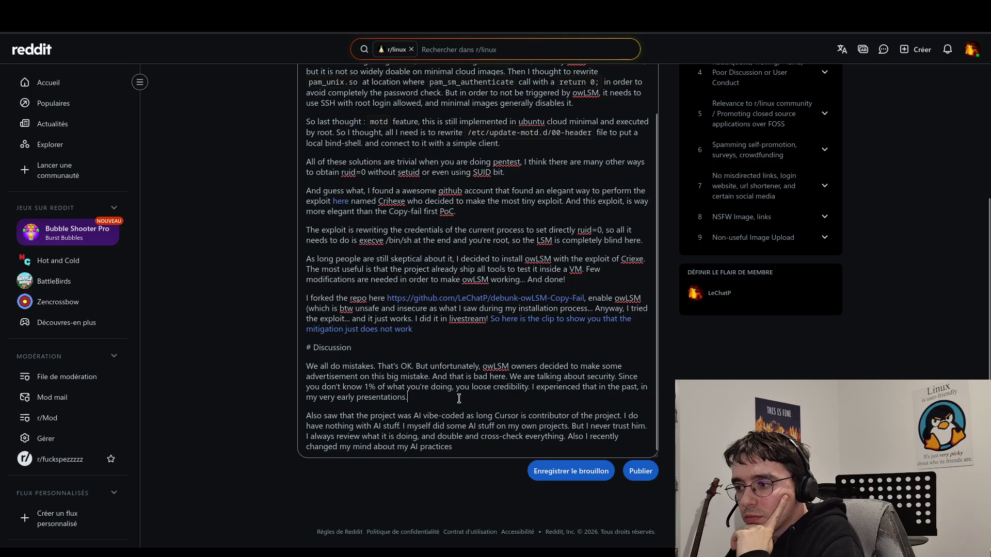
pyautogui.click(376, 387)
# - Replace '1%' with 'a bit' in the Discussion sentence
pyautogui.press('BackSpace')
pyautogui.press('BackSpace')
pyautogui.press('BackSpace')
pyautogui.write('a bit')
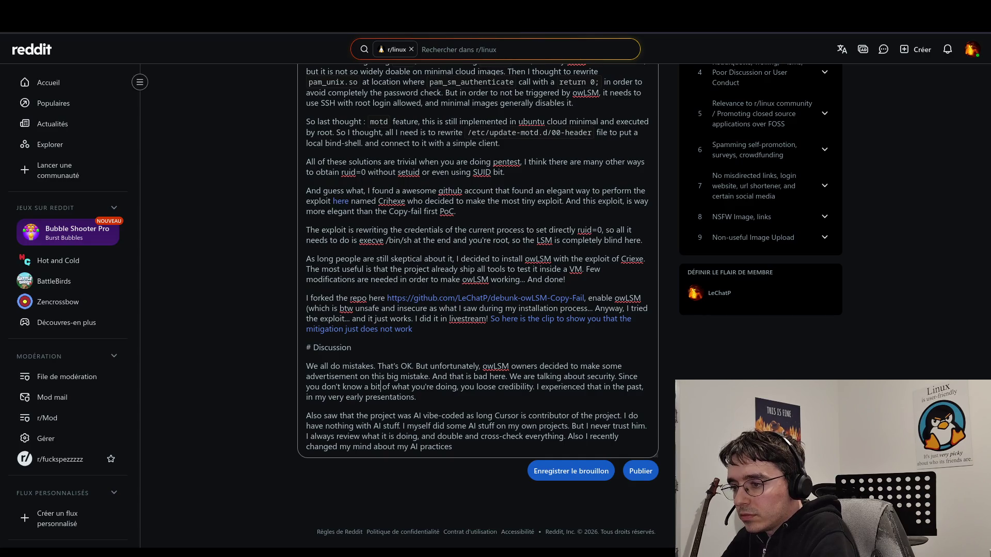
pyautogui.click(417, 397)
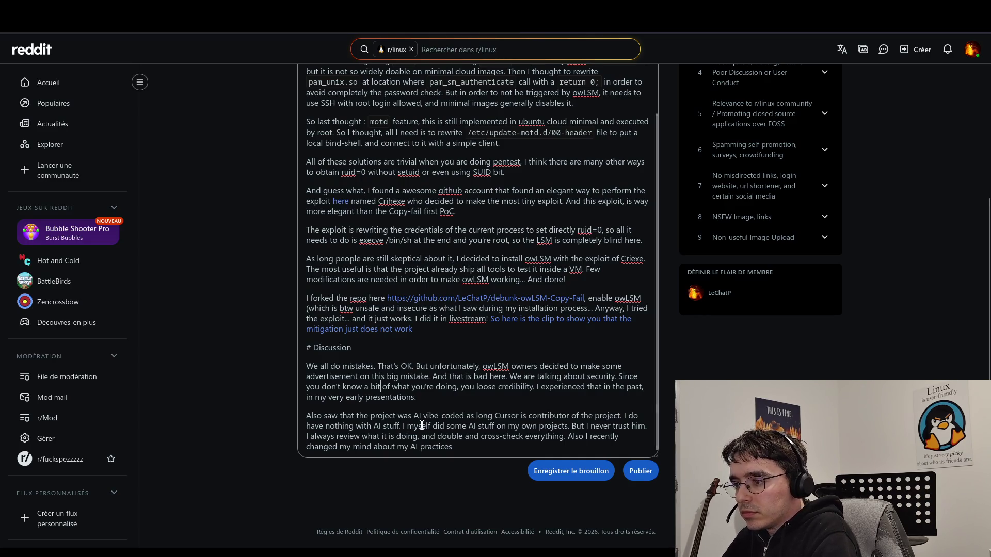
# - After 'presentations.', add 'Then, I learnt a lot, It's been 7 years that I'm learning details of'
pyautogui.write('Then')
pyautogui.press('BackSpace')
pyautogui.write(', I l')
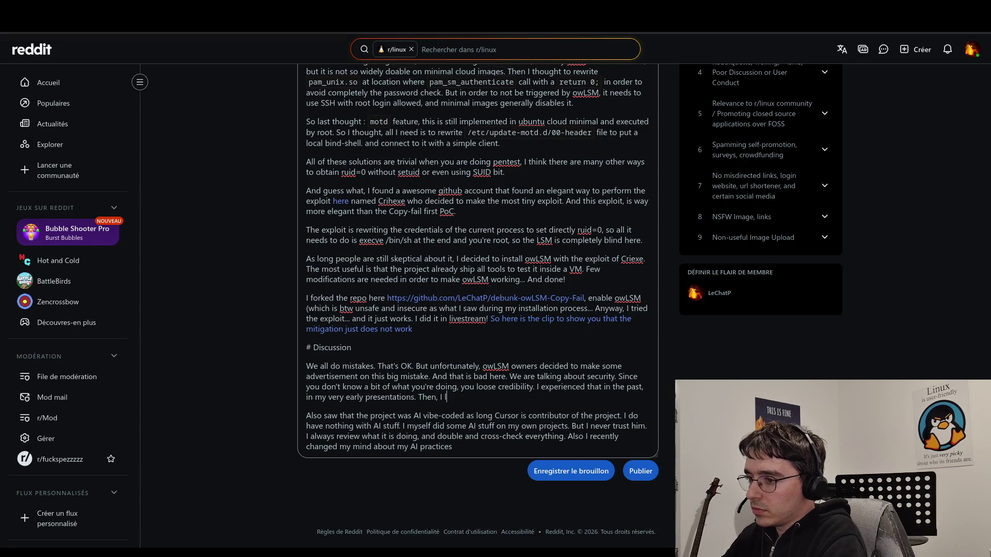
pyautogui.write('ean')
pyautogui.write('rnt a l')
pyautogui.write('ot,')
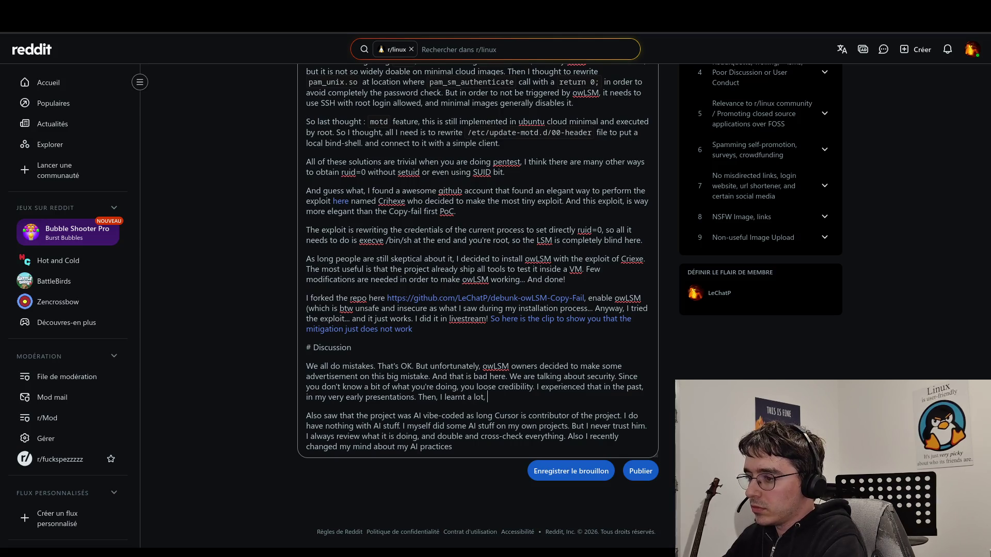
pyautogui.press('BackSpace')
pyautogui.write("It's been 7")
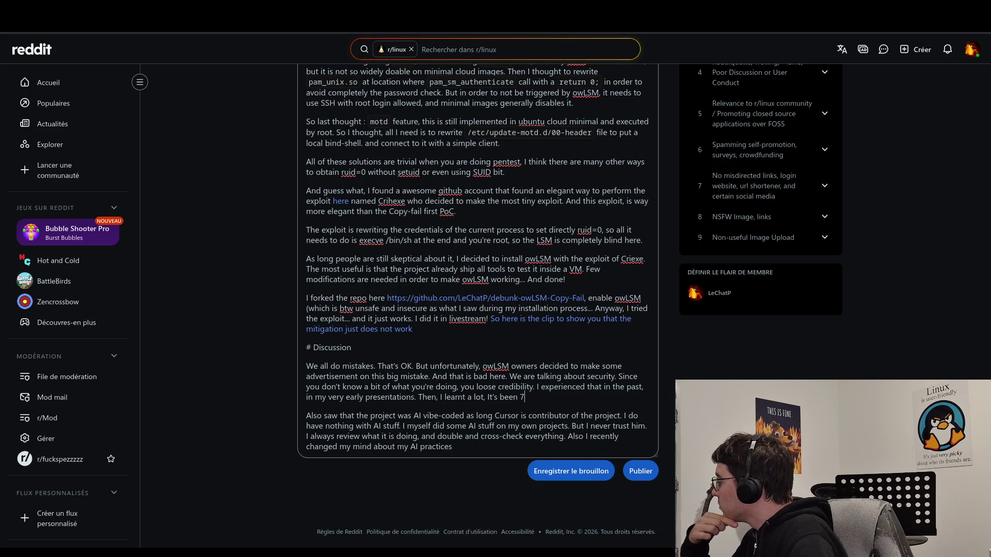
pyautogui.press('BackSpace')
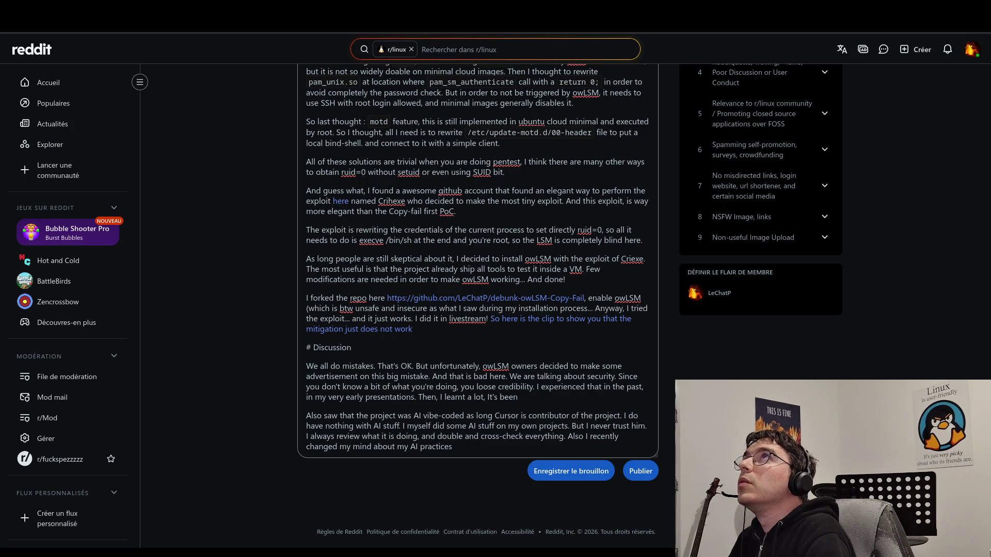
pyautogui.write('8 yea')
pyautogui.press('BackSpace')
pyautogui.press('BackSpace')
pyautogui.press('BackSpace')
pyautogui.write('7 years that ')
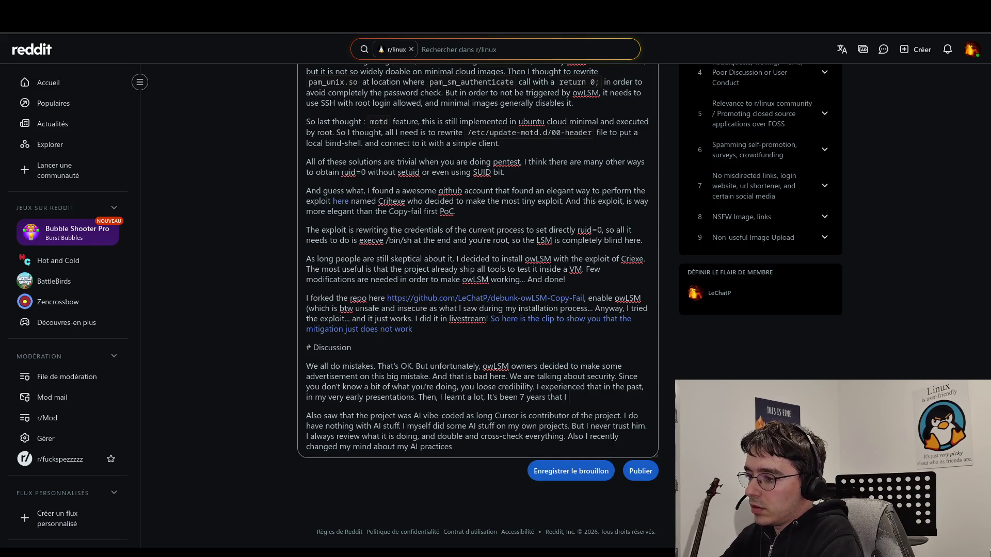
pyautogui.write("I'm ")
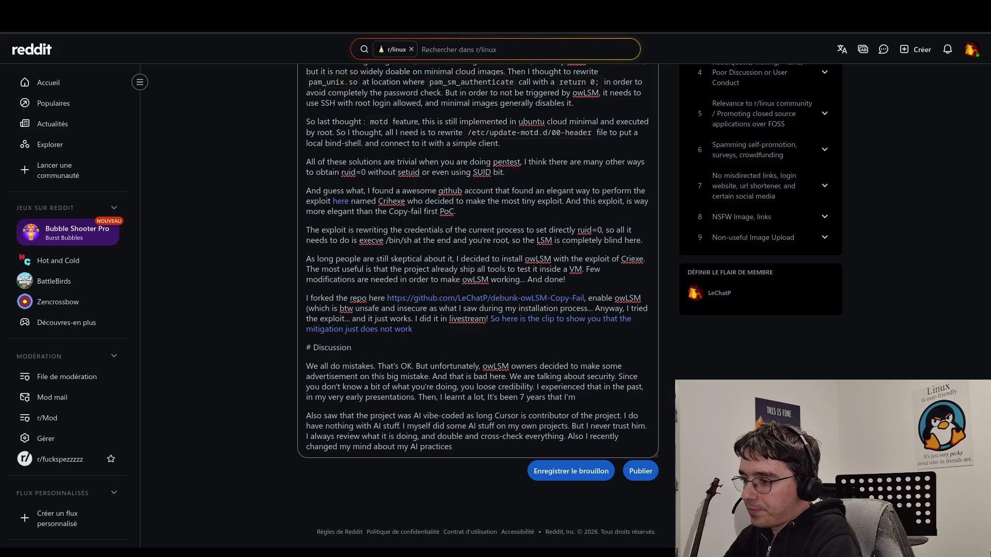
pyautogui.write('le')
pyautogui.write('arn')
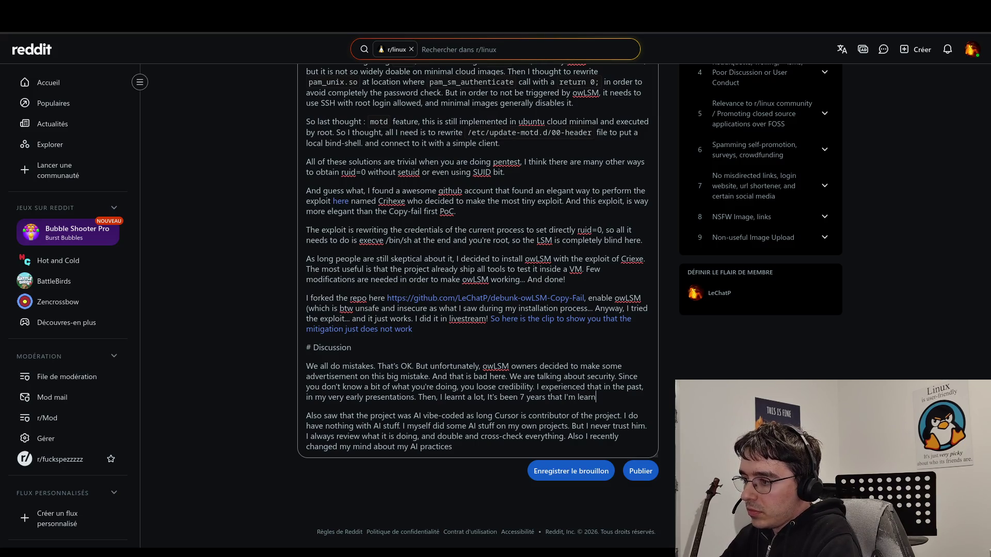
pyautogui.write('ing details of')
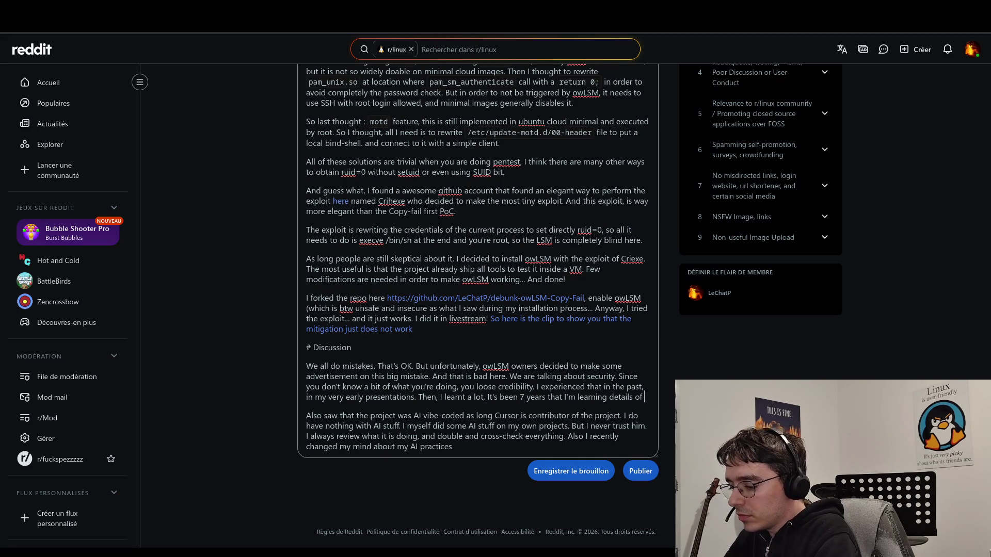
# - Continue with 'what is today my PhD on the subject. Even with a PhD, I still learn few details.'
pyautogui.write('my')
pyautogui.press('BackSpace')
pyautogui.press('BackSpace')
pyautogui.press('BackSpace')
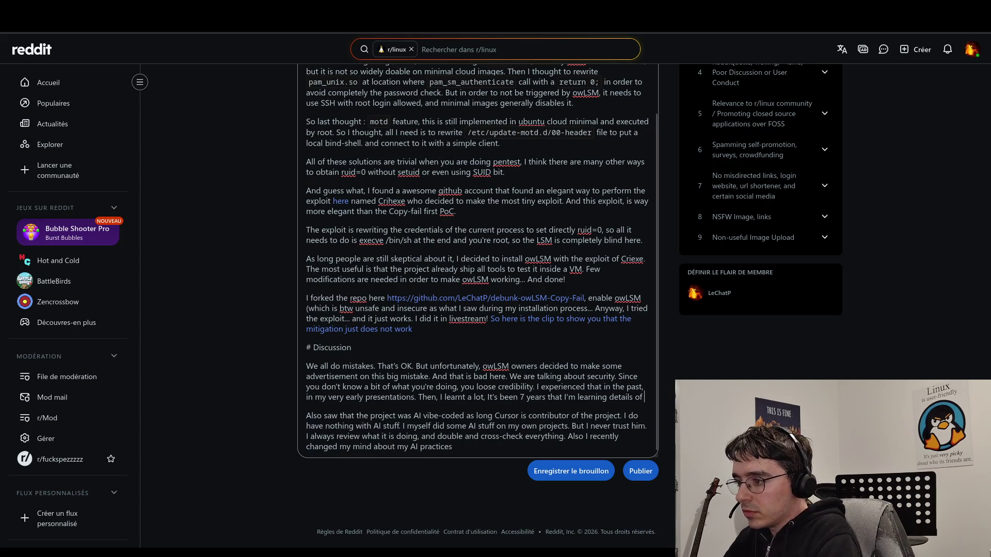
pyautogui.write('what is ')
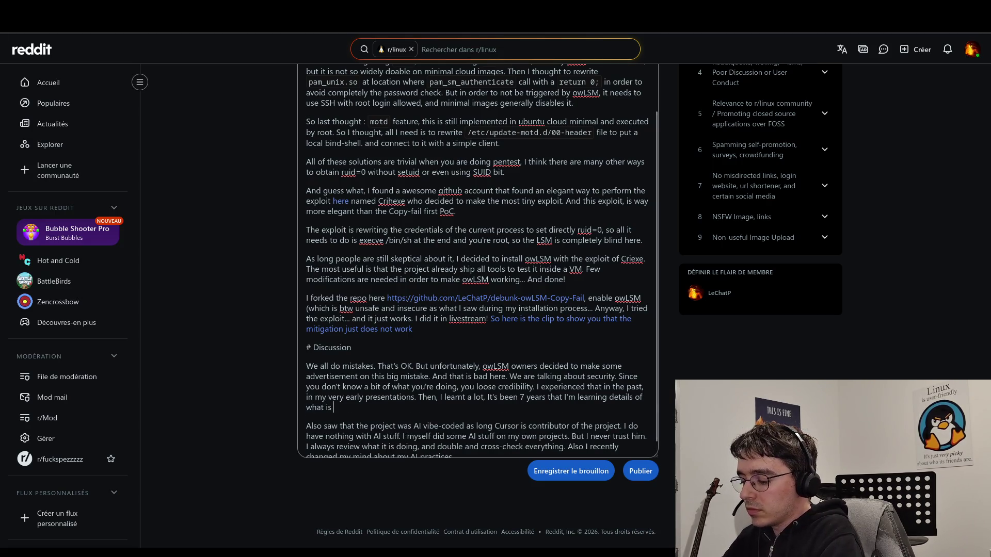
pyautogui.write('today myt')
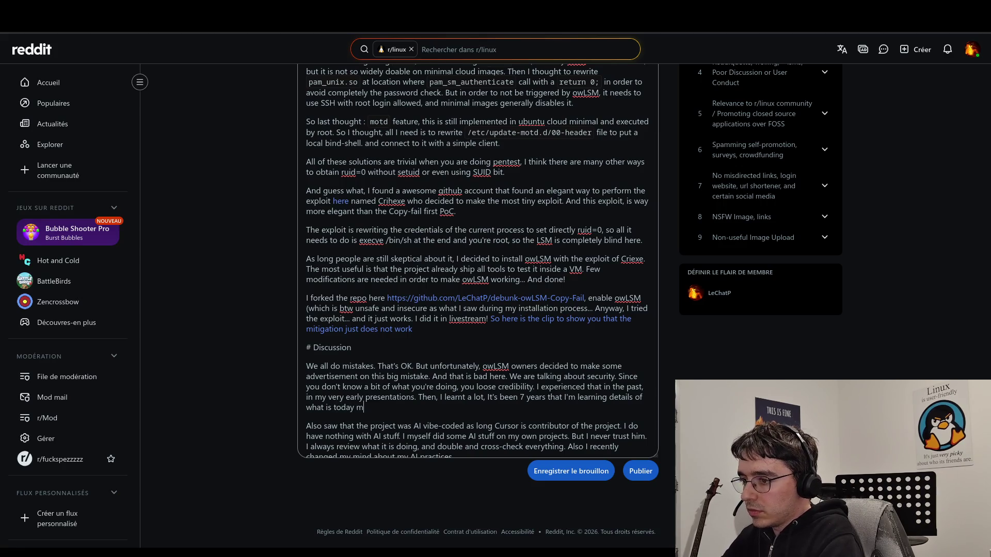
pyautogui.press('BackSpace')
pyautogui.write('PhD on the ')
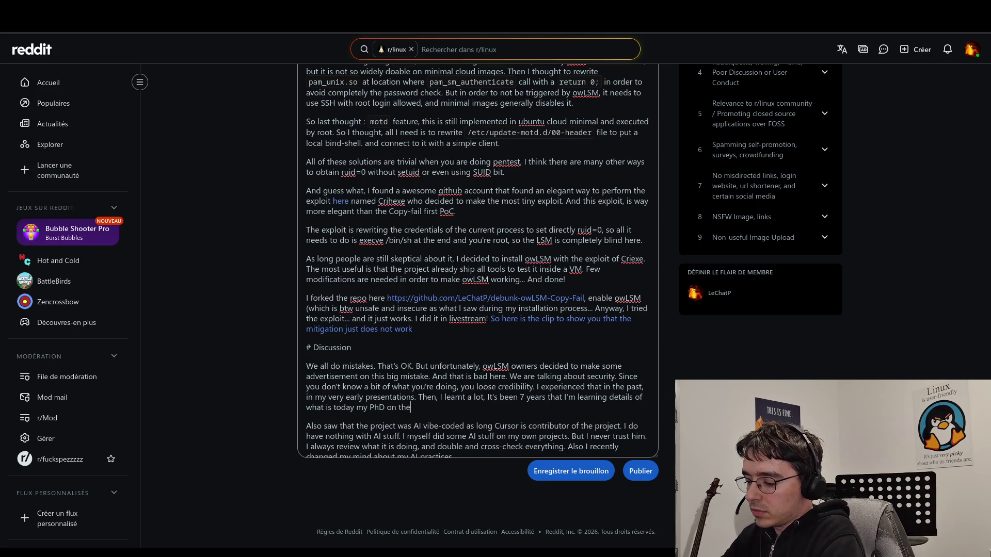
pyautogui.write('subject. ')
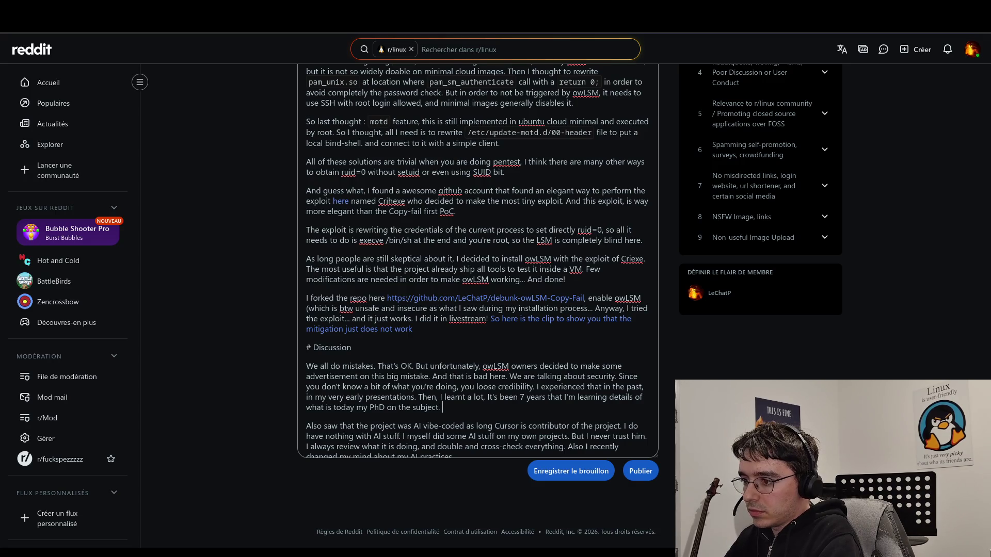
pyautogui.write('Even with a PhD, I s')
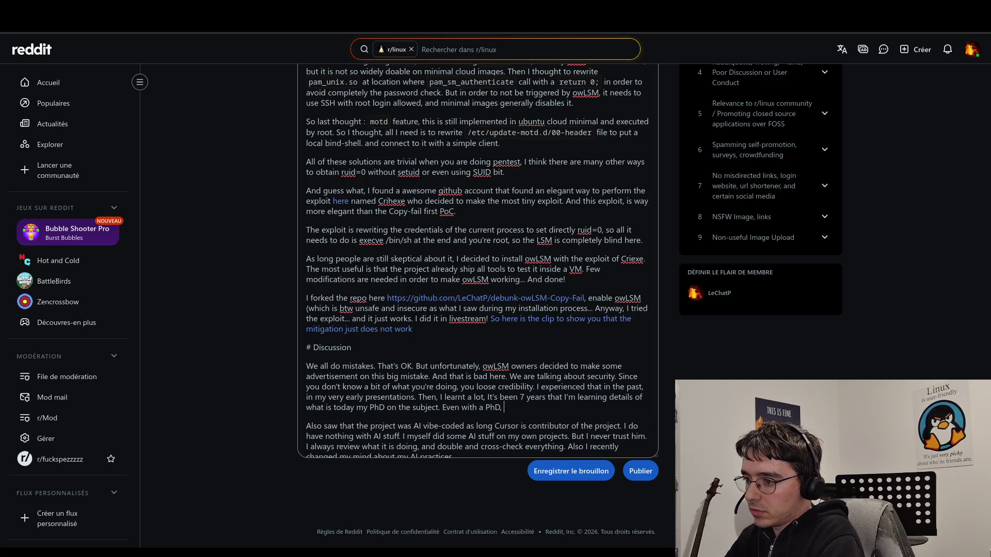
pyautogui.write('till ')
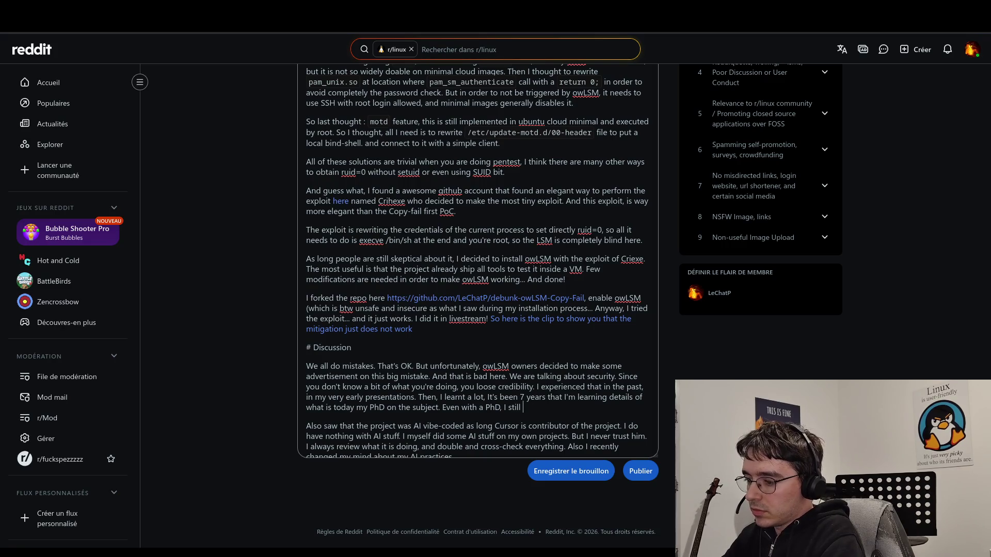
pyautogui.write('learn')
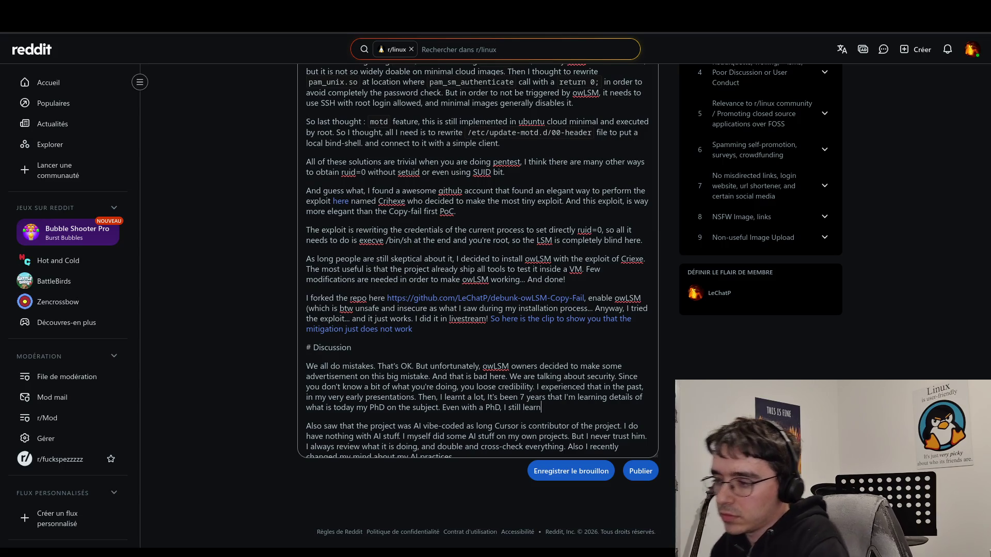
pyautogui.write(' f')
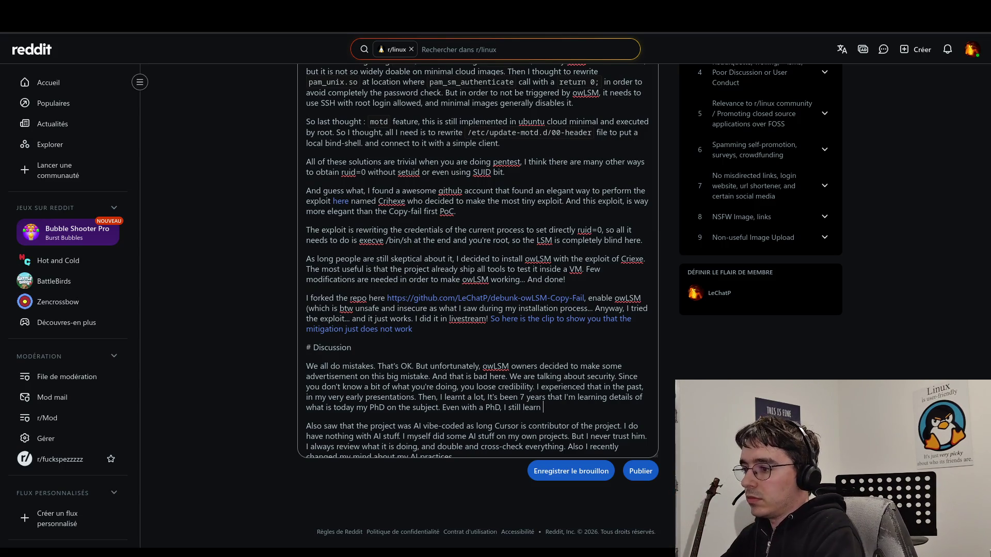
pyautogui.write('ew det')
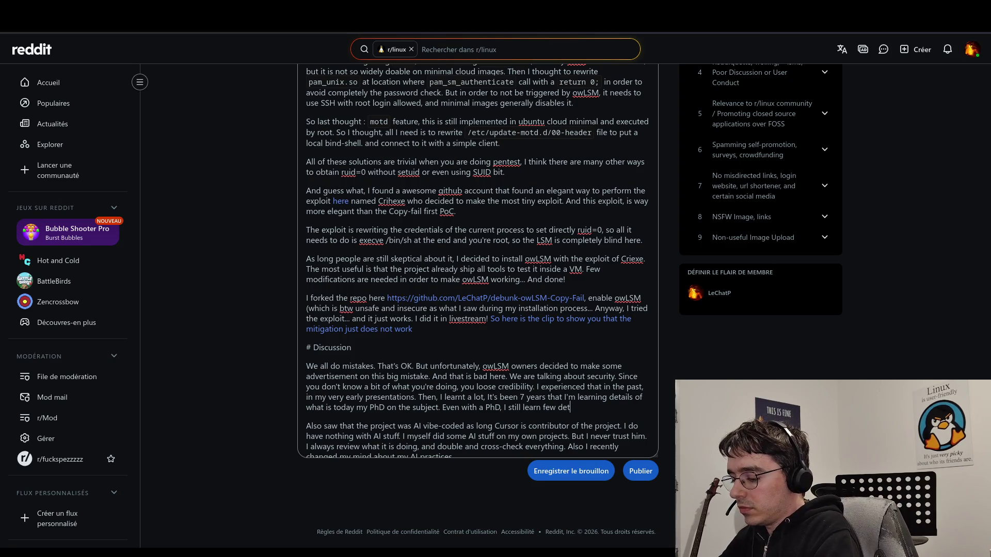
pyautogui.write('ails.')
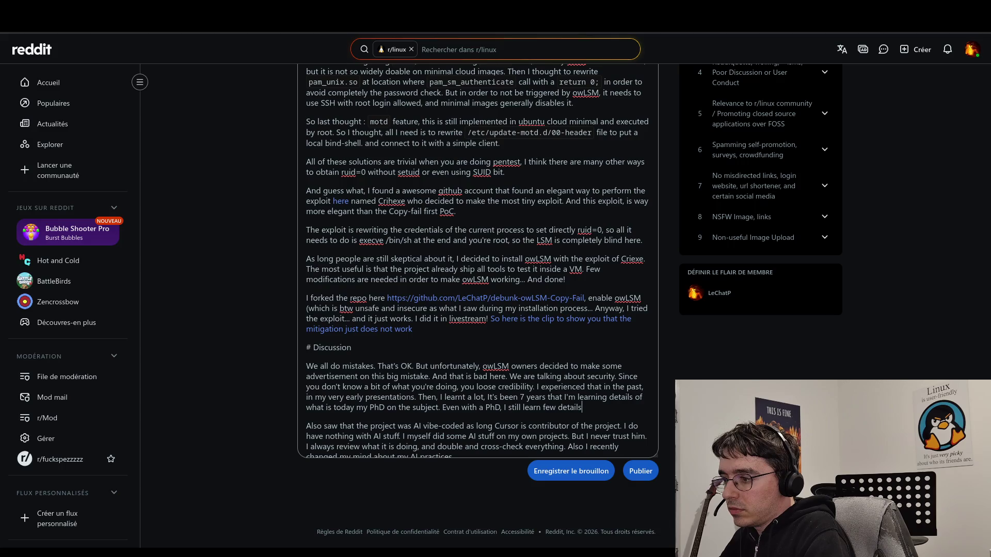
# - Add 'Because Least privilege principle is wider than technical, wider than a sentence written in 1974'
pyautogui.write(' N')
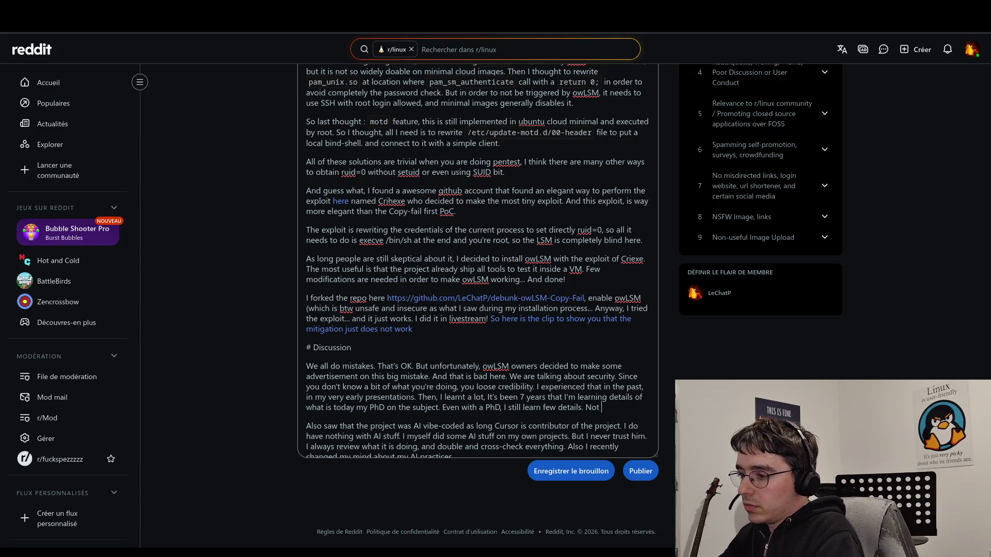
pyautogui.press('BackSpace')
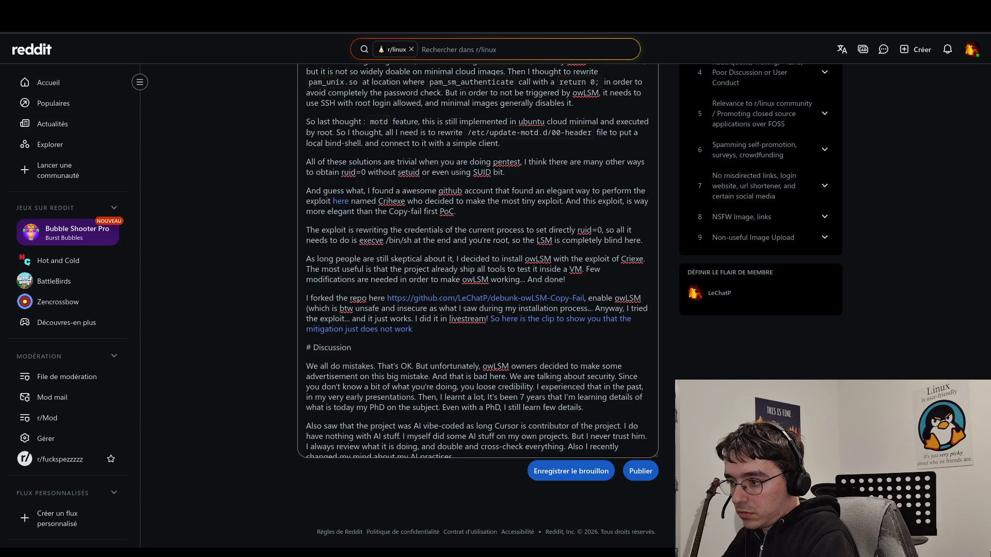
pyautogui.press('BackSpace')
pyautogui.press('BackSpace')
pyautogui.press('BackSpace')
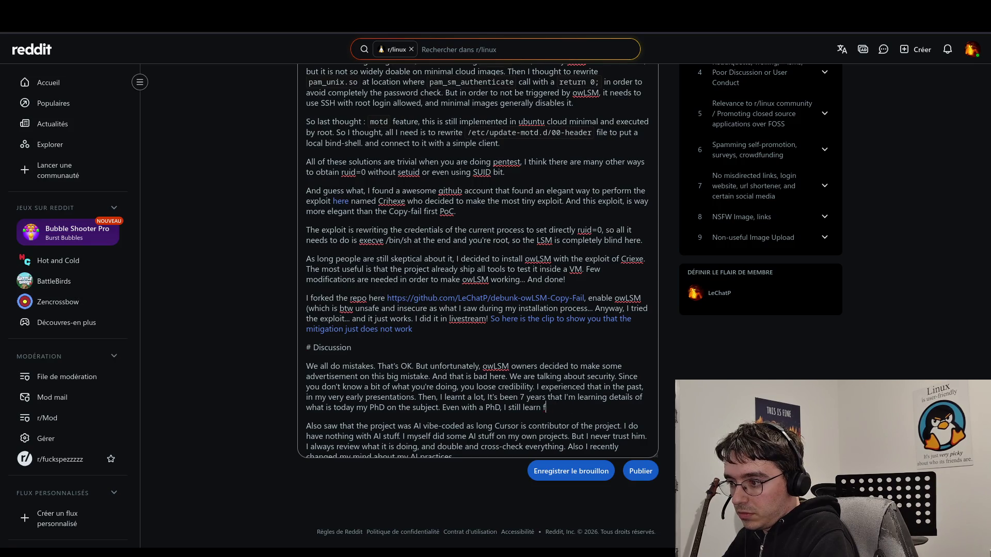
pyautogui.write('. ')
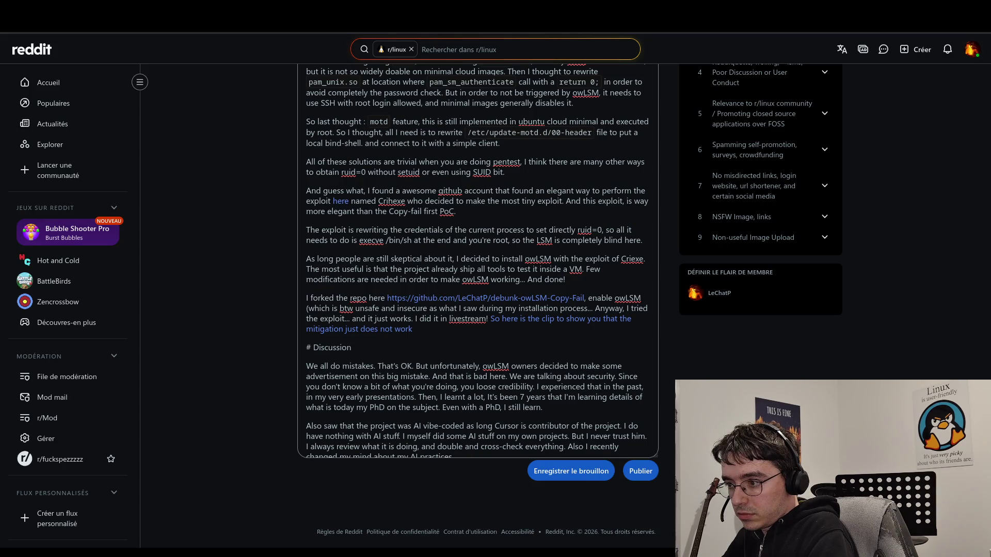
pyautogui.write('Maybe')
pyautogui.press('BackSpace')
pyautogui.press('BackSpace')
pyautogui.press('BackSpace')
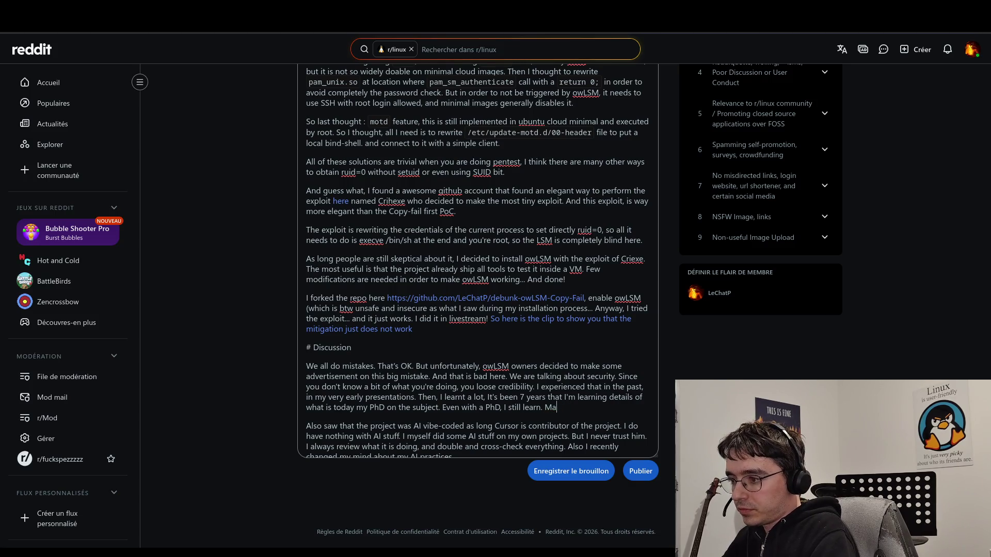
pyautogui.write('Becaus')
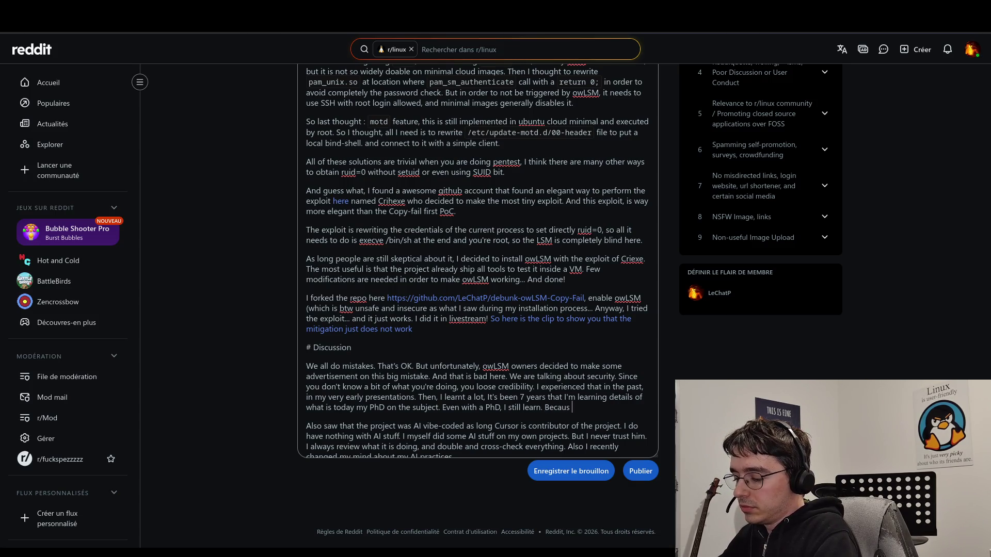
pyautogui.write('e Least privilege pri')
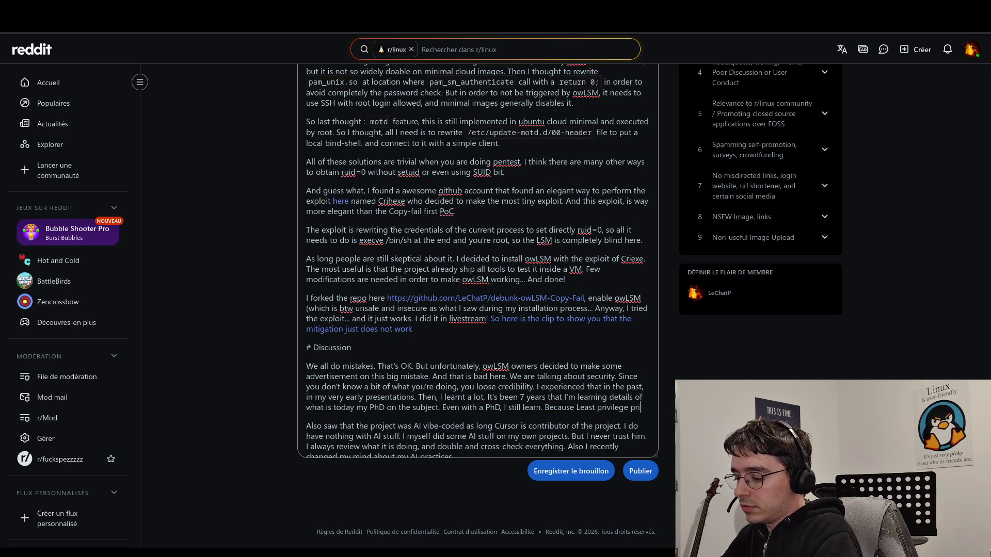
pyautogui.write('nciple is an ')
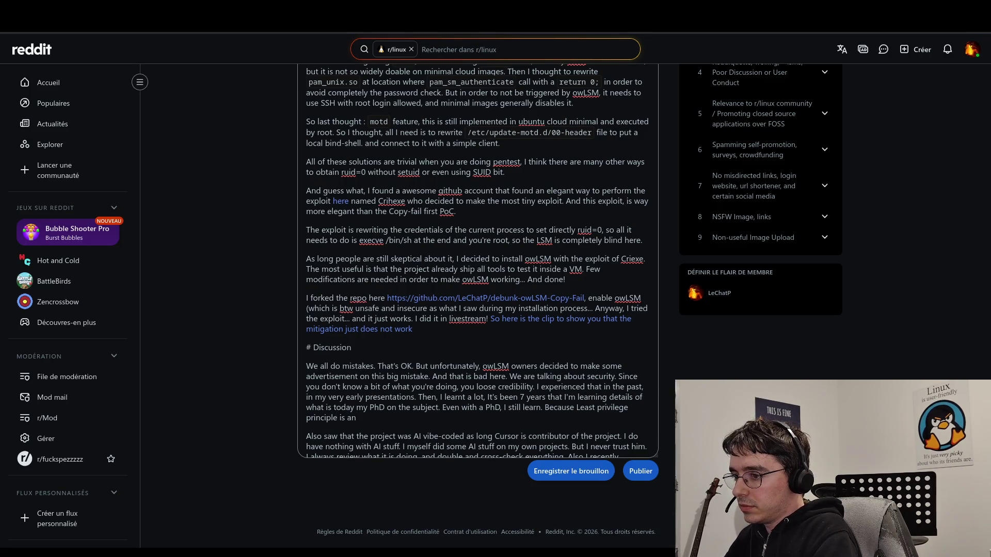
pyautogui.write('wider')
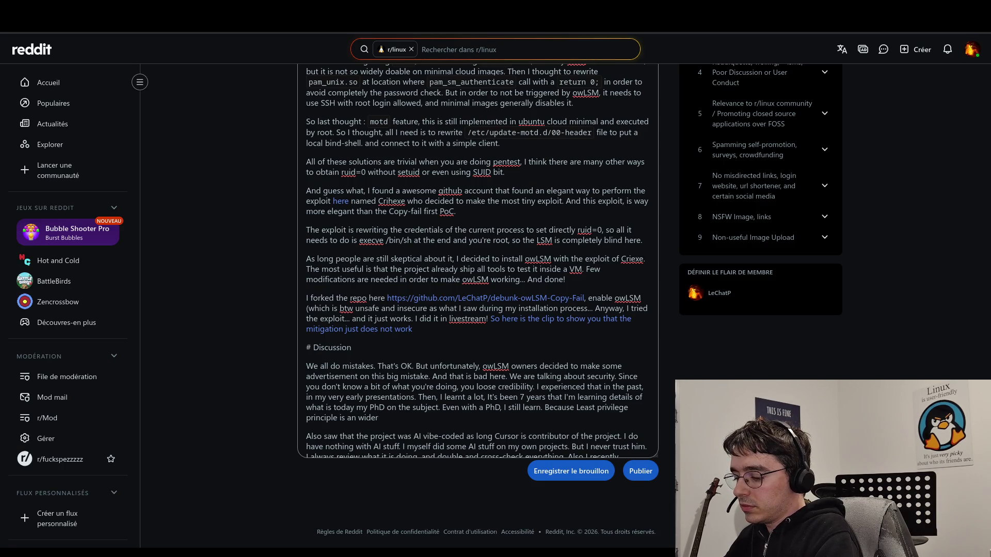
pyautogui.press('BackSpace')
pyautogui.press('BackSpace')
pyautogui.press('BackSpace')
pyautogui.write('wider tha')
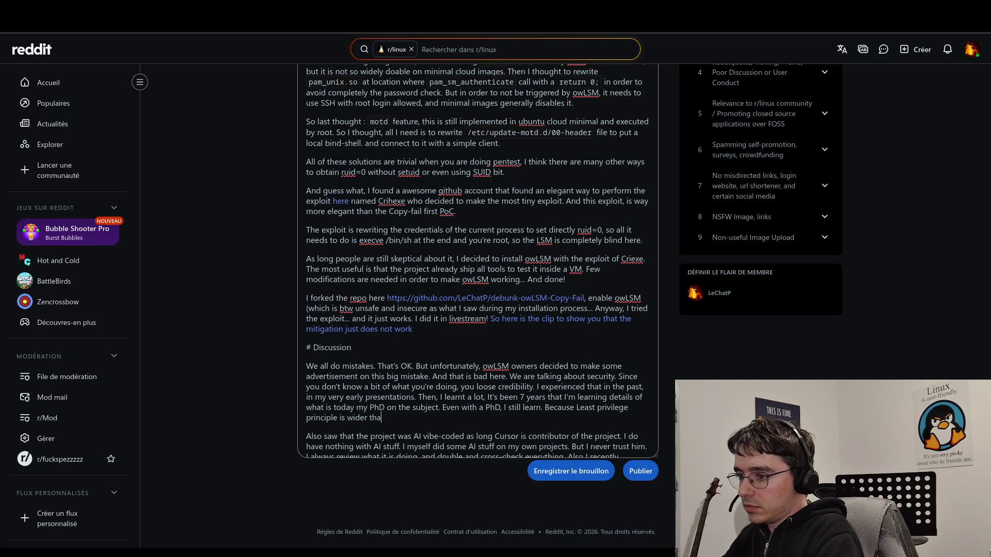
pyautogui.write('n technical')
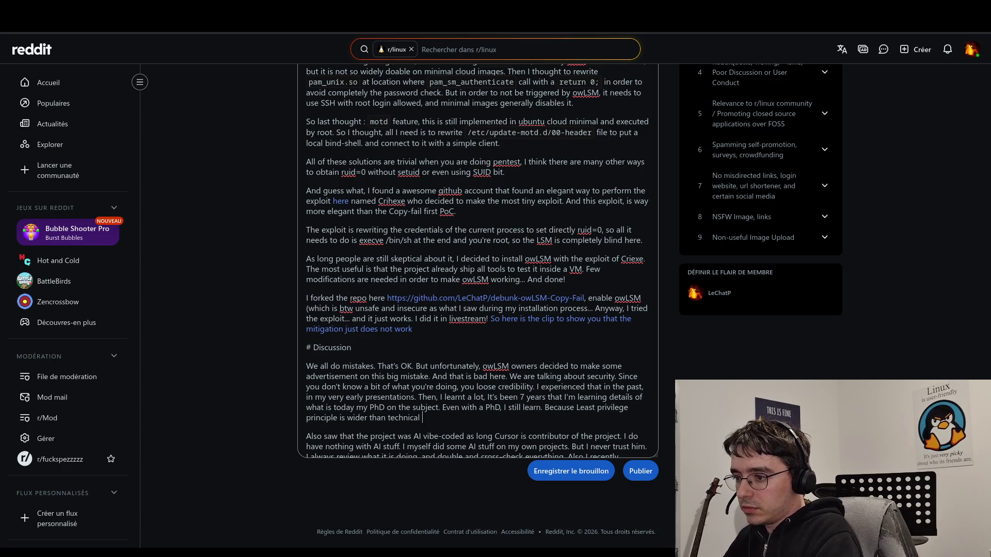
pyautogui.press('BackSpace')
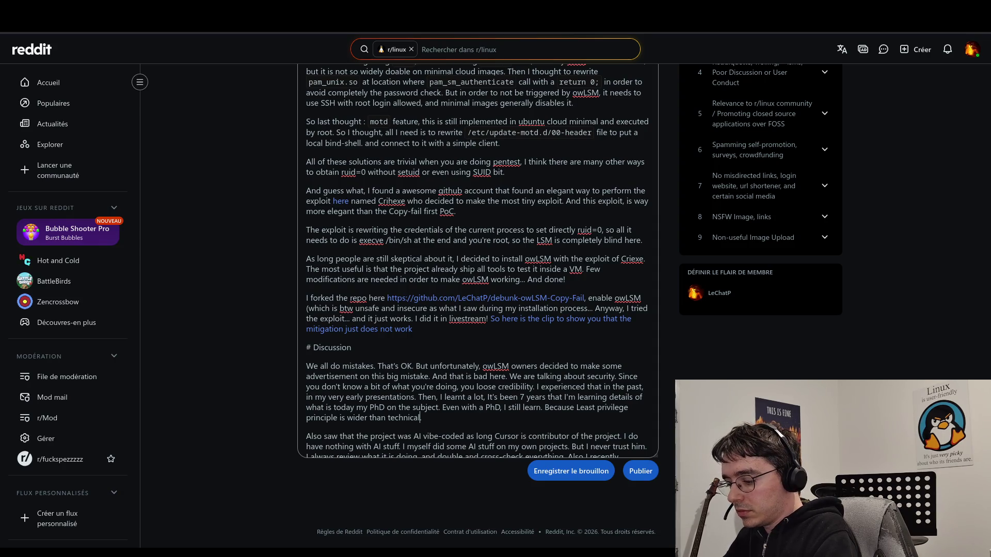
pyautogui.write(', wider than a .')
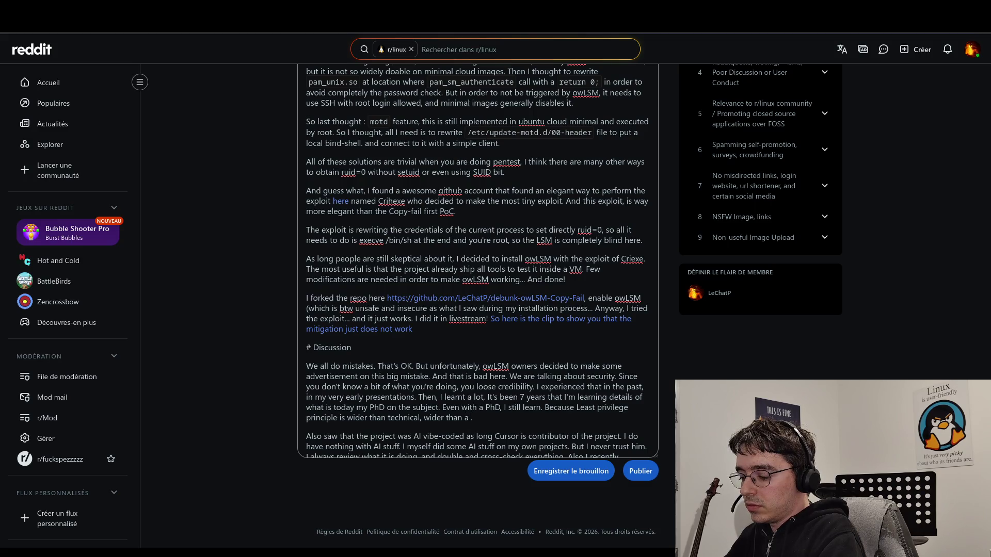
pyautogui.press('BackSpace')
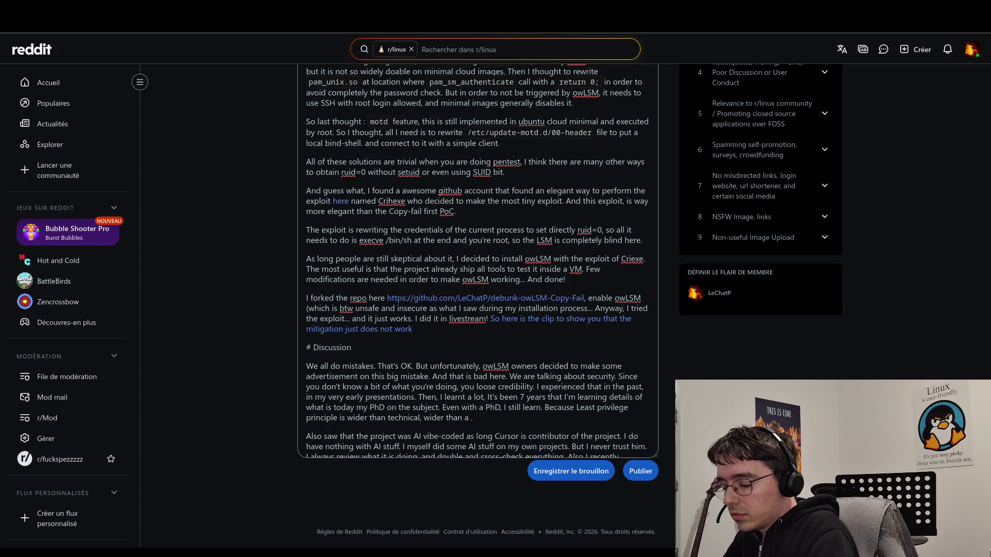
pyautogui.write('sentence')
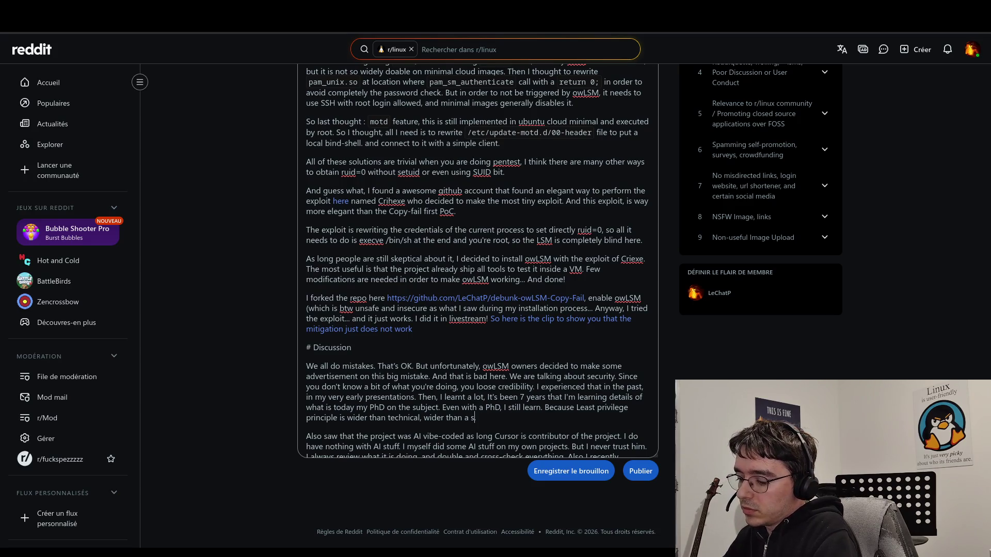
pyautogui.write(' wri')
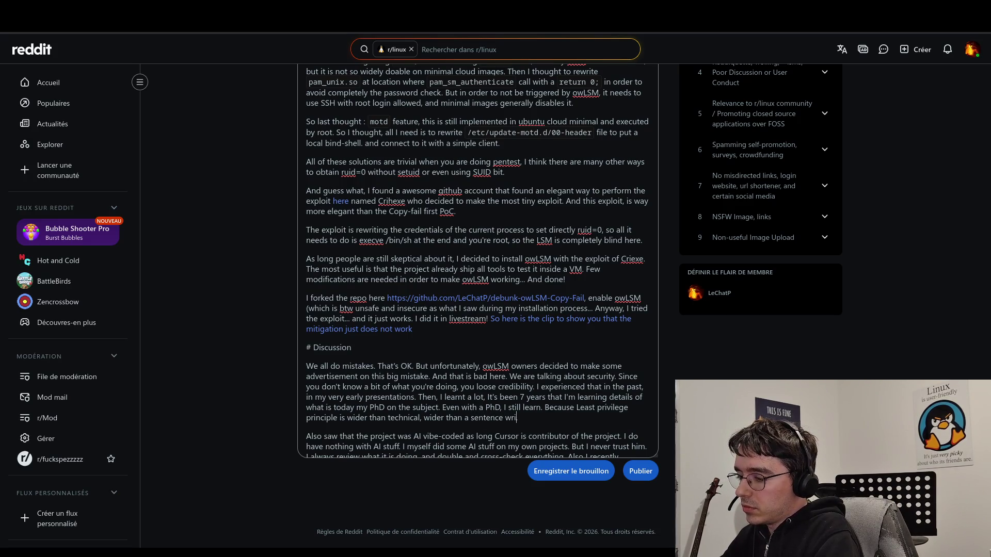
pyautogui.write('tten in 197')
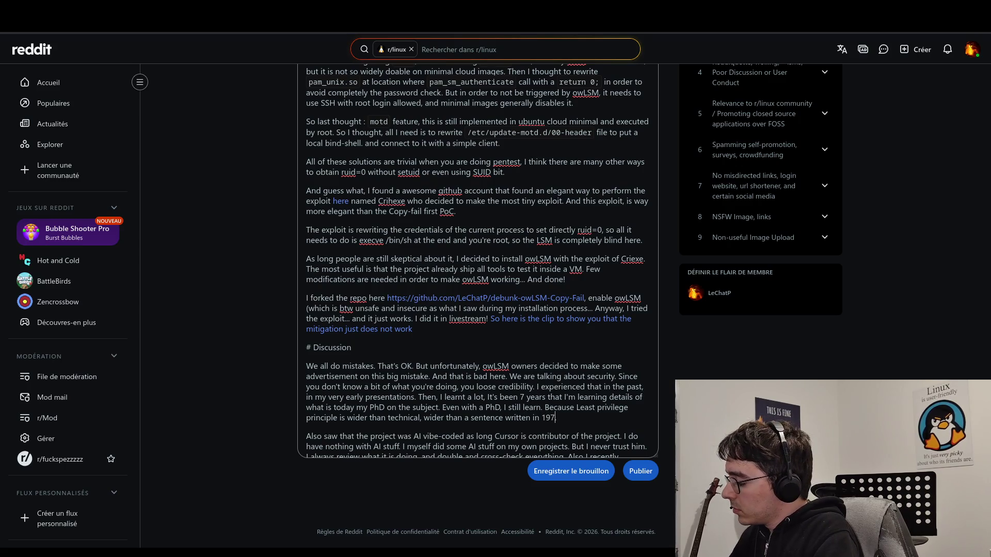
pyautogui.write('4')
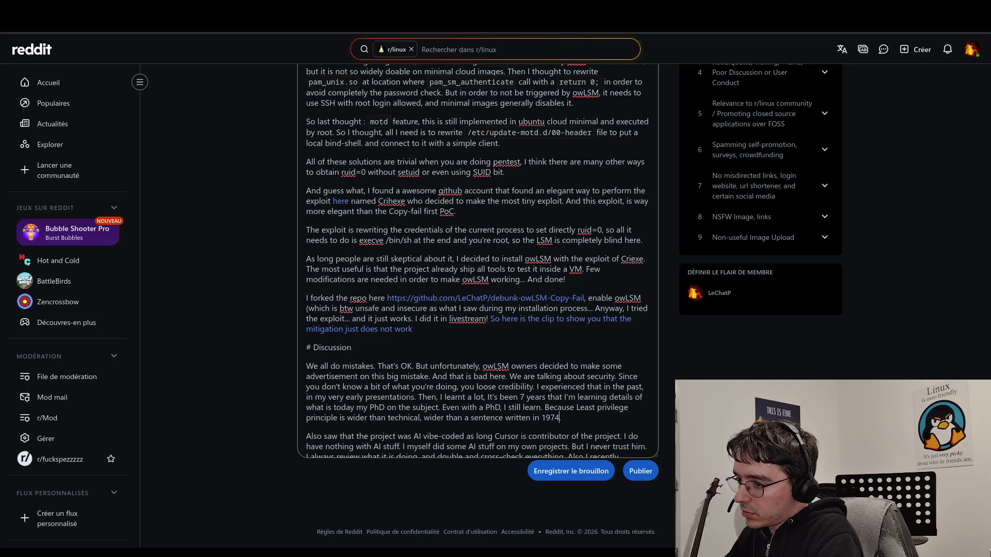
# - Change 'sentence' to 'definition' and insert 'theoretical or' before 'technical'
pyautogui.doubleClick(473, 417)
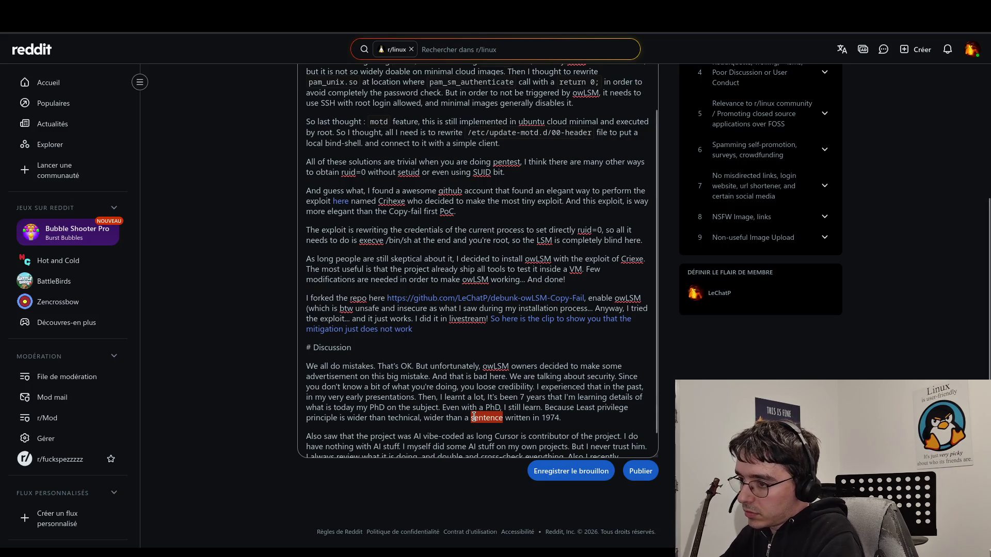
pyautogui.write('definition')
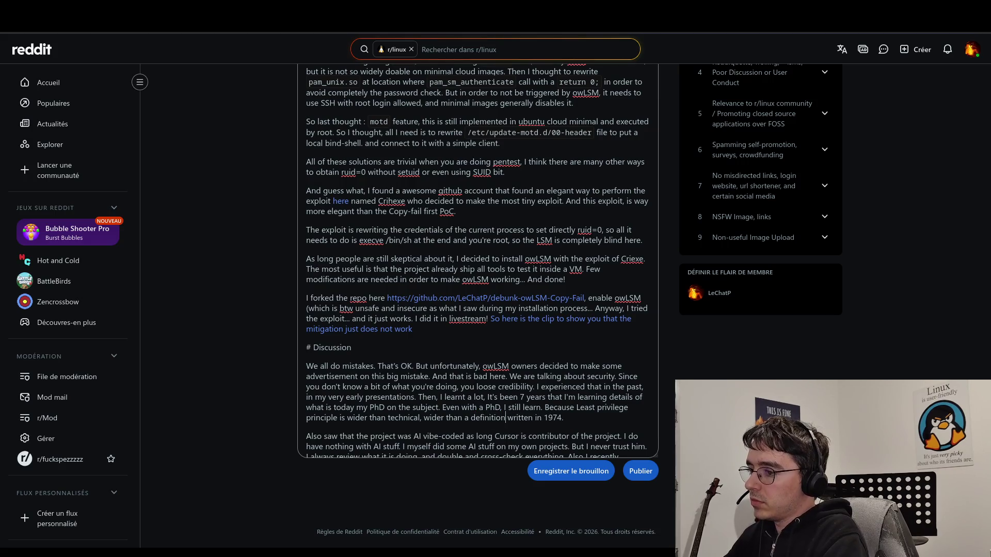
pyautogui.click(569, 423)
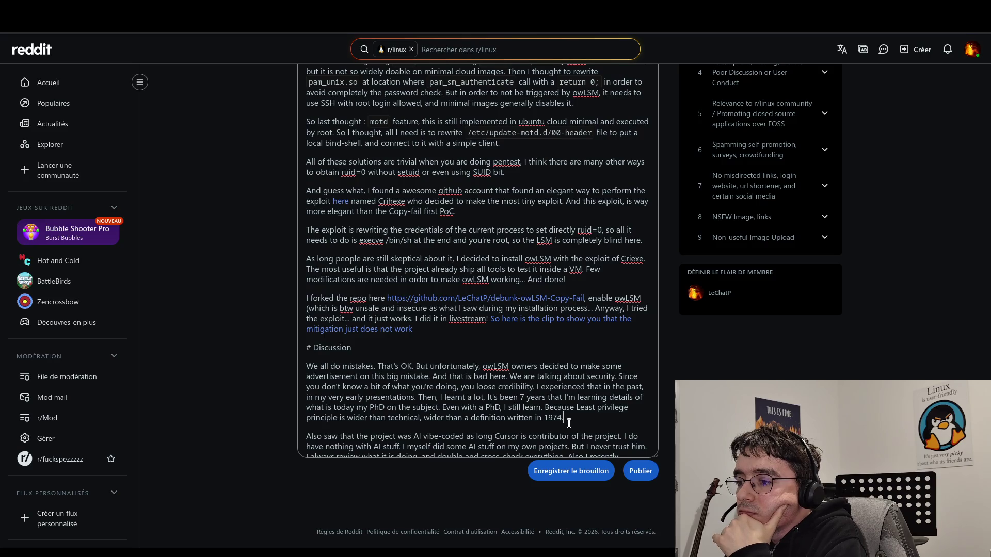
pyautogui.click(388, 420)
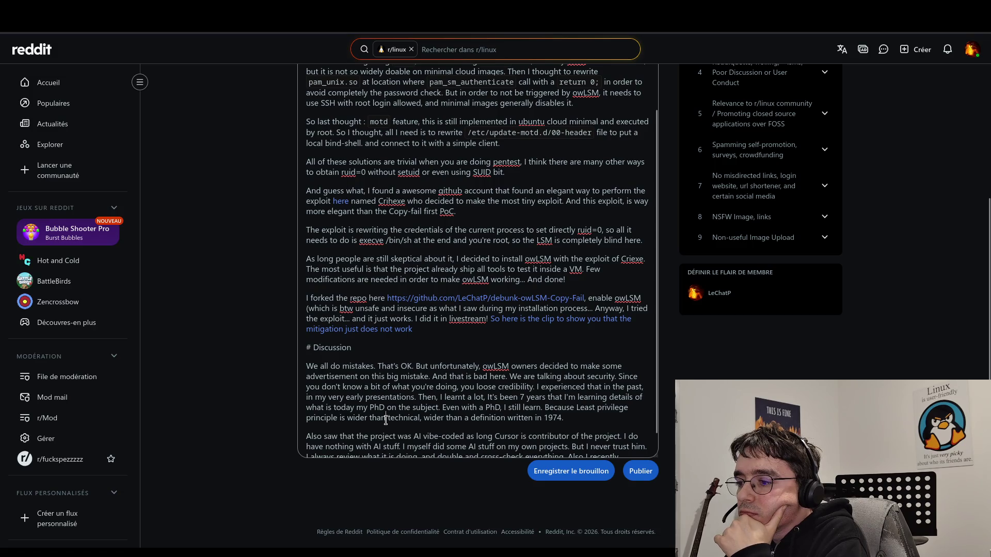
pyautogui.write('te')
pyautogui.write('heoret')
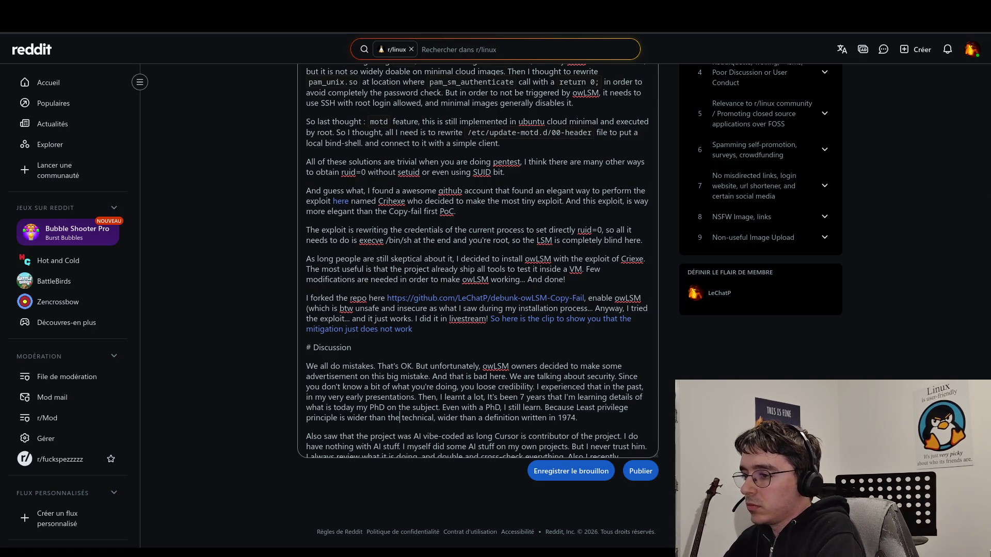
pyautogui.write('ical o')
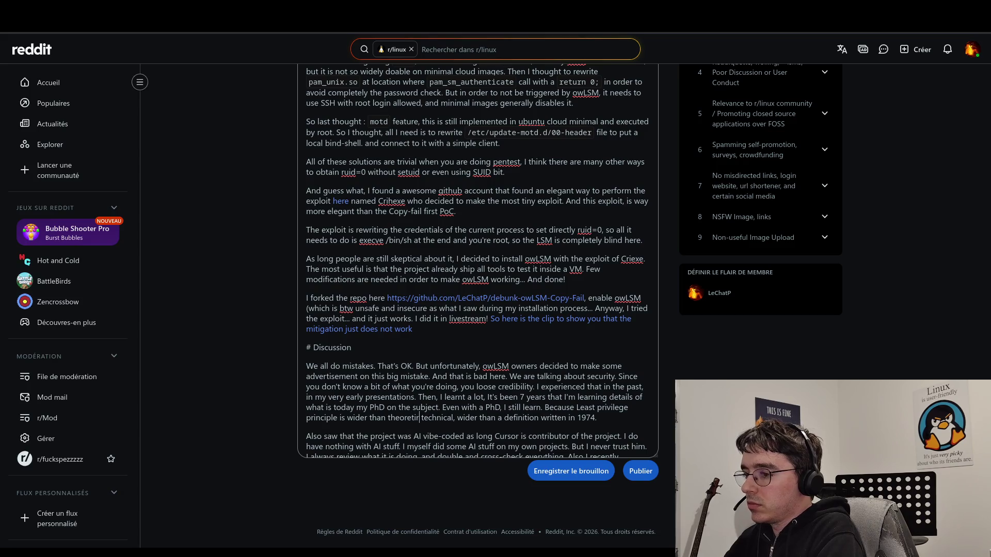
pyautogui.write('r')
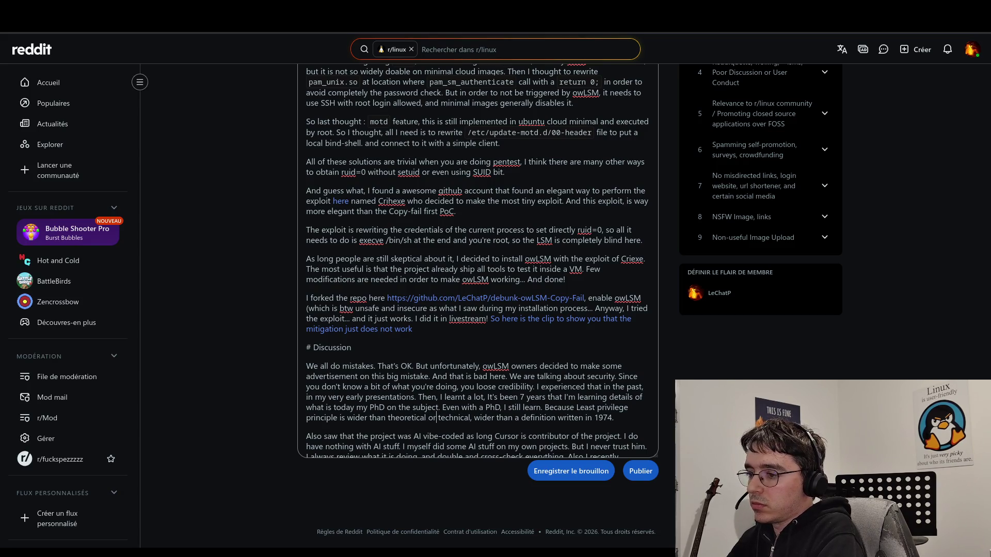
pyautogui.click(628, 420)
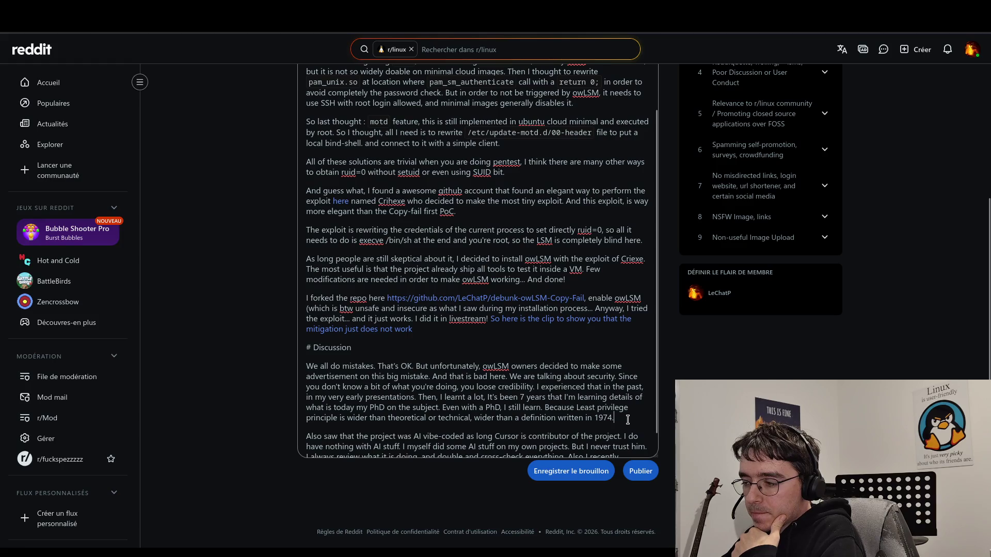
pyautogui.hotkey('ctrl', 'End')
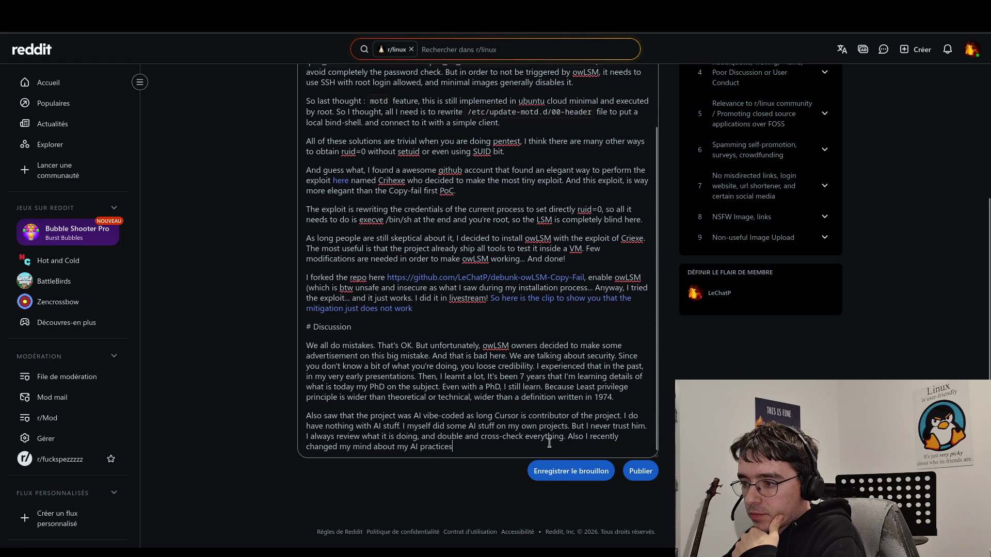
pyautogui.click(629, 398)
pyautogui.scroll(8, 619, 392)
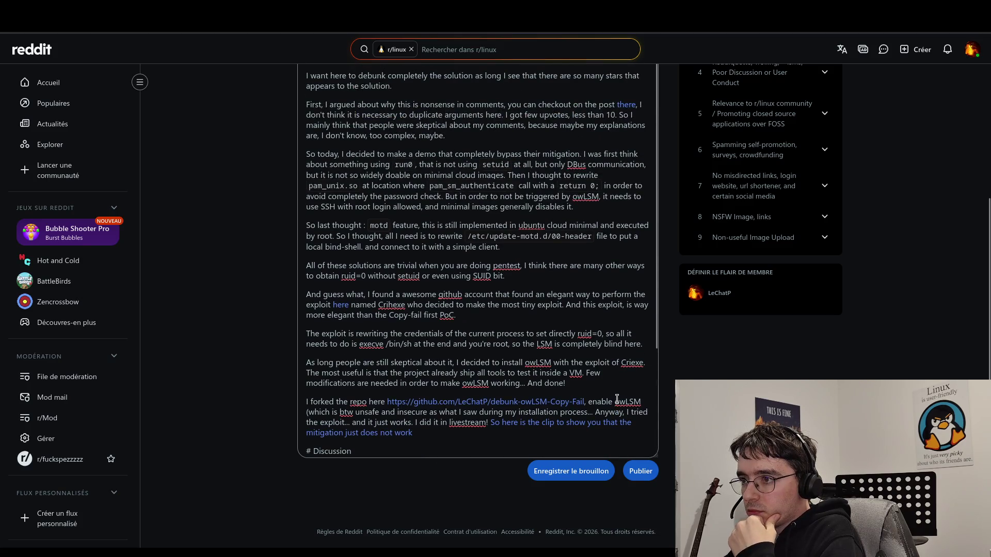
pyautogui.scroll(-5, 590, 370)
pyautogui.scroll(5, 590, 370)
pyautogui.scroll(-8, 590, 370)
pyautogui.scroll(-2, 589, 374)
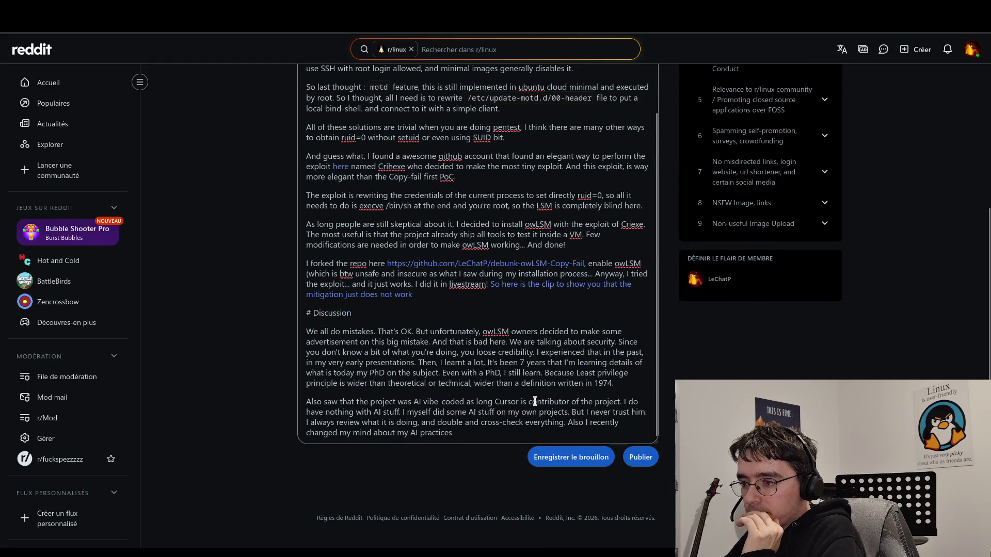
pyautogui.click(491, 432)
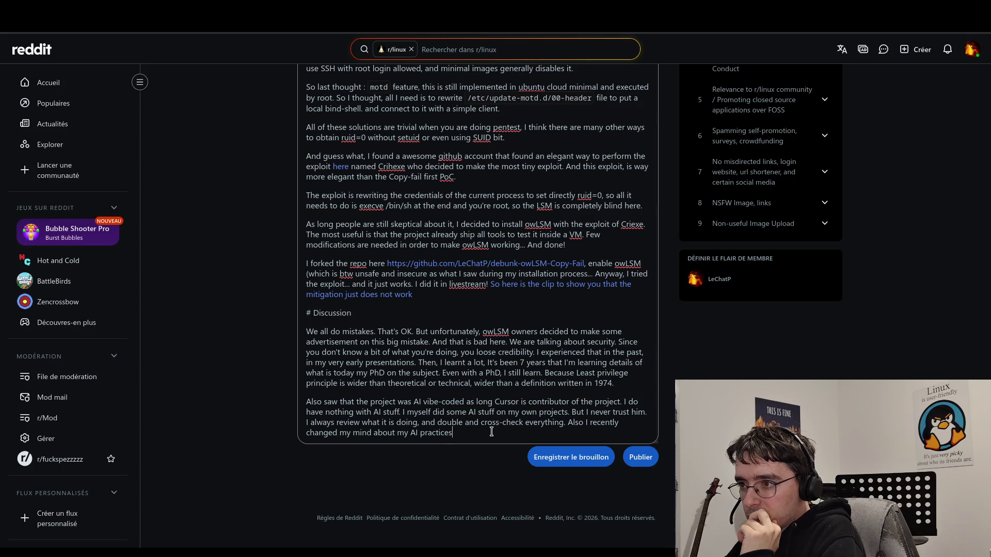
pyautogui.scroll(3, 449, 258)
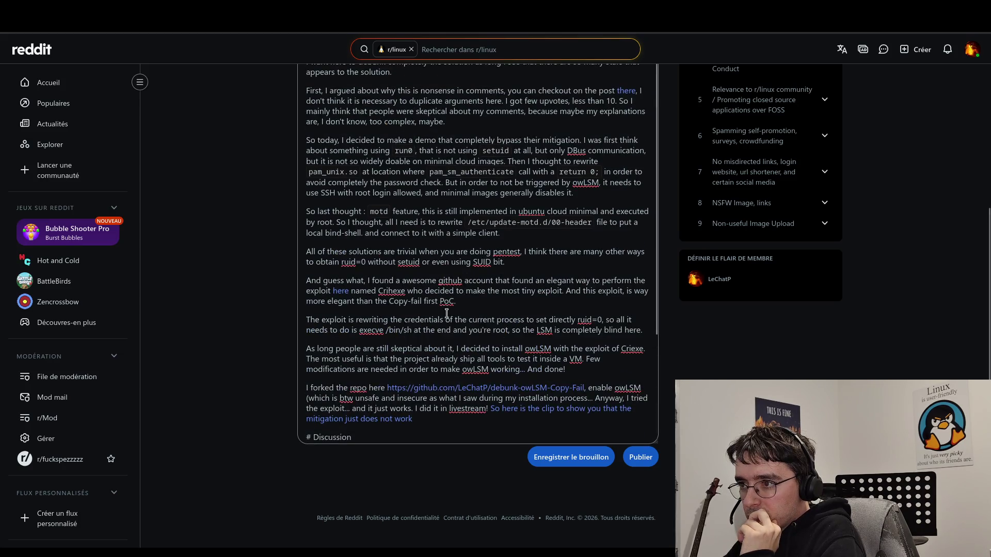
pyautogui.scroll(3, 451, 245)
pyautogui.click(452, 255)
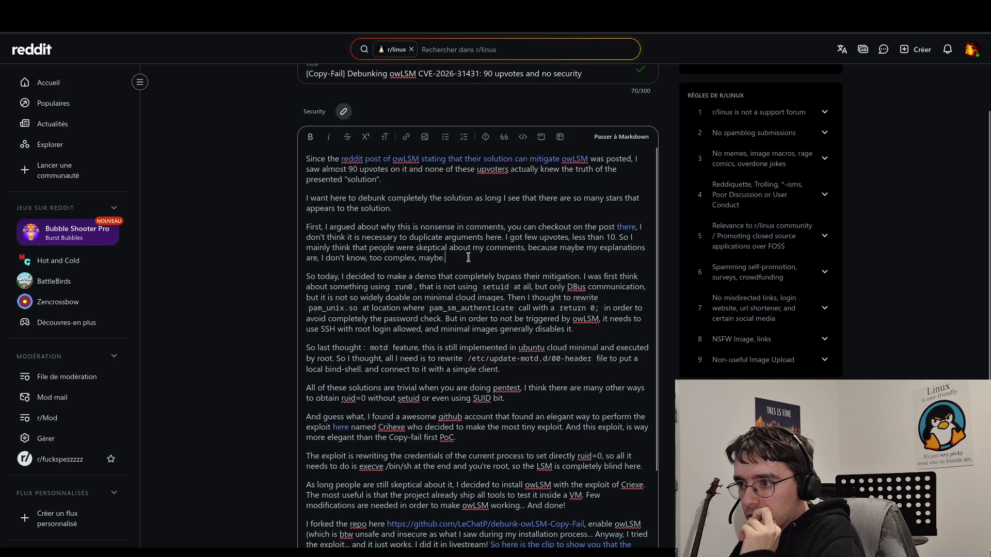
# - Add a new heading line '# Paths to skip the owLSM mitigation'
pyautogui.press('Return')
pyautogui.write('##')
pyautogui.press('BackSpace')
pyautogui.press('BackSpace')
pyautogui.press('BackSpace')
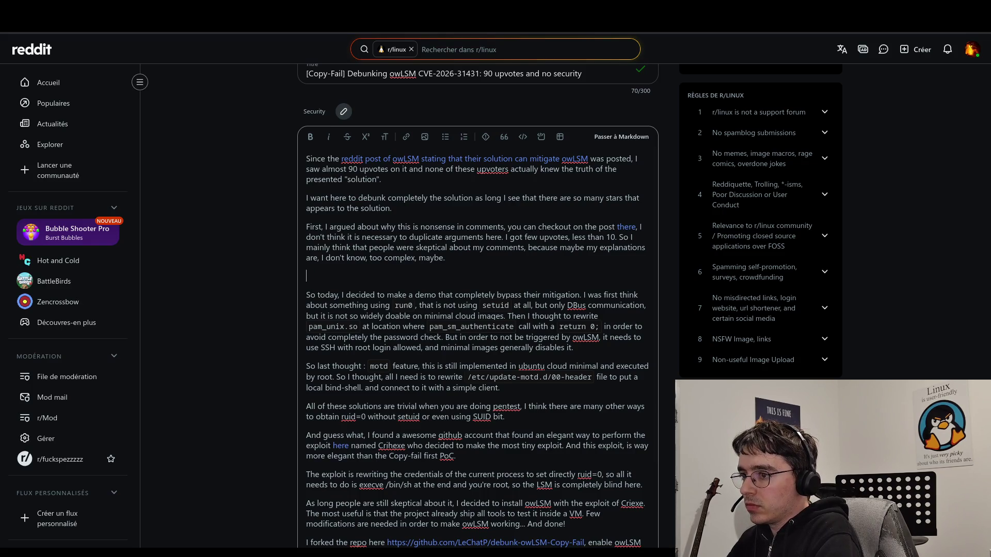
pyautogui.write('Re')
pyautogui.press('BackSpace')
pyautogui.press('BackSpace')
pyautogui.write('#')
pyautogui.write('Re')
pyautogui.press('BackSpace')
pyautogui.press('BackSpace')
pyautogui.write('Paths to ')
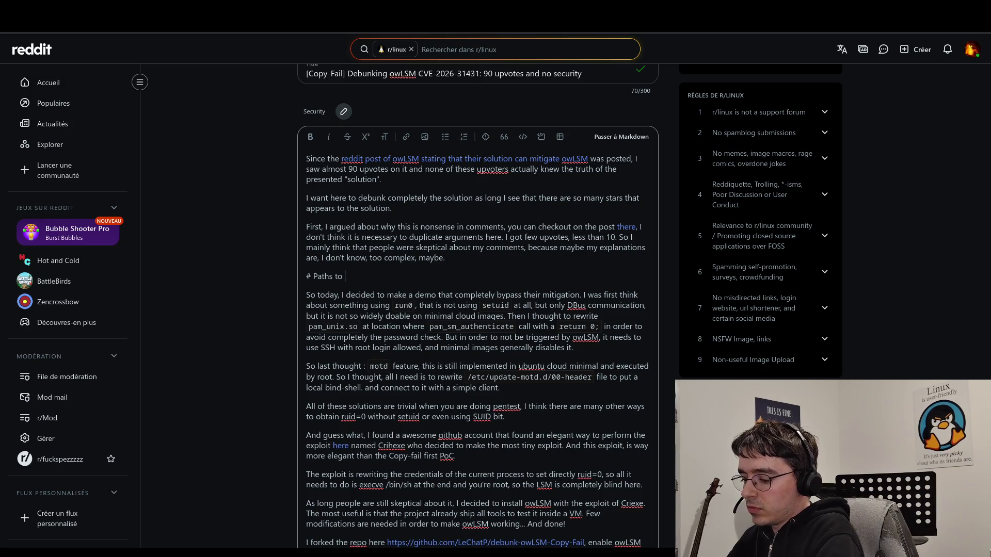
pyautogui.write('skip ')
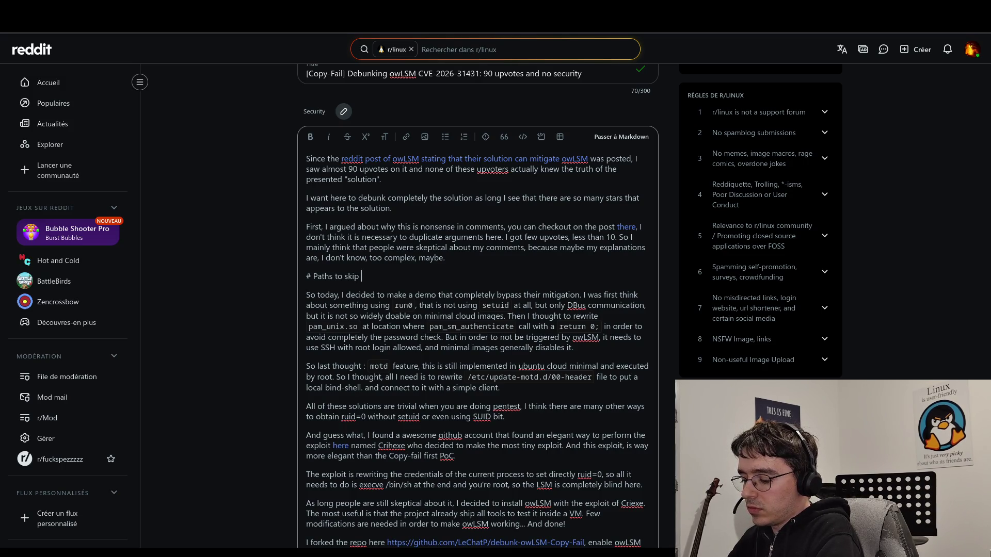
pyautogui.write('the owLSM mitigation')
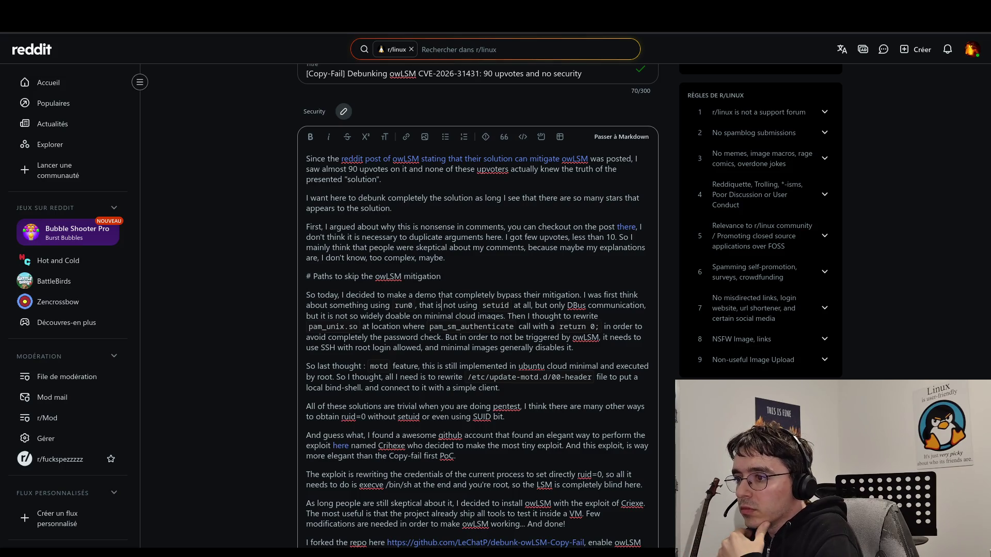
# - Replace 'skip' with 'bypass' in the Paths heading
pyautogui.doubleClick(344, 276)
pyautogui.write('bypass')
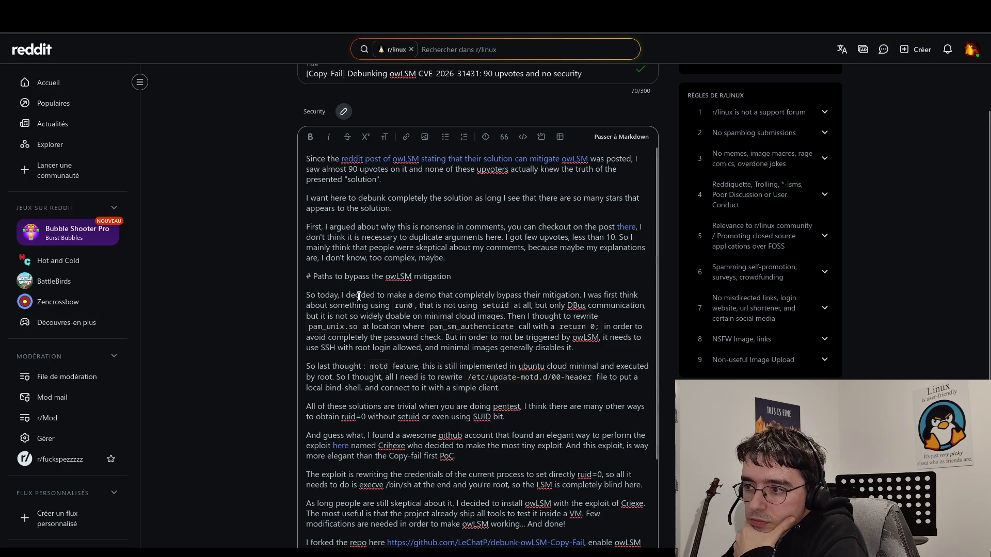
pyautogui.scroll(-1, 366, 330)
pyautogui.scroll(-1, 366, 329)
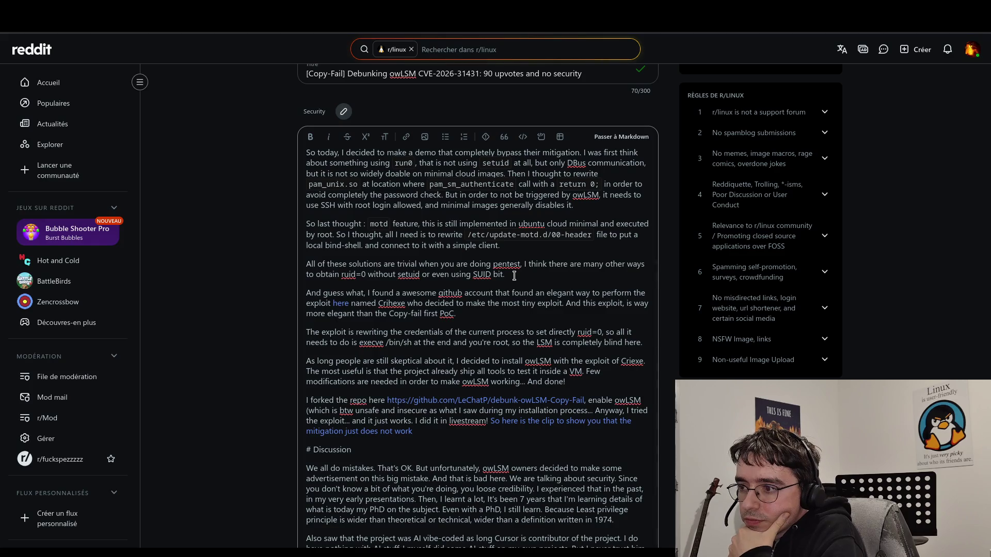
# - Insert the heading '# Finally, nothing such complex is necessary' after the SUID bit paragraph
pyautogui.press('Return')
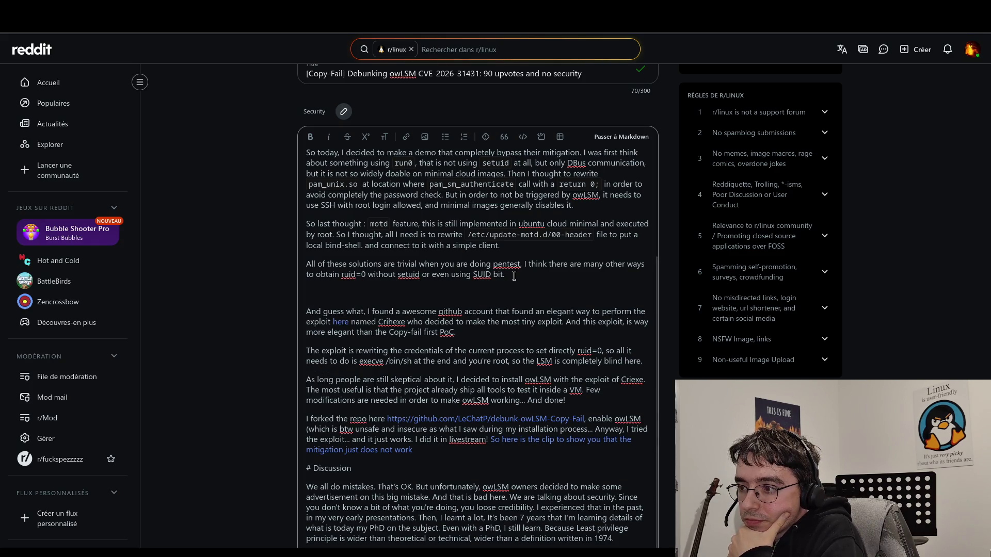
pyautogui.press('BackSpace')
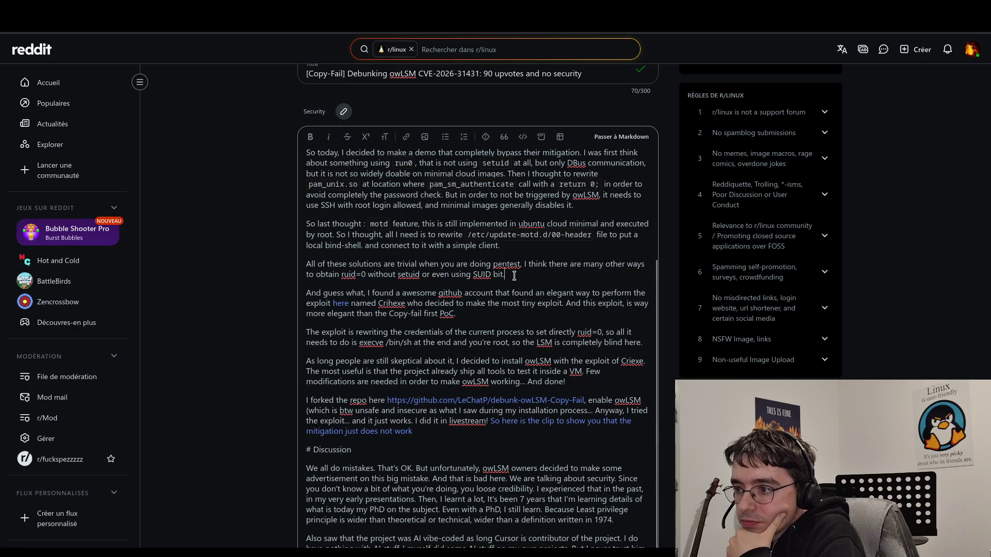
pyautogui.press('Return')
pyautogui.write('# ')
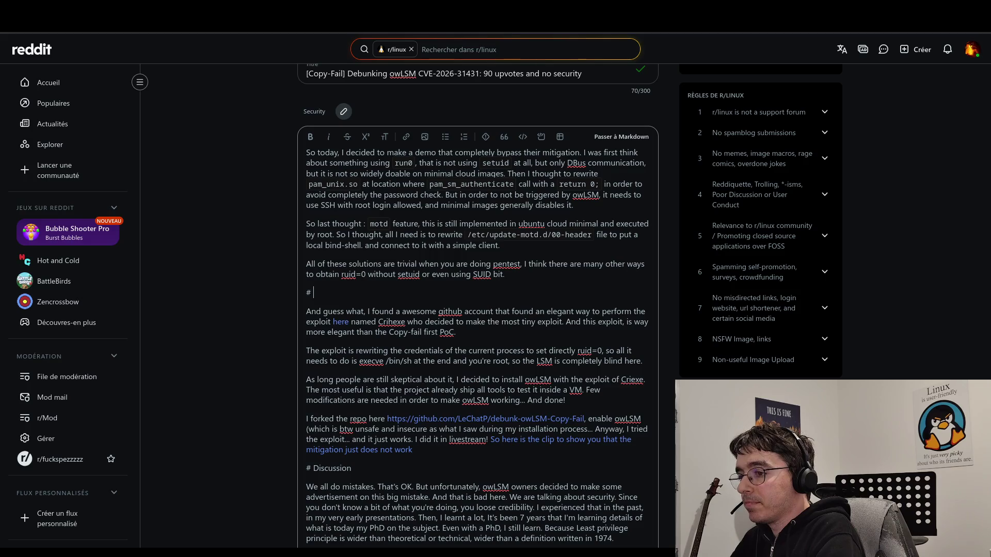
pyautogui.write('Finally, ')
pyautogui.write('thin')
pyautogui.press('BackSpace')
pyautogui.press('BackSpace')
pyautogui.press('BackSpace')
pyautogui.write('nothing')
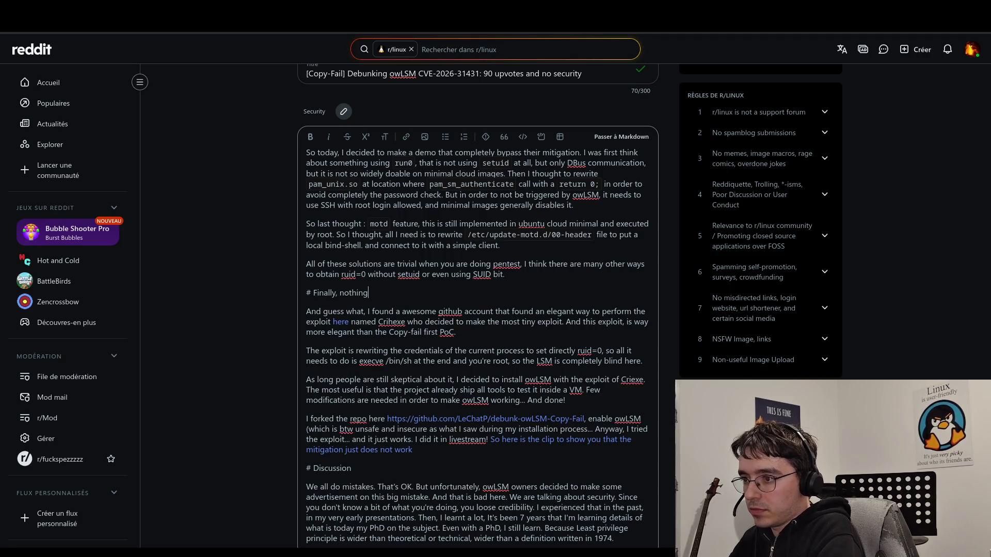
pyautogui.write(' such complex')
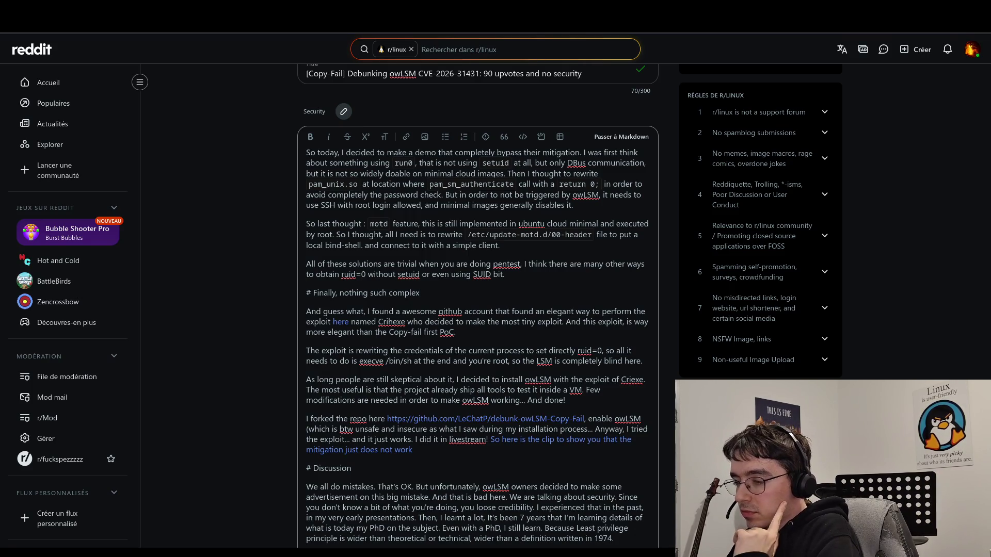
pyautogui.write(' is necessary')
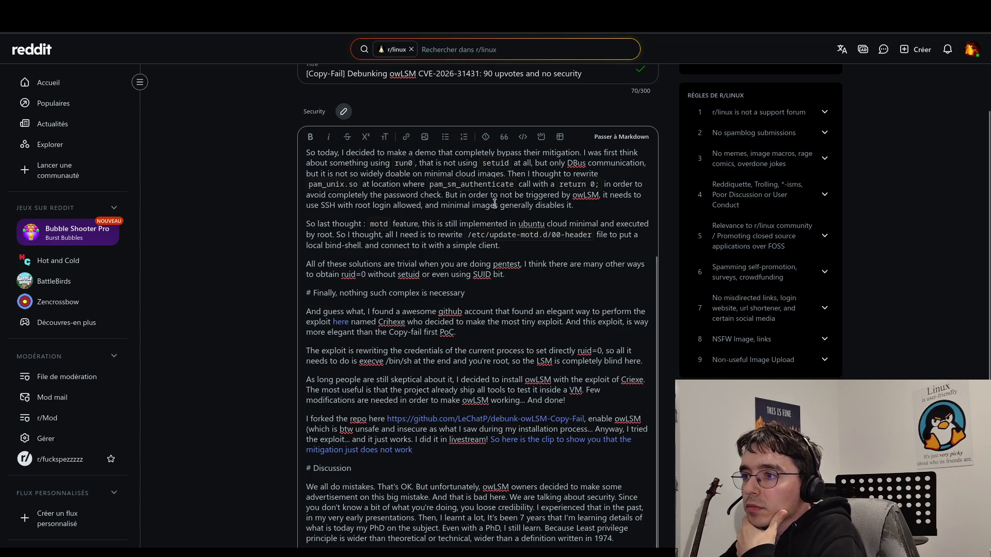
pyautogui.click(622, 136)
# - In Markdown, delete the backslashes escaping the Paths, Finally and Discussion headings, then return to rich text
pyautogui.scroll(15, 647, 215)
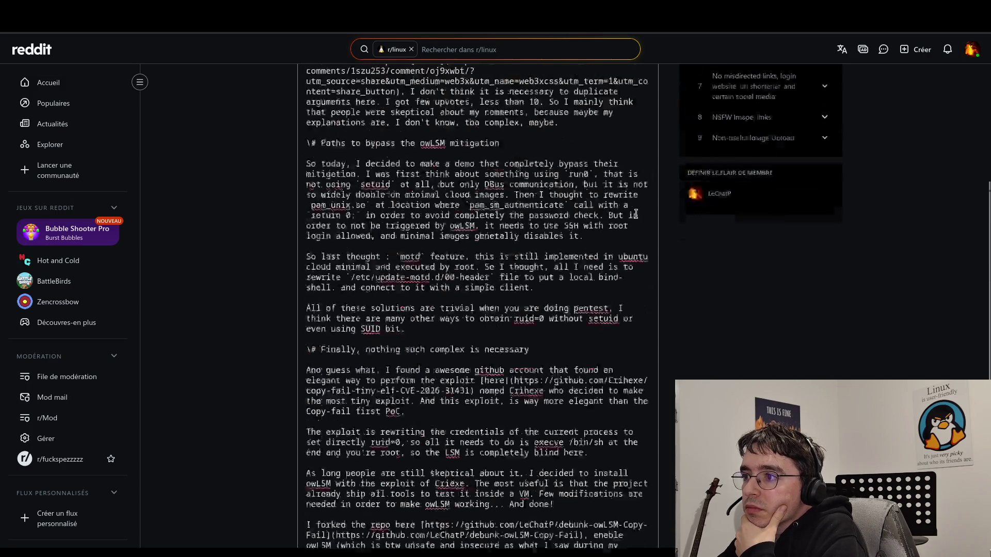
pyautogui.scroll(-3, 388, 382)
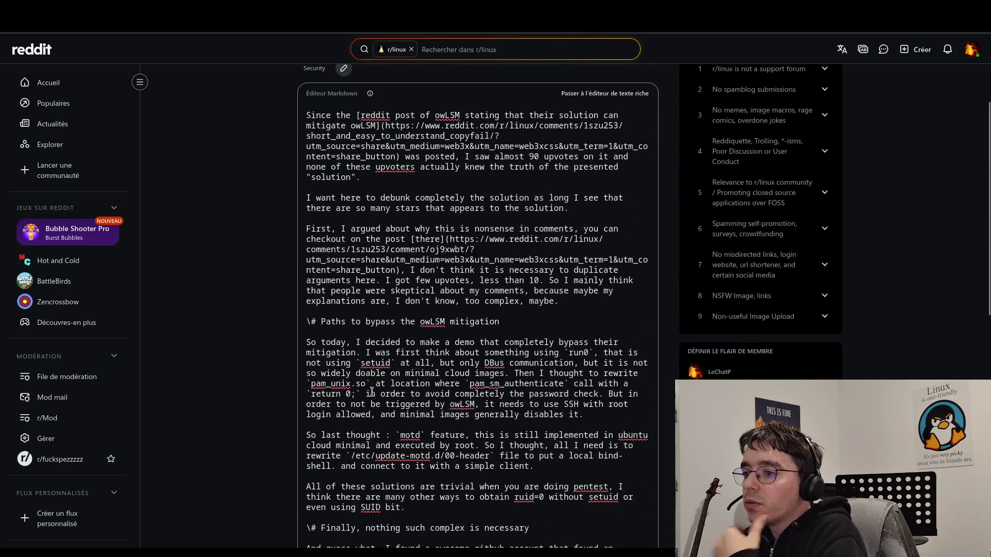
pyautogui.click(313, 323)
pyautogui.press('BackSpace')
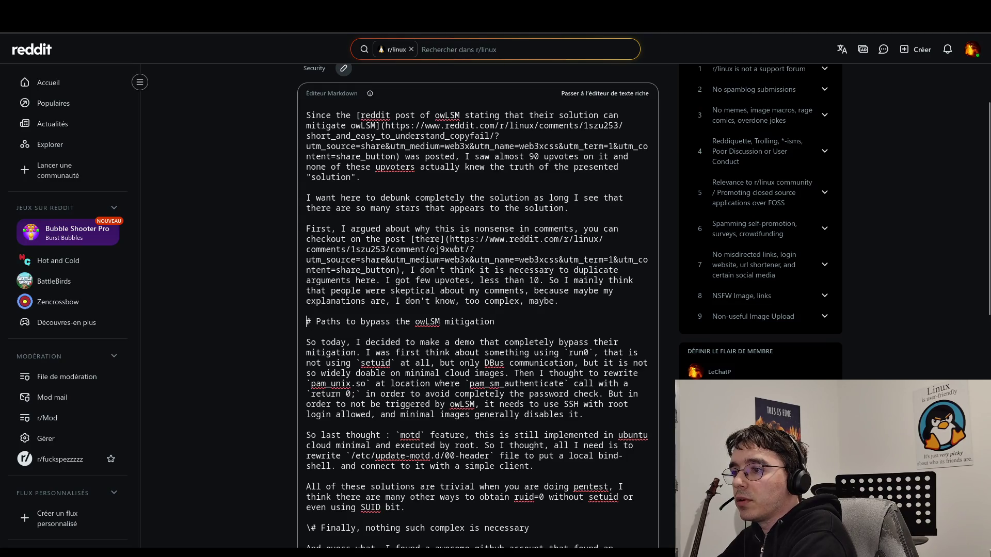
pyautogui.scroll(-1, 532, 355)
pyautogui.scroll(-2, 533, 355)
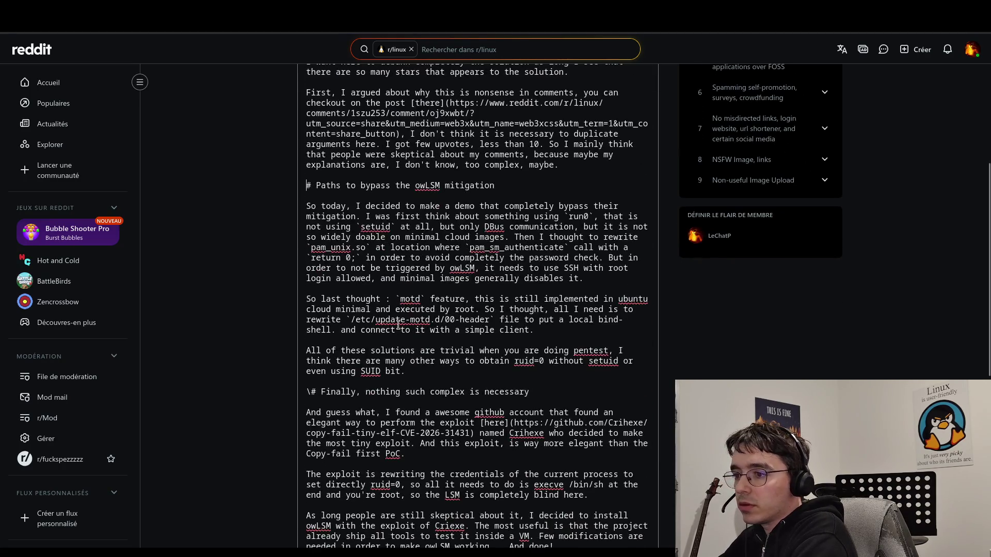
pyautogui.click(312, 392)
pyautogui.press('BackSpace')
pyautogui.scroll(-6, 346, 371)
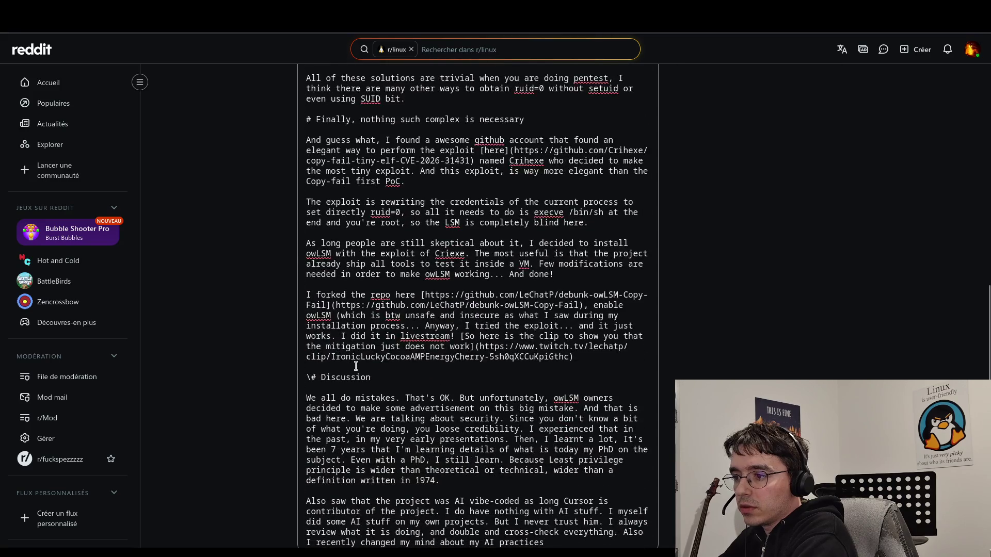
pyautogui.click(311, 377)
pyautogui.press('BackSpace')
pyautogui.scroll(-1, 338, 376)
pyautogui.scroll(-1, 338, 376)
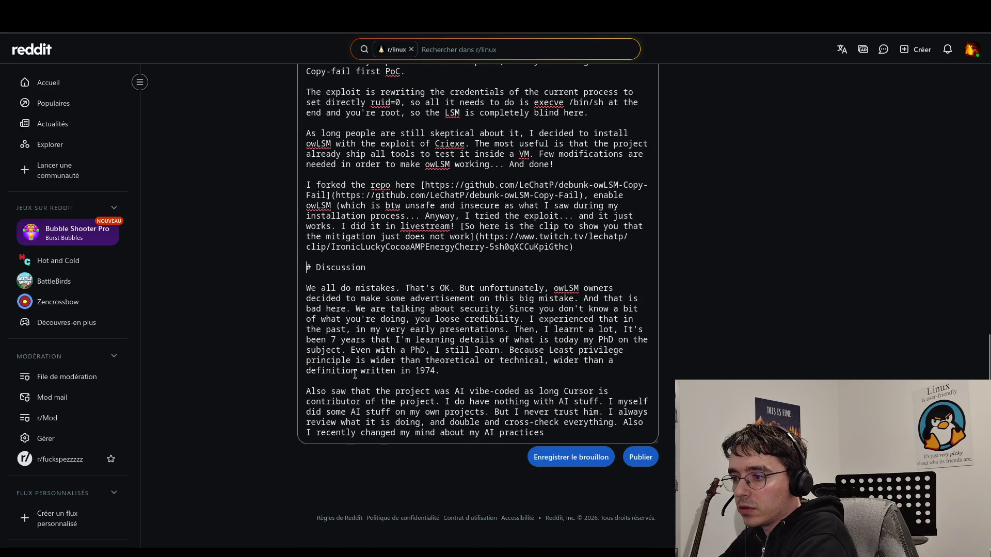
pyautogui.scroll(15, 357, 374)
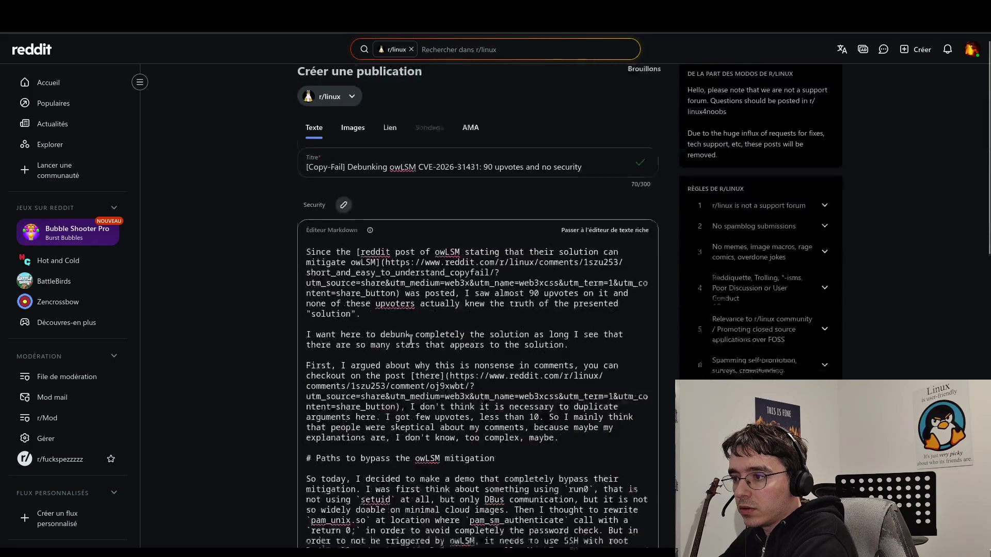
pyautogui.click(600, 244)
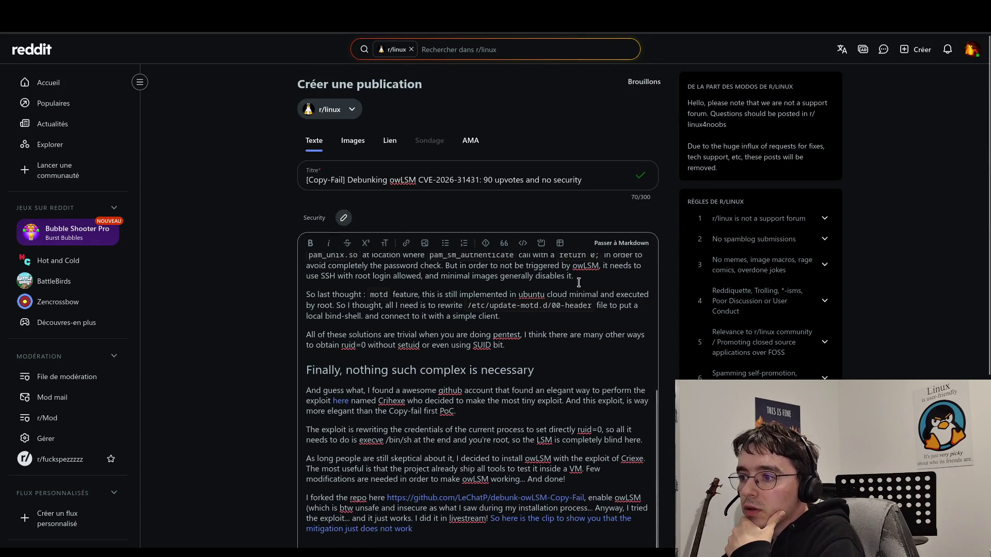
# - Select the word 'solution' in the second paragraph
pyautogui.scroll(-2, 578, 310)
pyautogui.scroll(4, 514, 222)
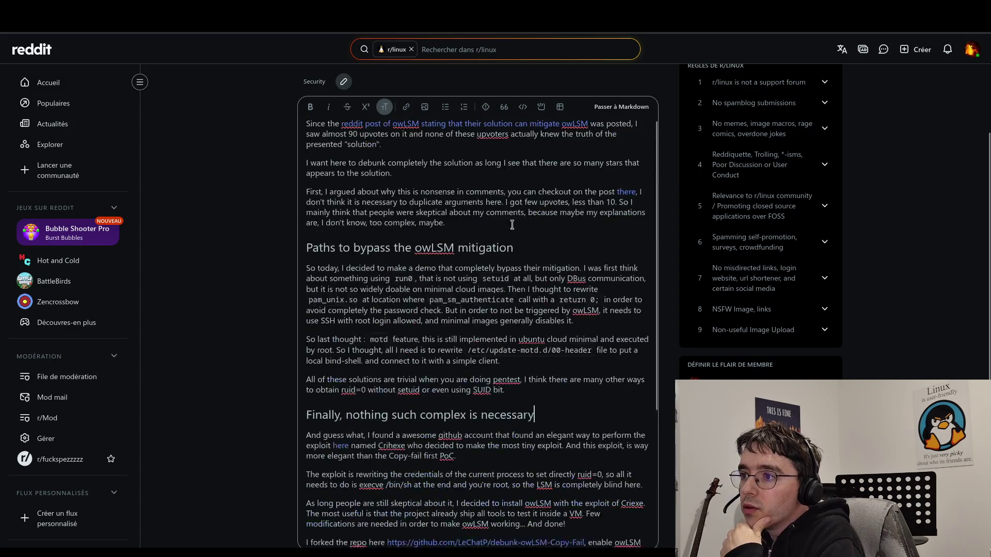
pyautogui.scroll(3, 465, 229)
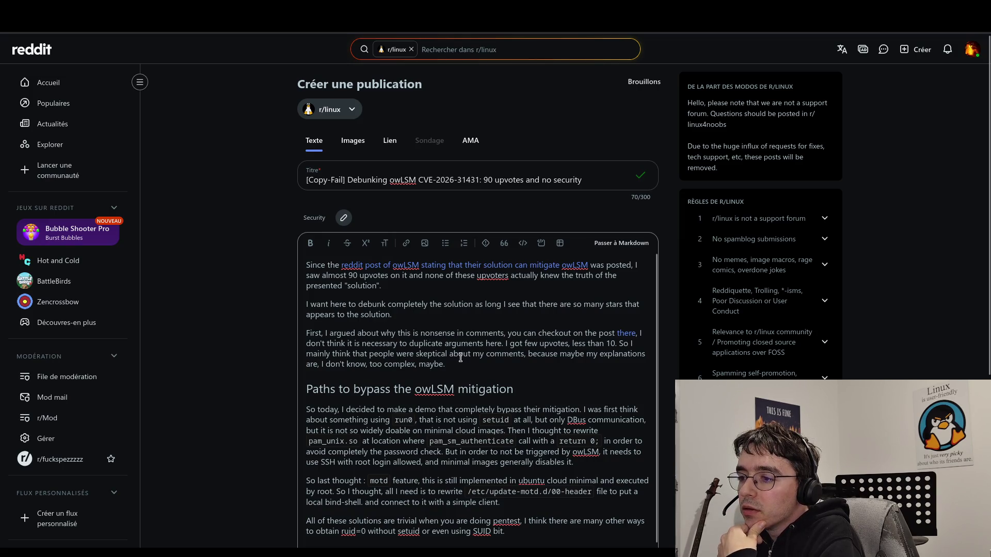
pyautogui.click(386, 322)
pyautogui.doubleClick(386, 315)
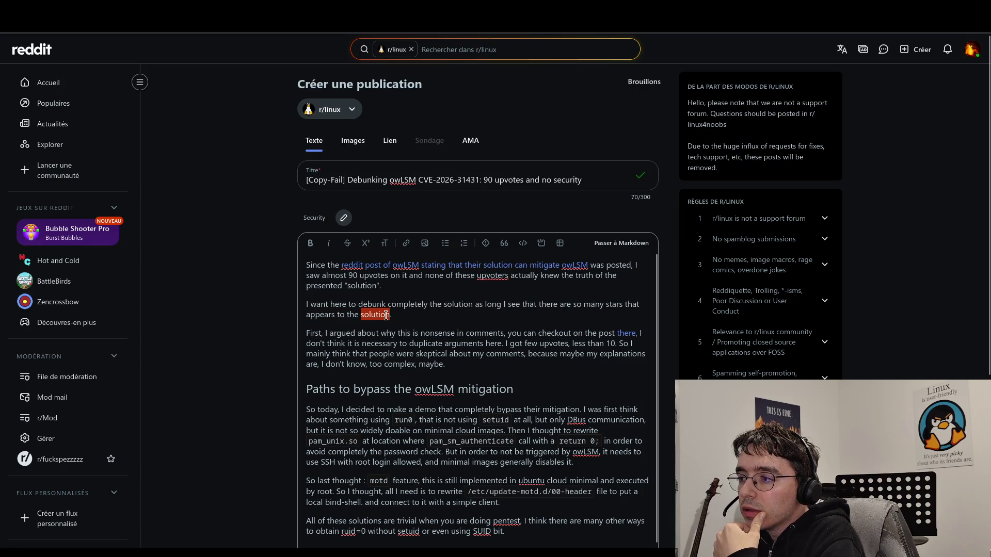
# - Reword the second paragraph to say 'be a good solution' instead of 'the solution'
pyautogui.click(348, 312)
pyautogui.press('Delete')
pyautogui.press('Delete')
pyautogui.write('be a')
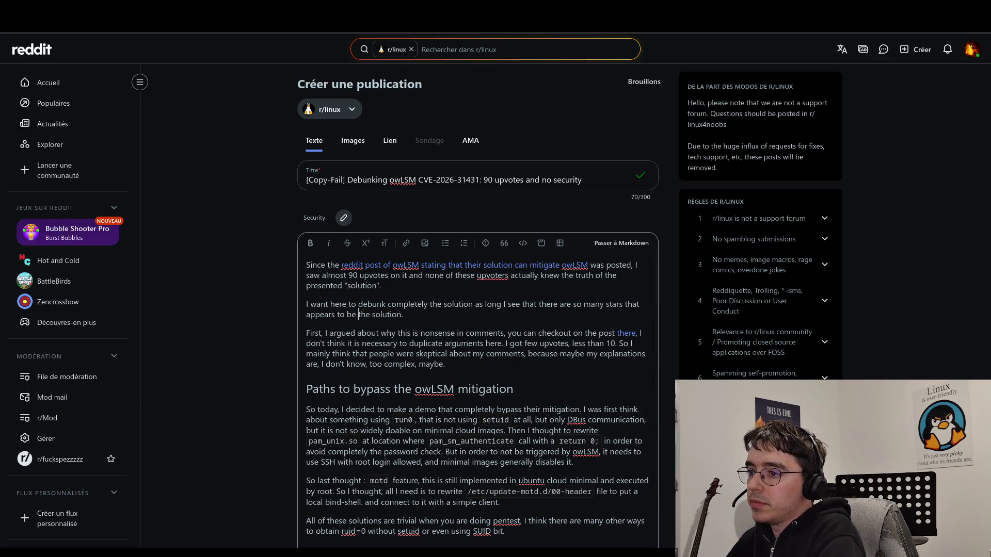
pyautogui.press('Delete')
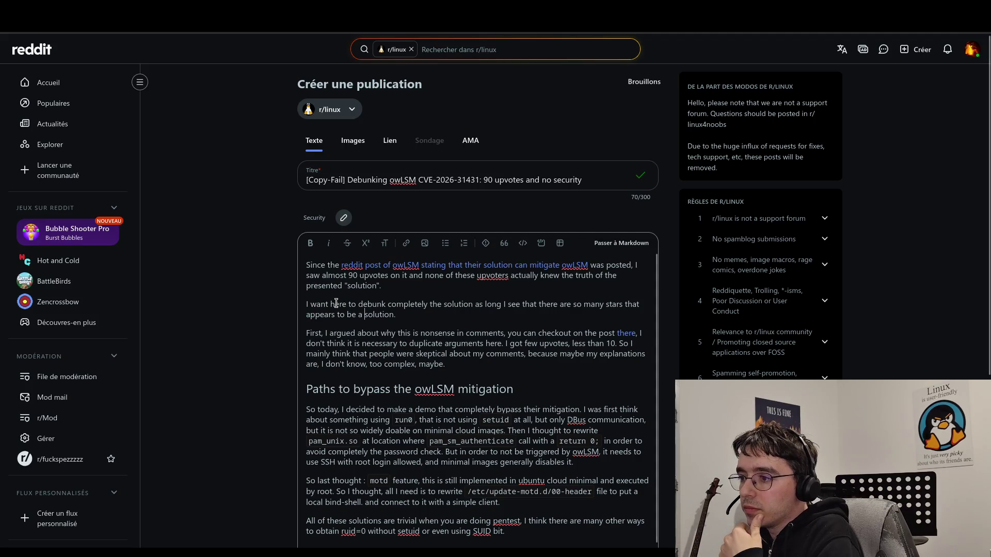
pyautogui.click(414, 318)
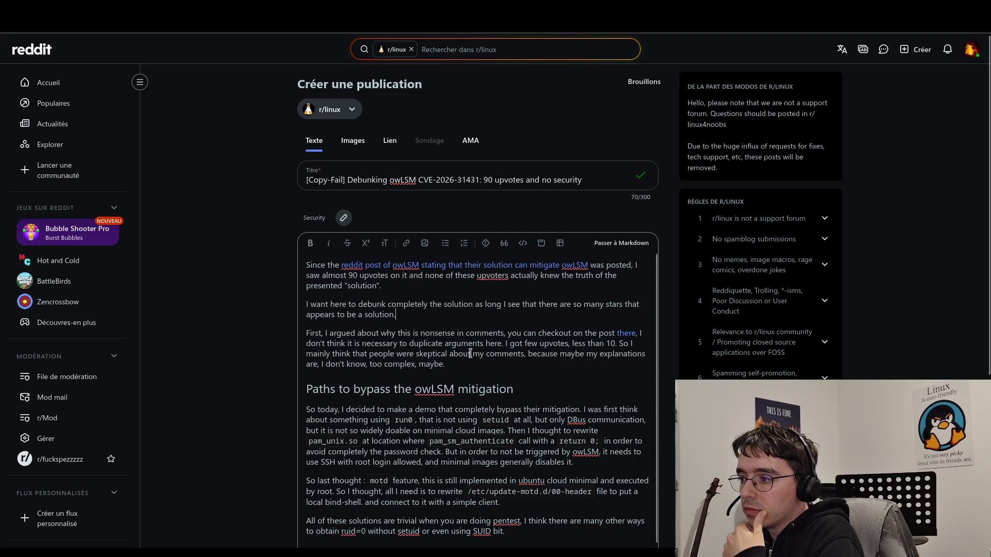
pyautogui.click(482, 368)
pyautogui.press('Up')
pyautogui.press('Up')
pyautogui.press('Up')
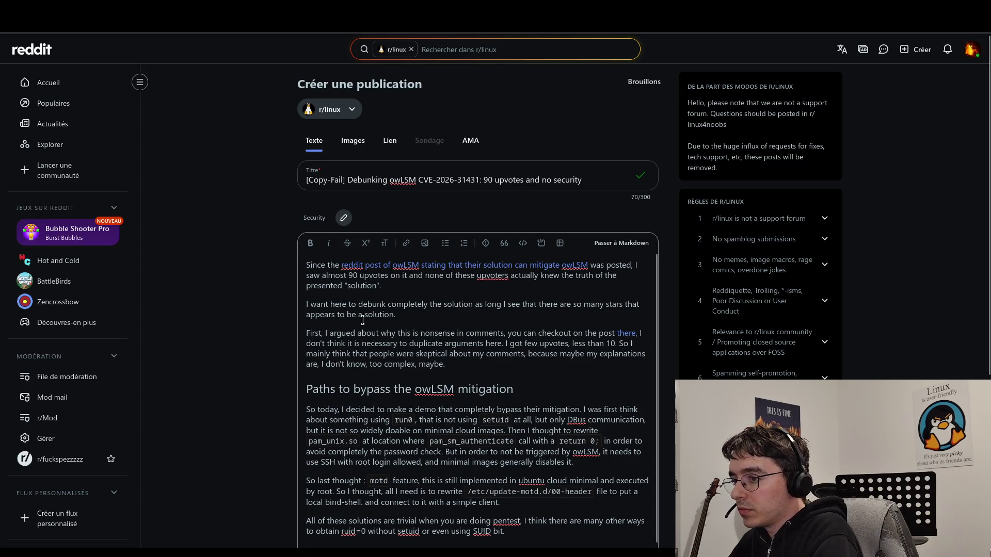
pyautogui.click(362, 315)
pyautogui.write('good')
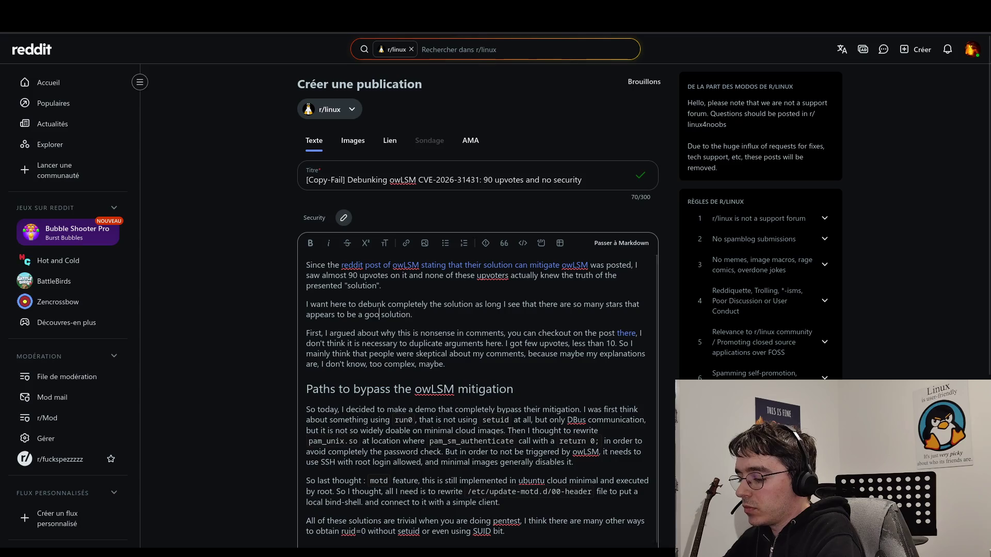
# - Delete the phrase about checking out the post from the third paragraph
pyautogui.click(459, 363)
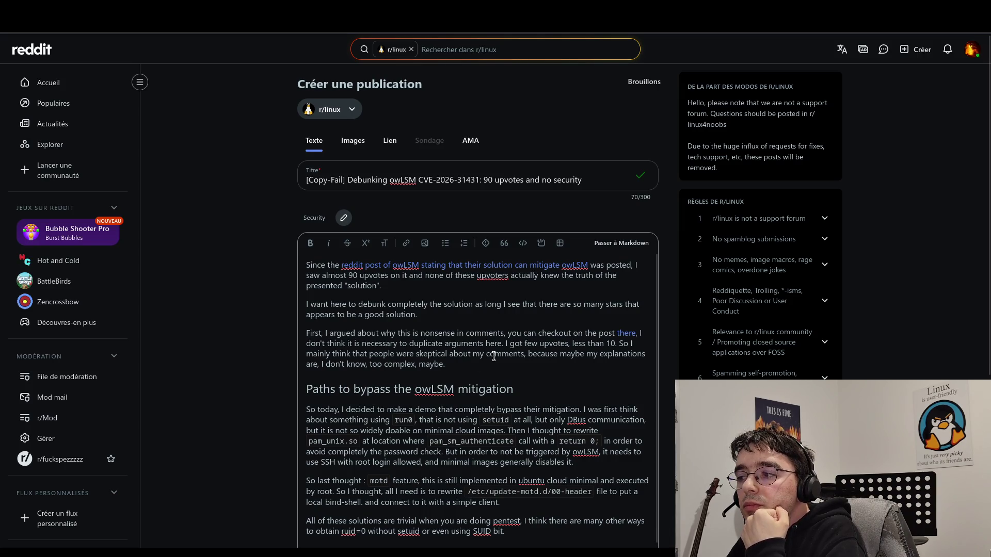
pyautogui.doubleClick(604, 333)
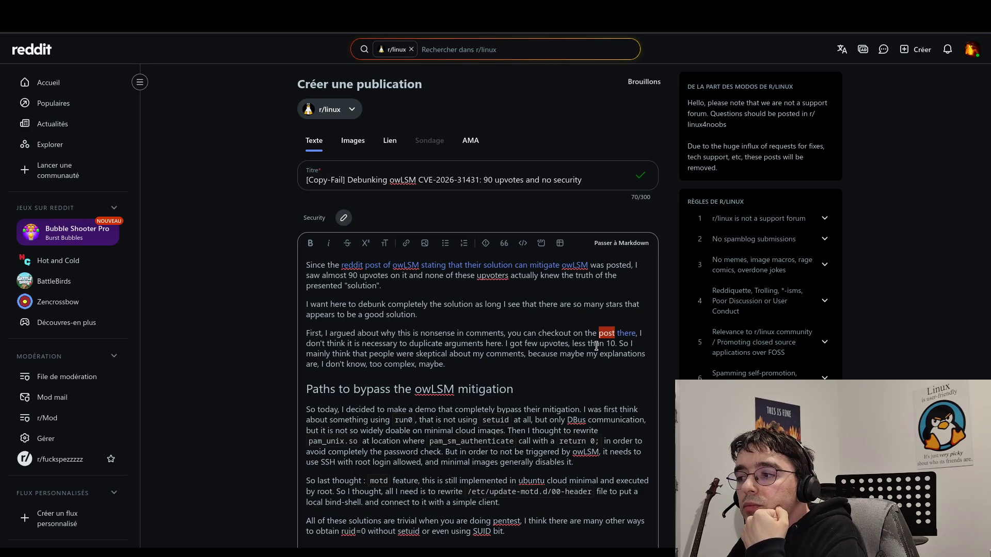
pyautogui.press('BackSpace')
pyautogui.press('BackSpace')
pyautogui.press('BackSpace')
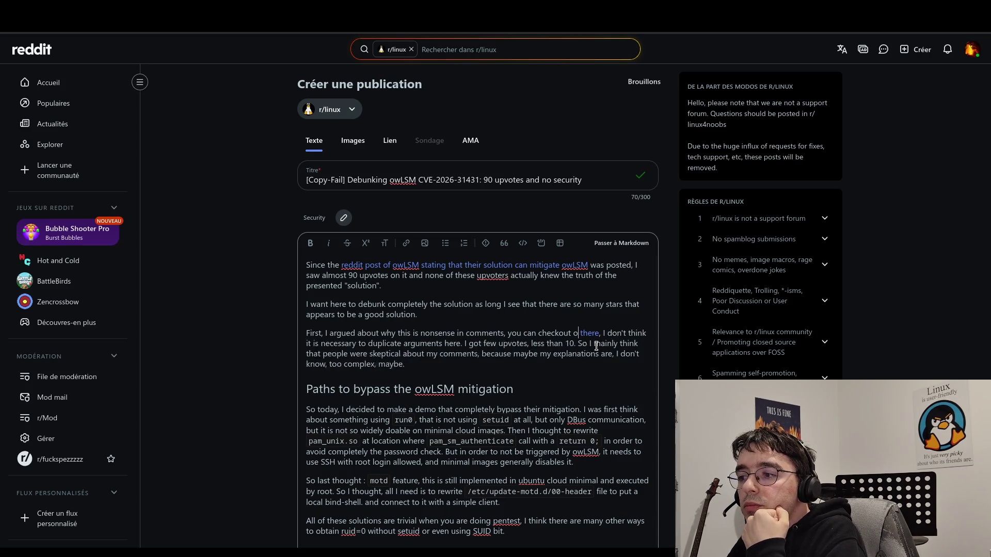
pyautogui.press('BackSpace')
pyautogui.press('BackSpace')
pyautogui.press('BackSpace')
# - Remove the comma after 'too complex' and end the paragraph with 'maybe?'
pyautogui.click(589, 363)
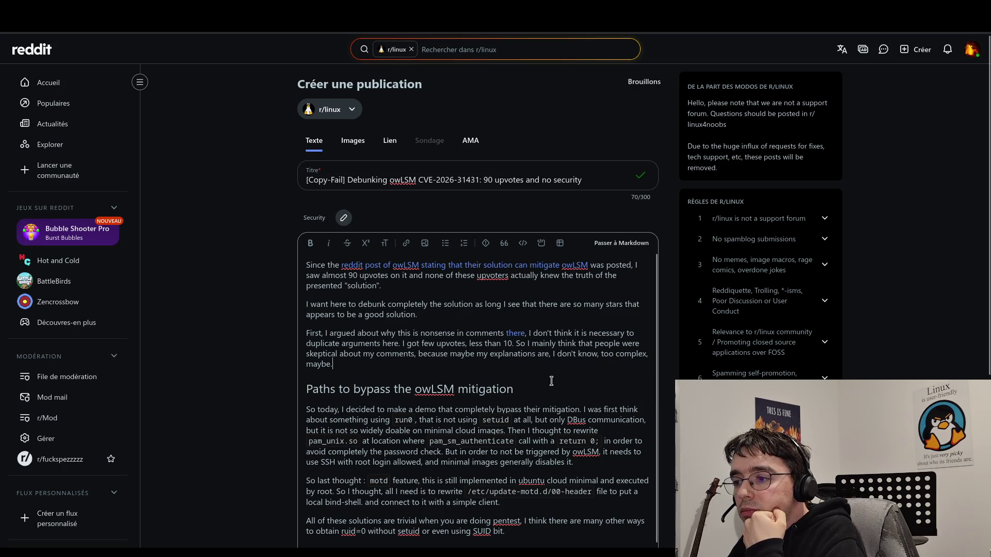
pyautogui.scroll(-1, 551, 381)
pyautogui.scroll(1, 551, 380)
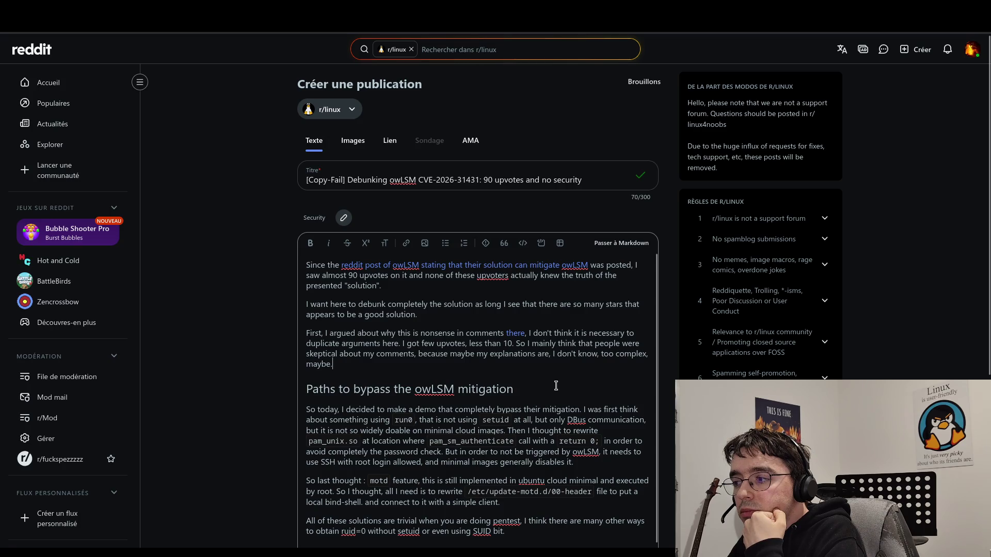
pyautogui.click(309, 365)
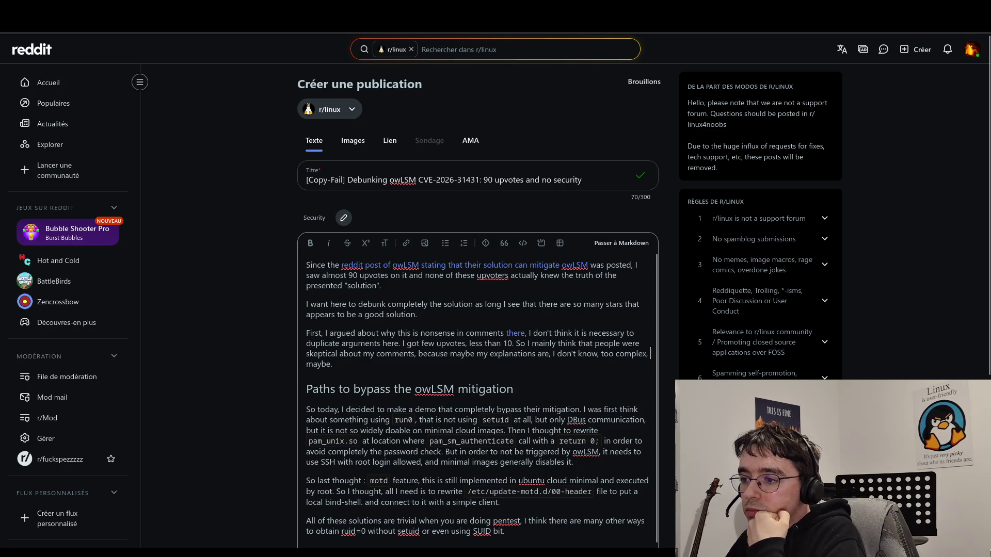
pyautogui.press('BackSpace')
pyautogui.press('BackSpace')
pyautogui.write(',')
pyautogui.press('BackSpace')
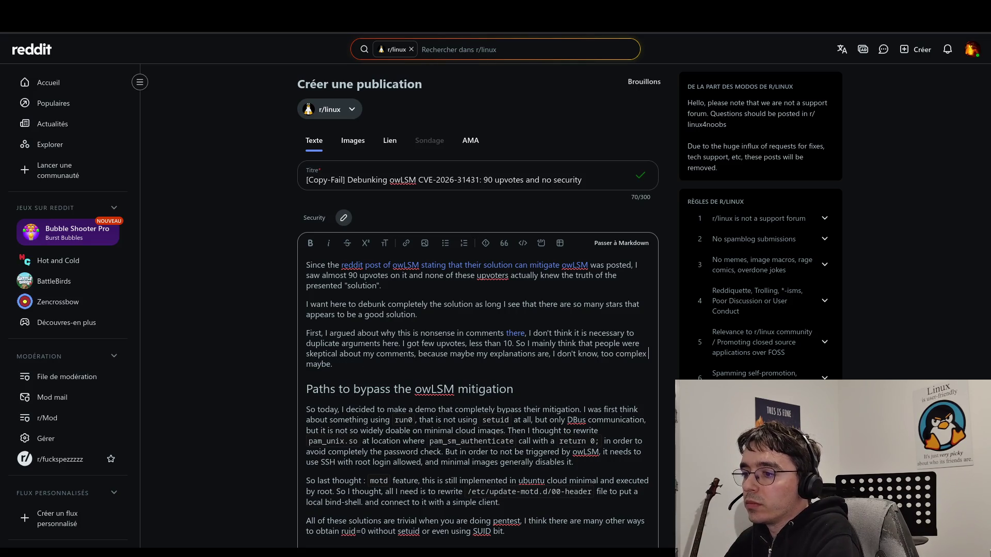
pyautogui.write('. ')
pyautogui.write('?')
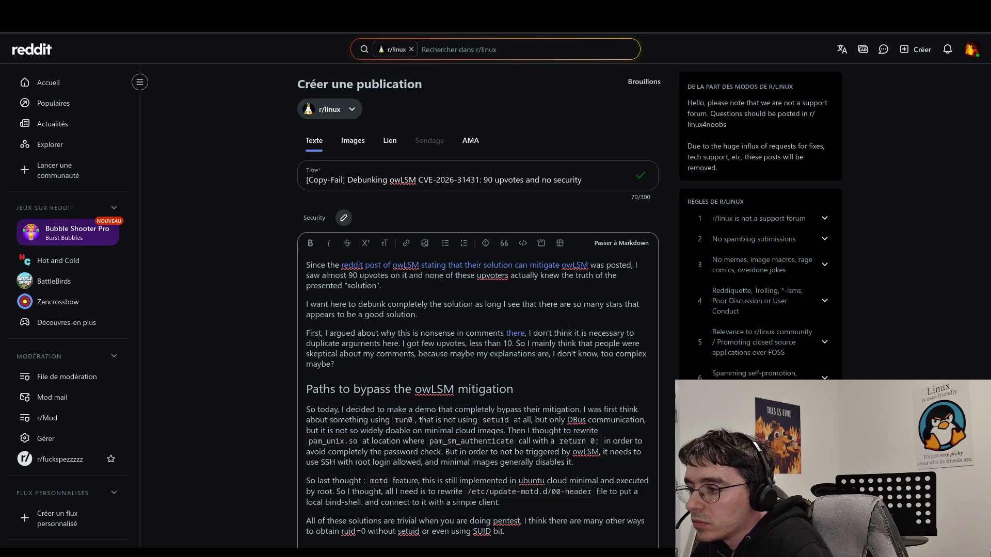
pyautogui.click(583, 411)
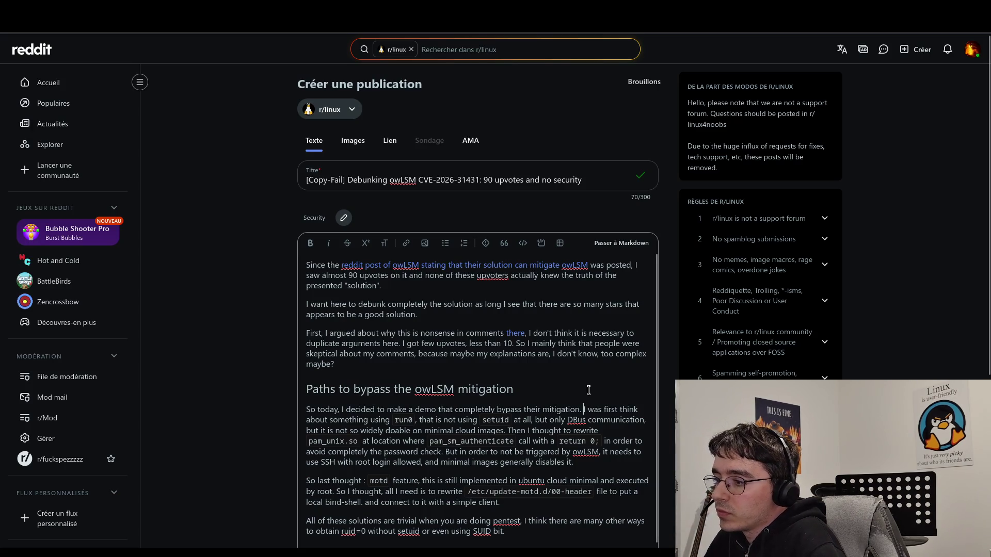
# - Break the Paths section after 'completely bypass their mitigation.' so the following text becomes a new paragraph
pyautogui.press('Return')
pyautogui.scroll(-3, 612, 315)
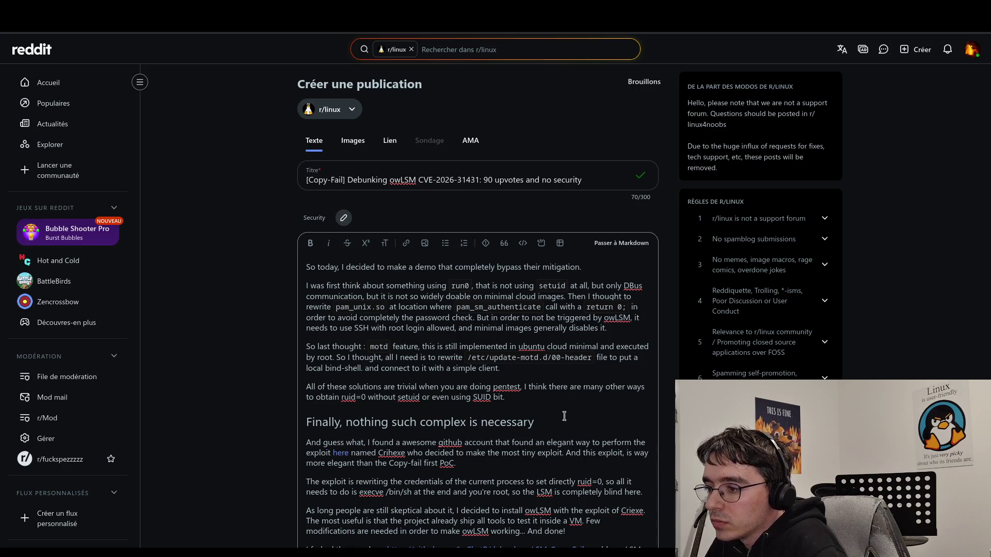
pyautogui.scroll(-1, 564, 416)
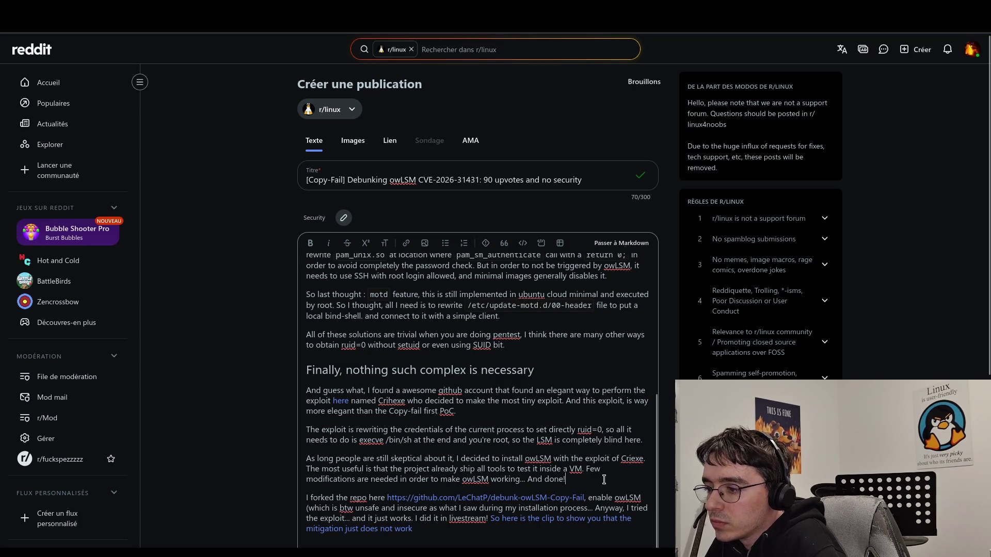
pyautogui.scroll(-3, 603, 480)
pyautogui.click(467, 413)
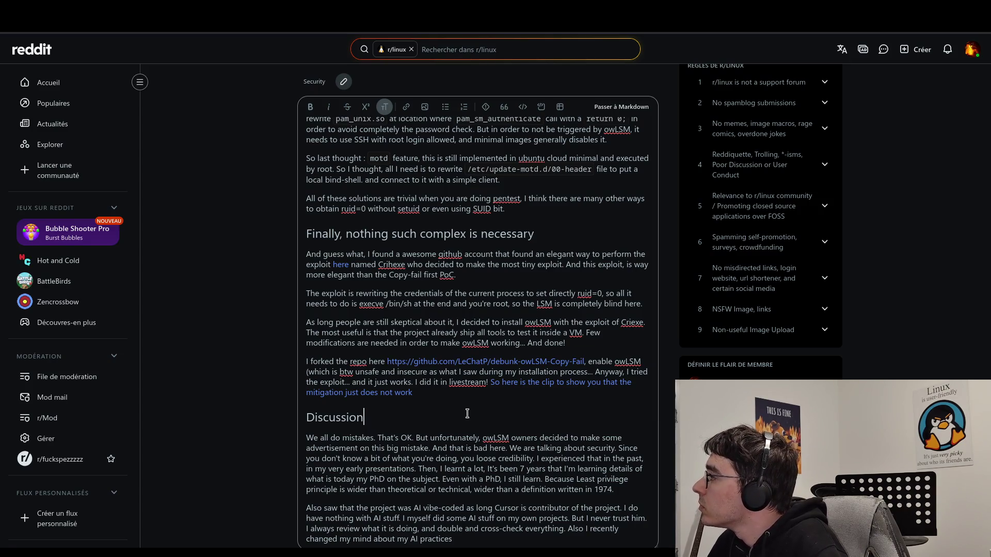
pyautogui.scroll(-2, 467, 414)
pyautogui.click(469, 422)
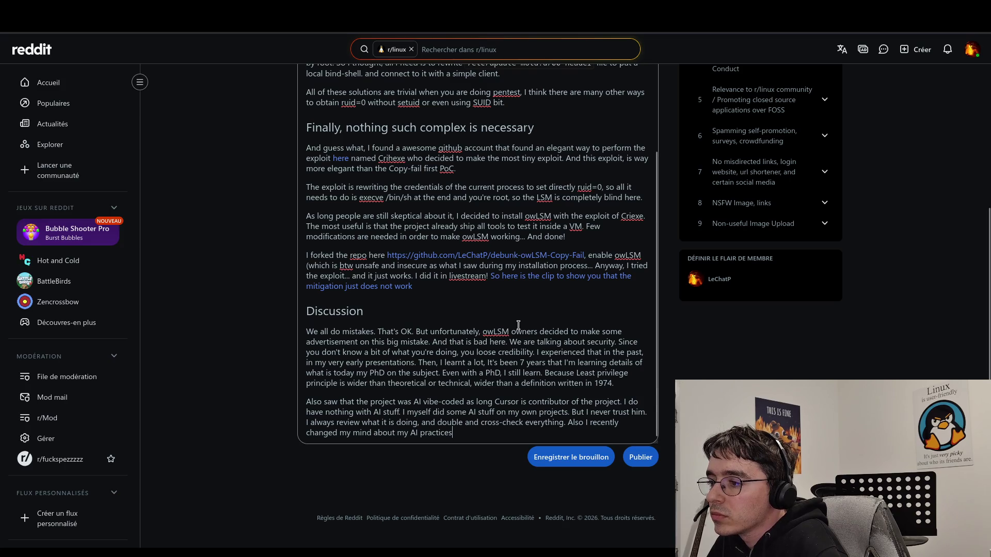
pyautogui.click(535, 333)
# - Delete the trailing 's' so 'owLSM owners' reads 'owLSM owner'
pyautogui.press('Delete')
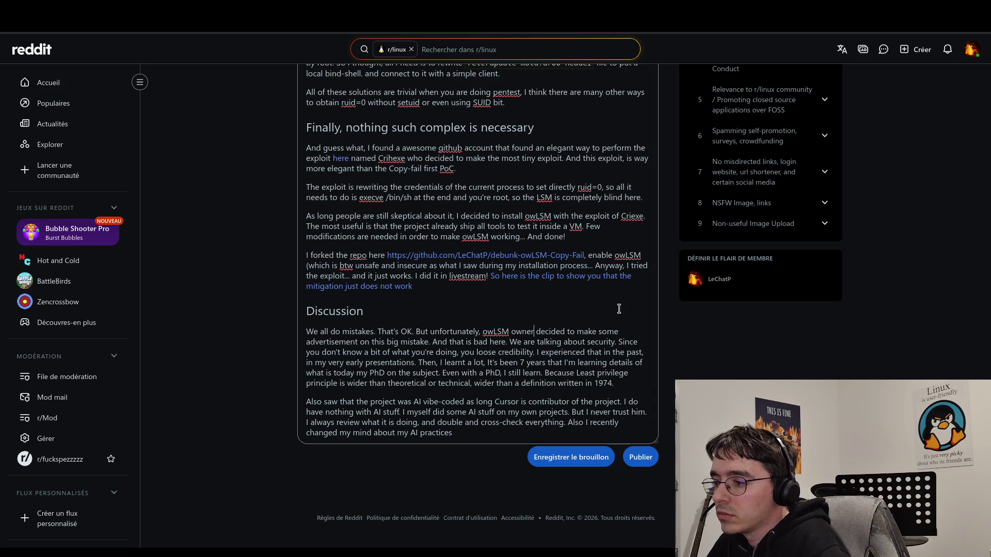
pyautogui.click(474, 430)
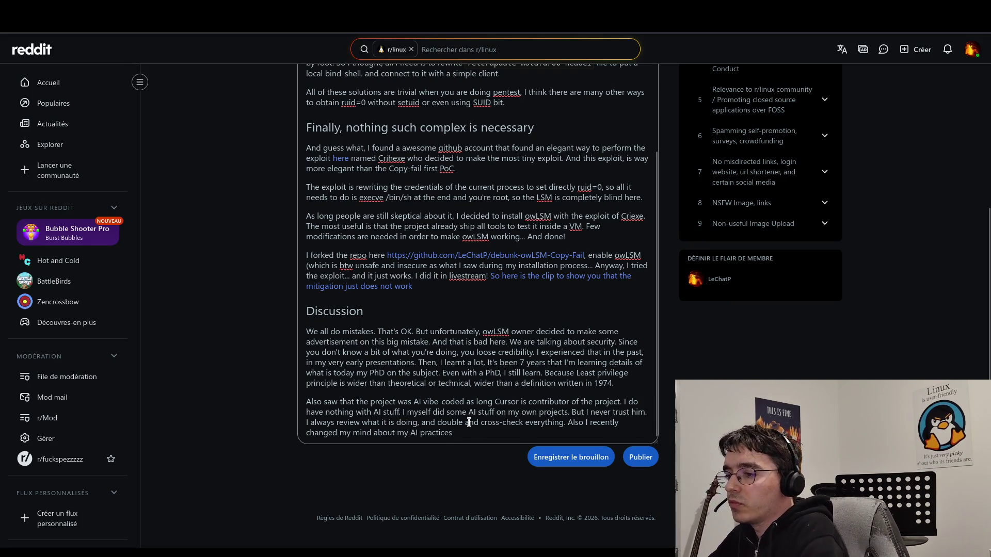
# - Split the last paragraph after 'stuff.' and delete the sentence 'I do have nothing with AI stuff.'
pyautogui.click(403, 412)
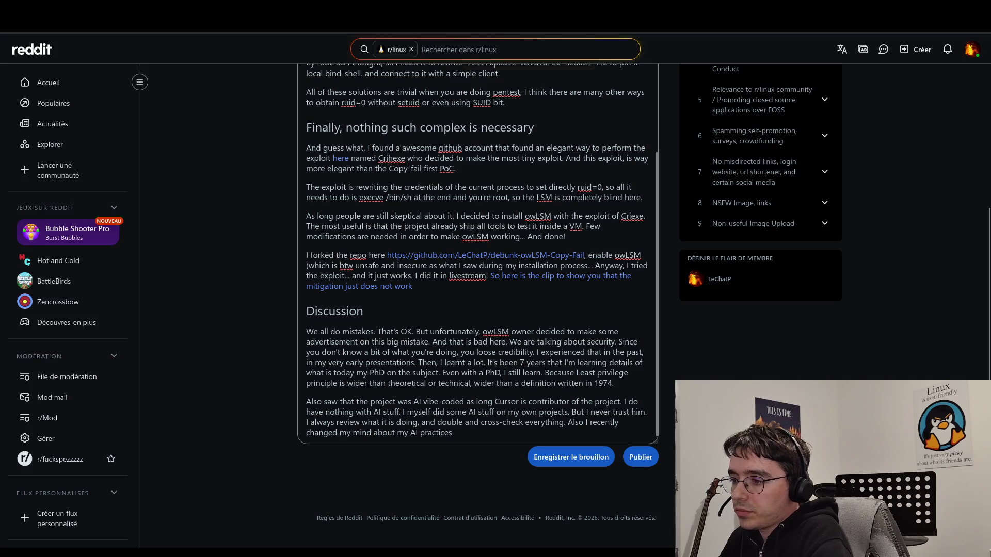
pyautogui.press('Return')
pyautogui.click(307, 412)
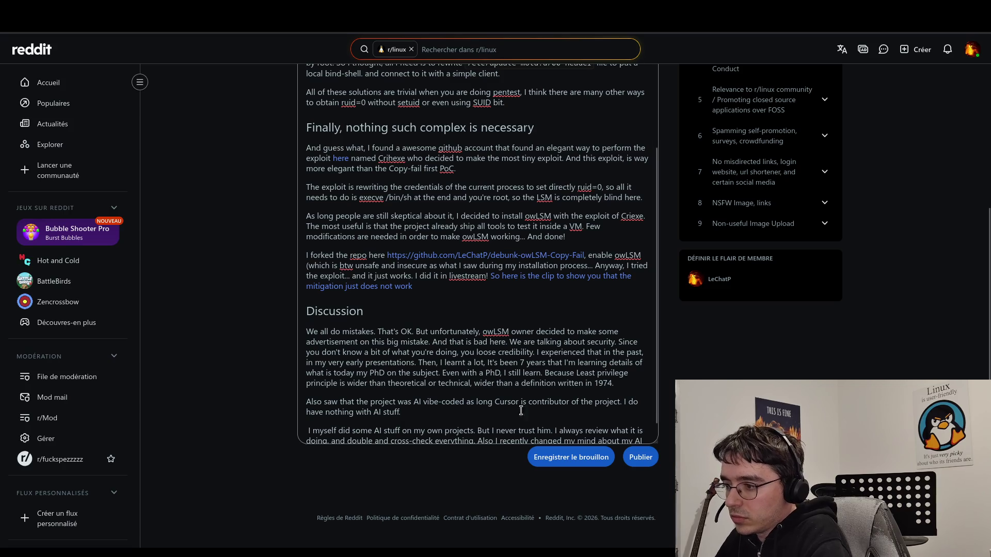
pyautogui.keyDown('shift'); pyautogui.click(543, 402); pyautogui.keyUp('shift')
pyautogui.moveTo(604, 412); pyautogui.dragTo(622, 407)
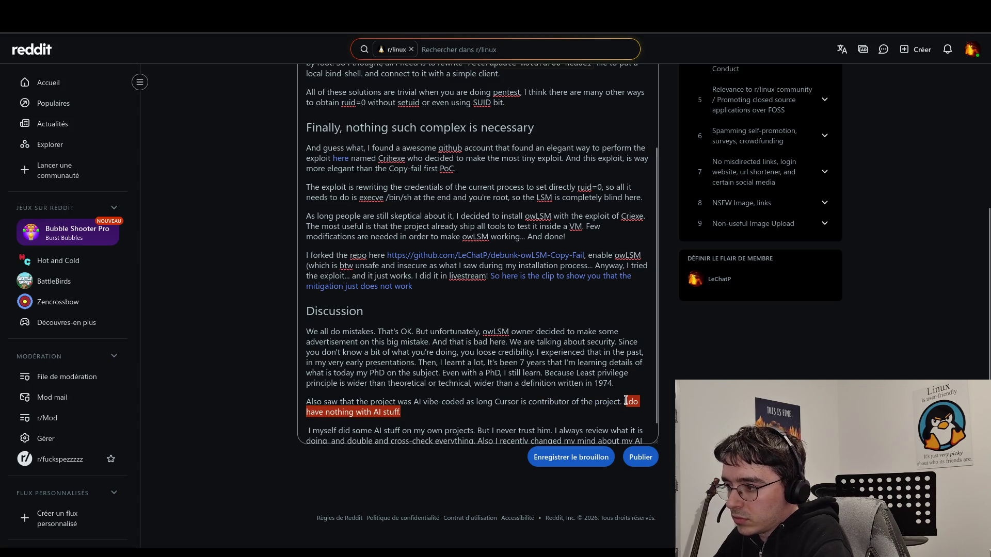
pyautogui.press('BackSpace')
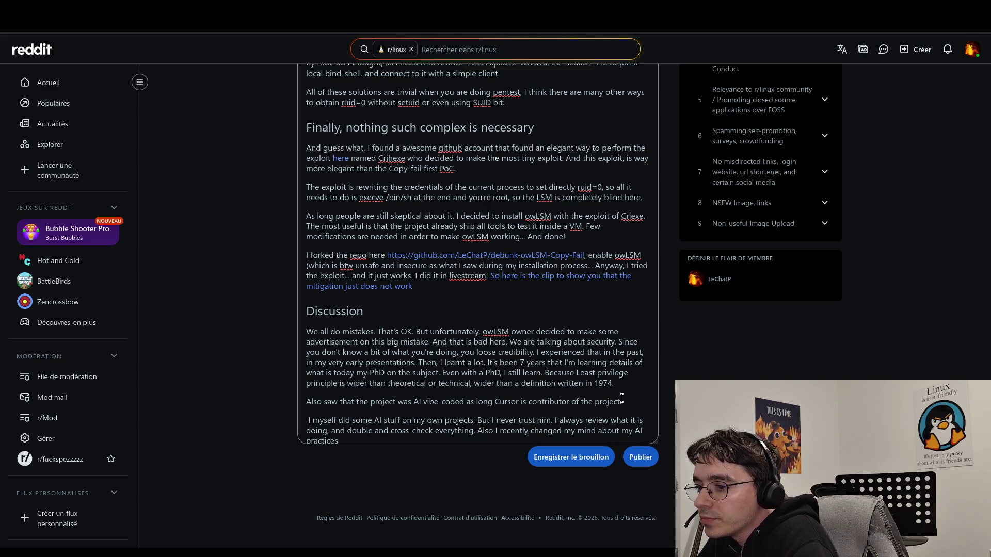
# - Write that owLSM owners asked their AI, which naively said yes, ending 'Thus, making in the wrong direction from the beginning.'
pyautogui.write(' So m')
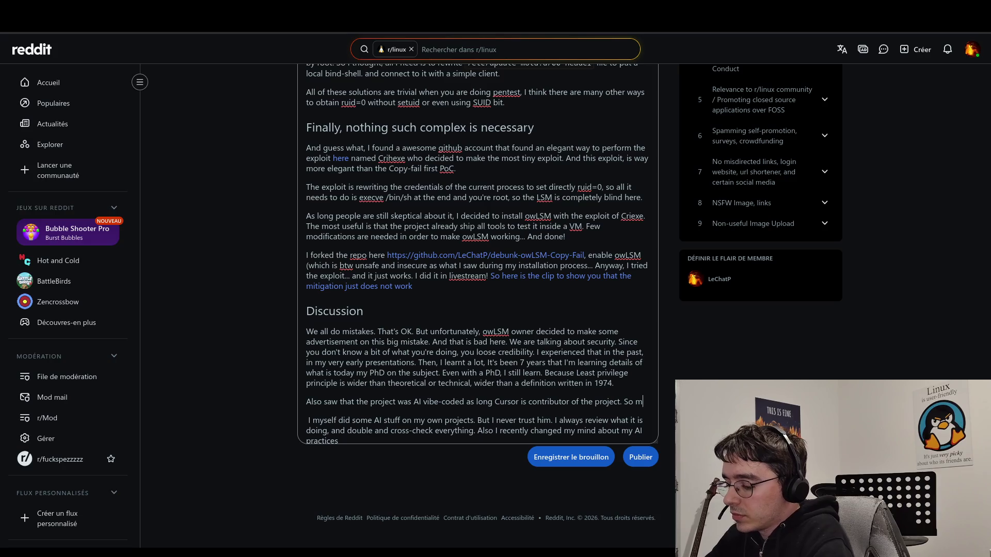
pyautogui.write('y guess i')
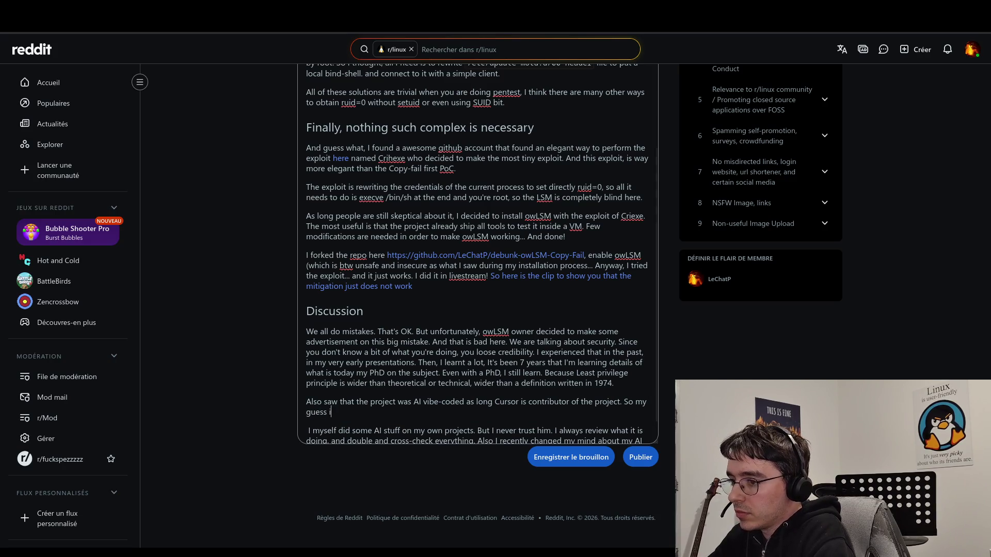
pyautogui.write('s that')
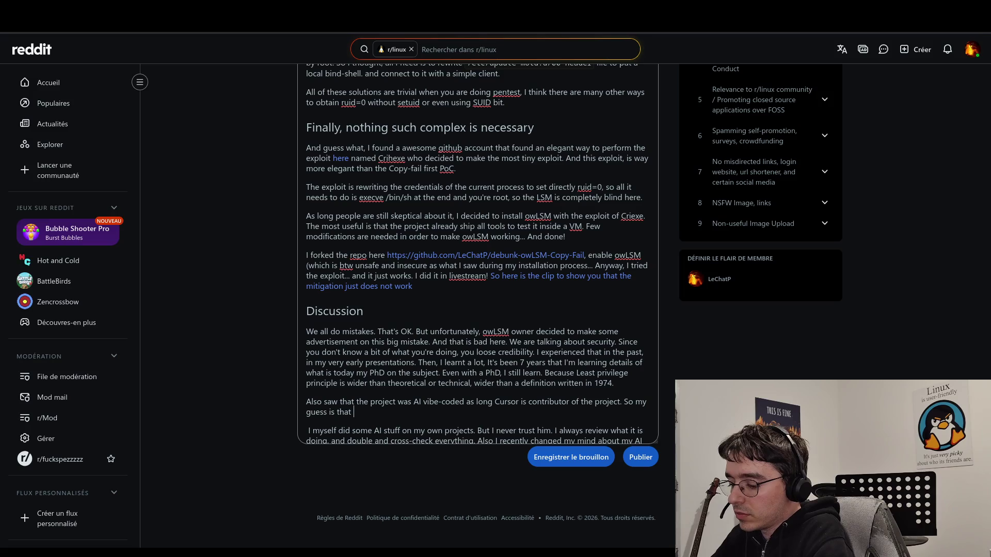
pyautogui.write(' o')
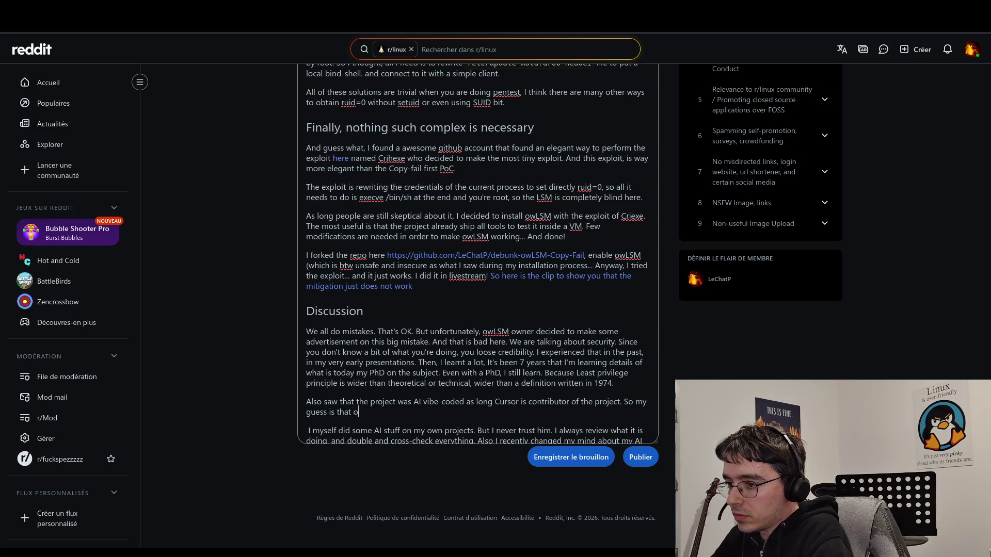
pyautogui.write('wLSM owner')
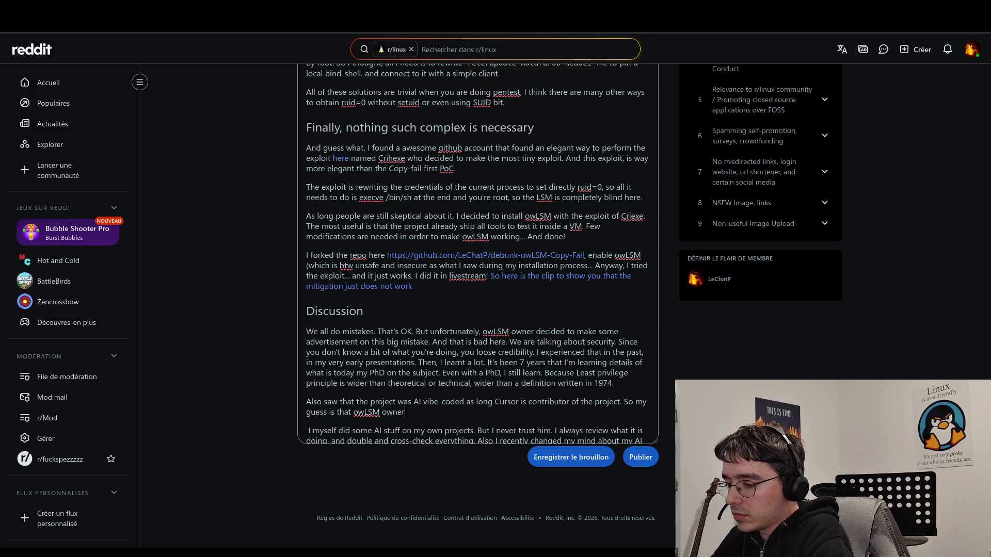
pyautogui.write('s asked ')
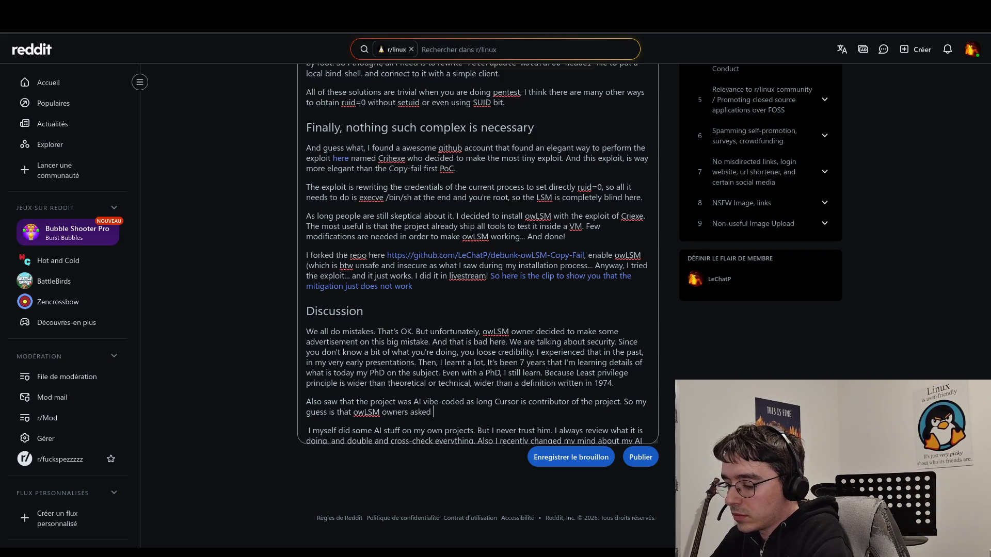
pyautogui.write('their IA i')
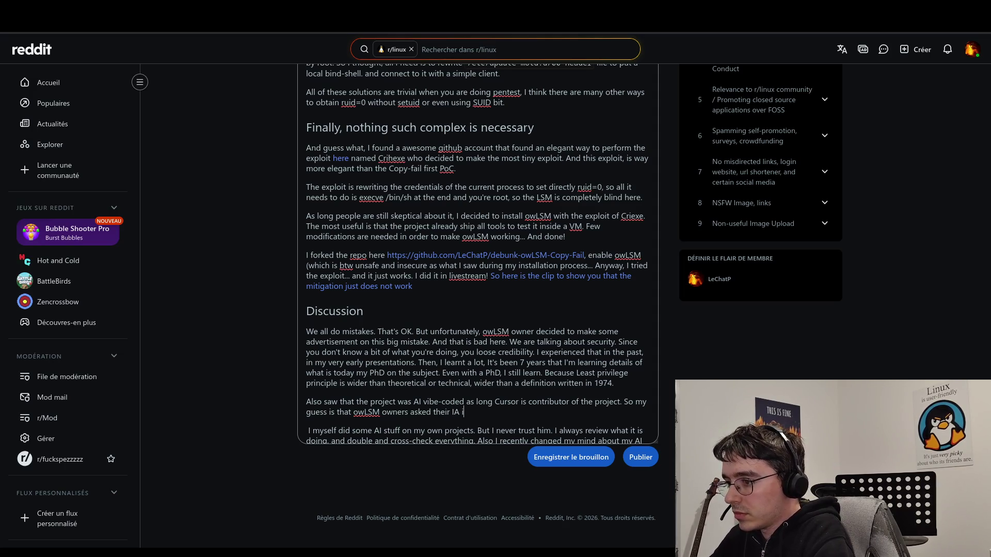
pyautogui.press('BackSpace')
pyautogui.press('BackSpace')
pyautogui.write('AIifthe ')
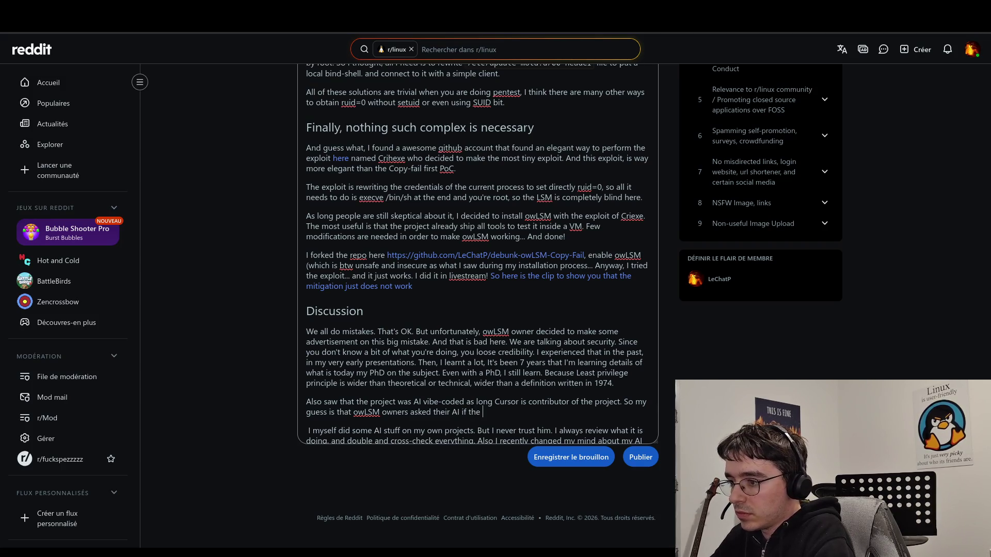
pyautogui.write('ir ')
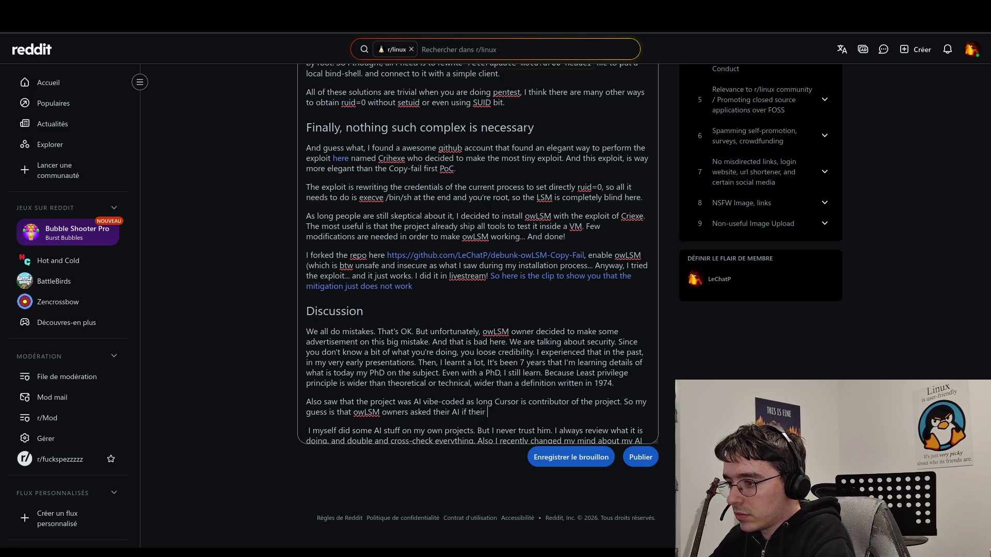
pyautogui.write('deawere ')
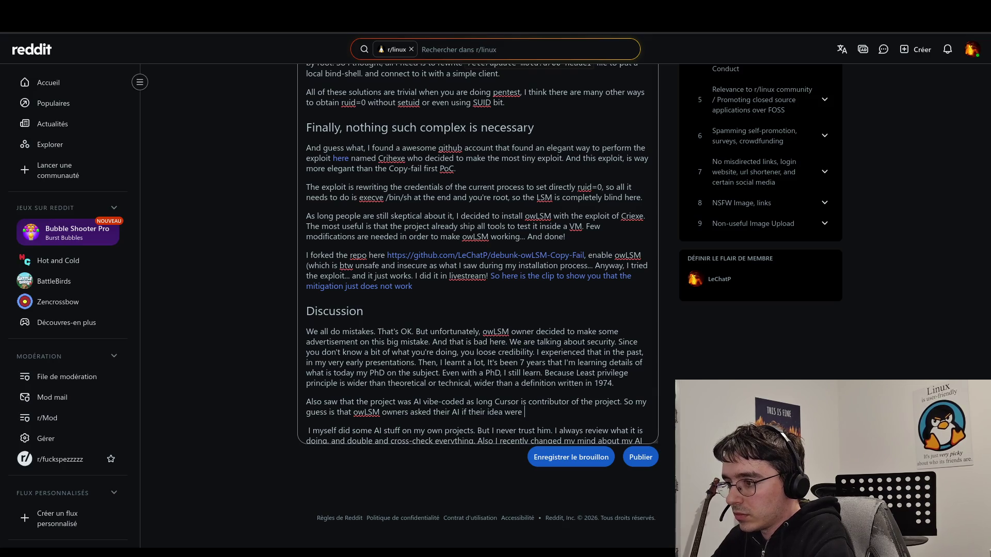
pyautogui.write('working')
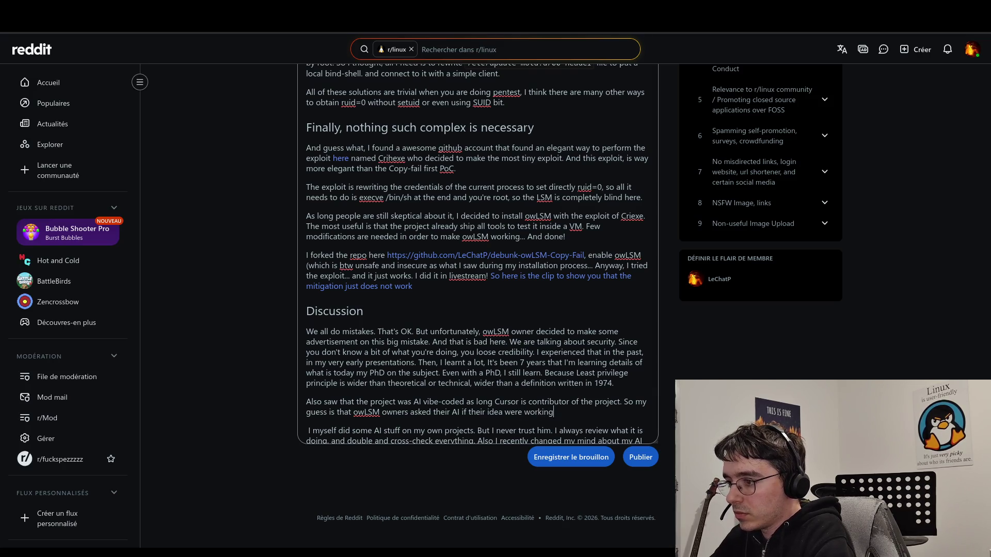
pyautogui.write(',and the')
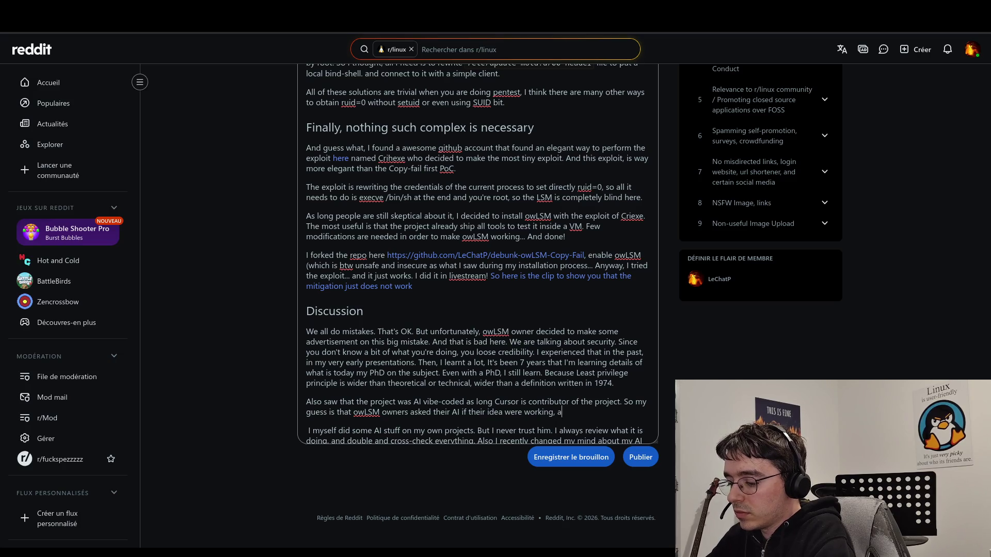
pyautogui.write('AI ')
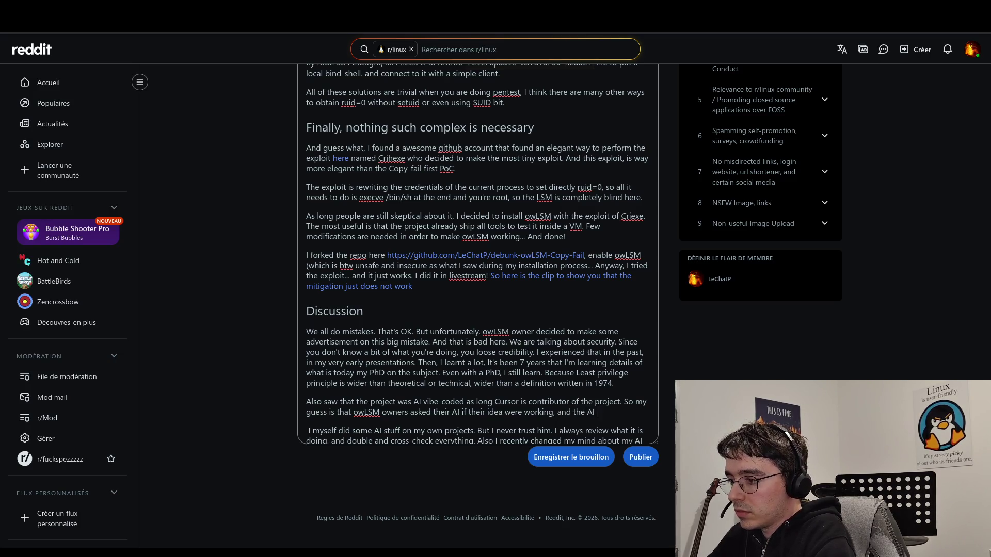
pyautogui.write('sa')
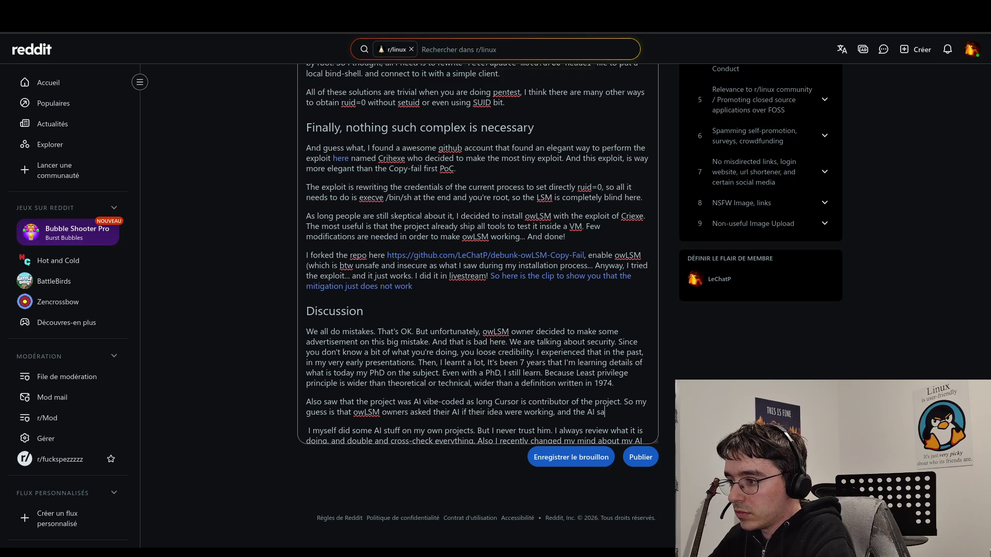
pyautogui.write('idnai')
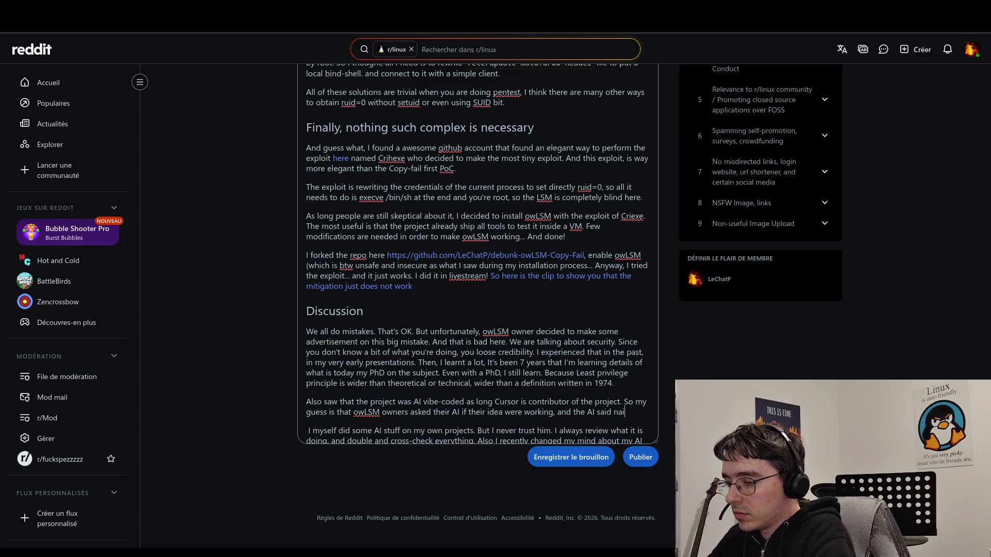
pyautogui.write('vely ')
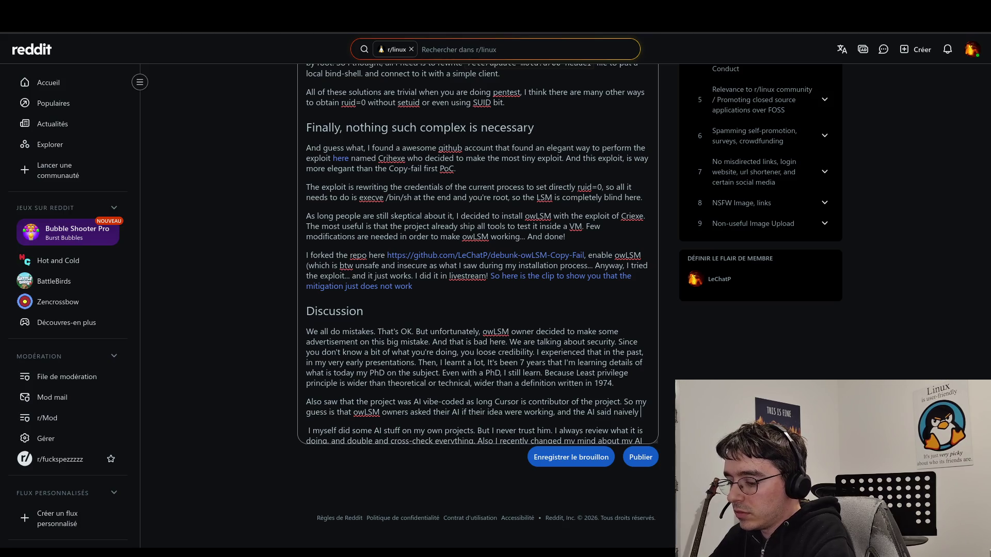
pyautogui.write('yes')
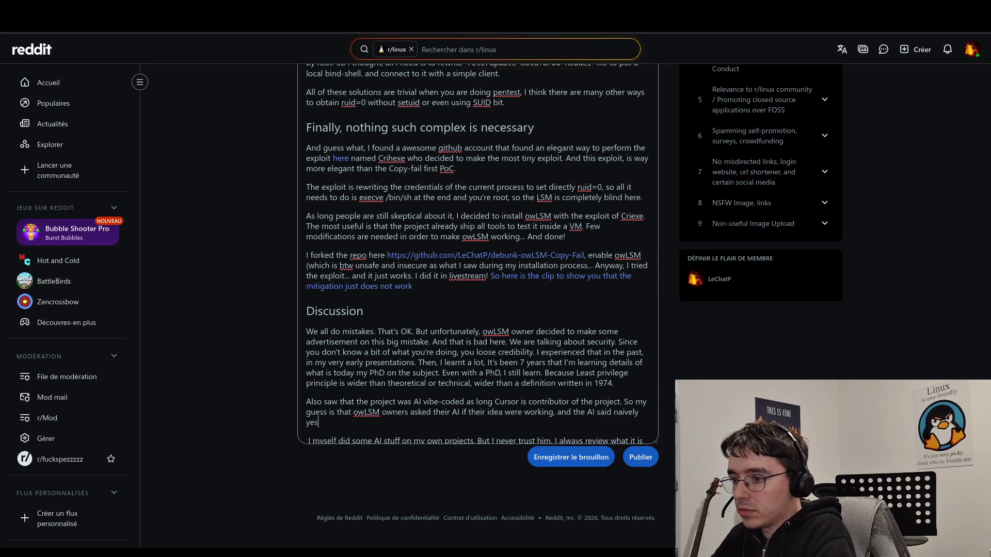
pyautogui.write('. And ')
pyautogui.write('owner')
pyautogui.write('tru')
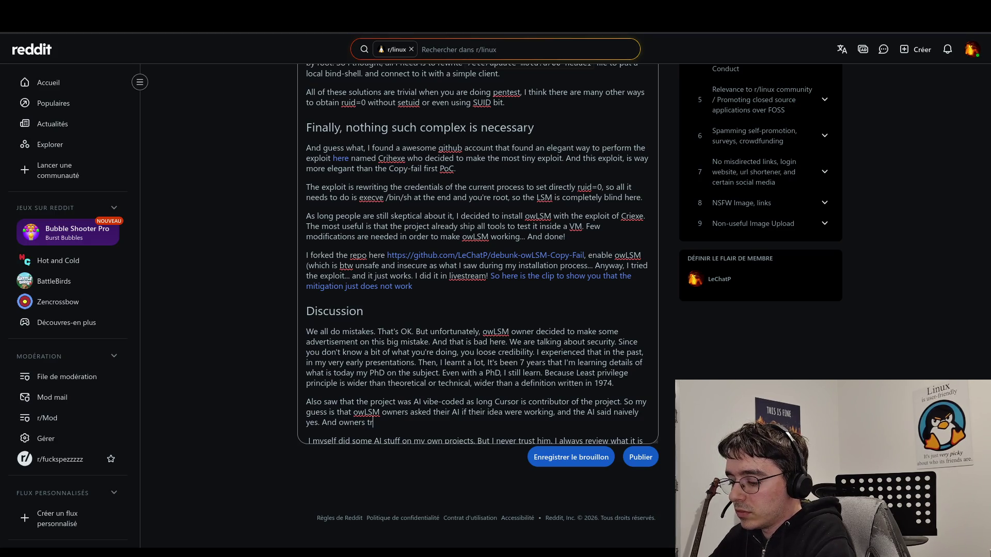
pyautogui.press('BackSpace')
pyautogui.press('BackSpace')
pyautogui.press('BackSpace')
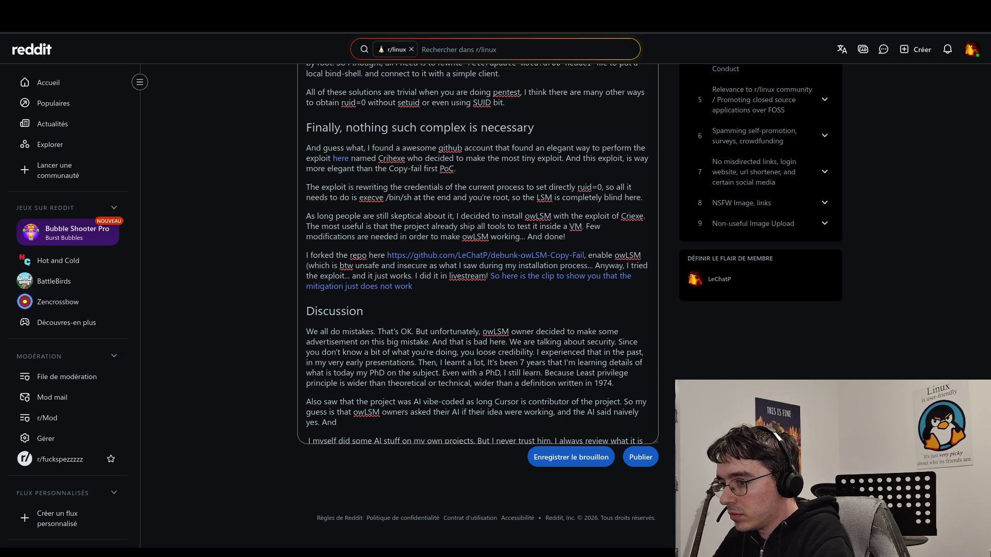
pyautogui.press('BackSpace')
pyautogui.press('BackSpace')
pyautogui.press('BackSpace')
pyautogui.write('Thus')
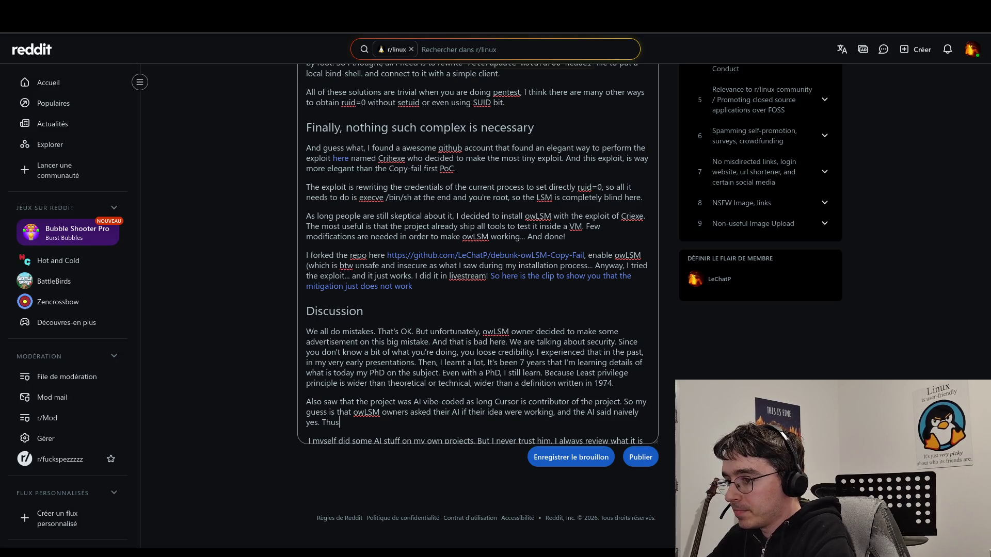
pyautogui.write(', making the')
pyautogui.press('BackSpace')
pyautogui.press('BackSpace')
pyautogui.press('BackSpace')
pyautogui.write('in the wrong direction from the beginning.')
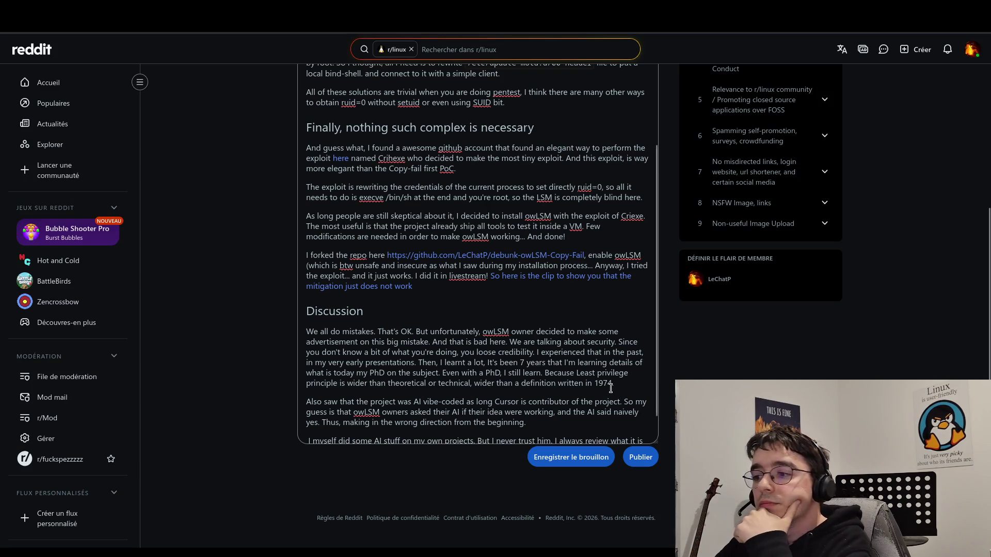
# - Insert 'them' after 'making' and remove the stray space before 'I myself'
pyautogui.scroll(-1, 610, 388)
pyautogui.click(371, 393)
pyautogui.write('them')
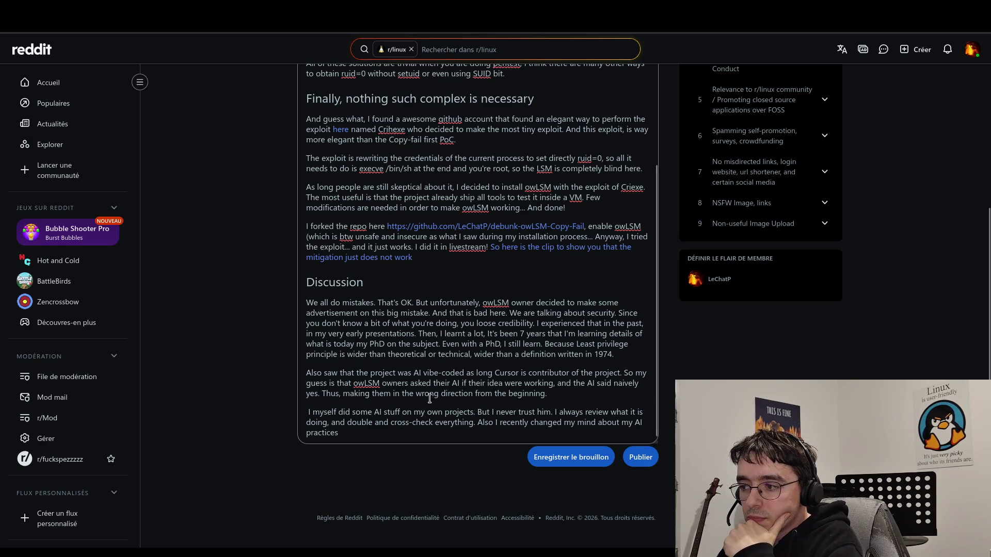
pyautogui.click(309, 413)
pyautogui.press('BackSpace')
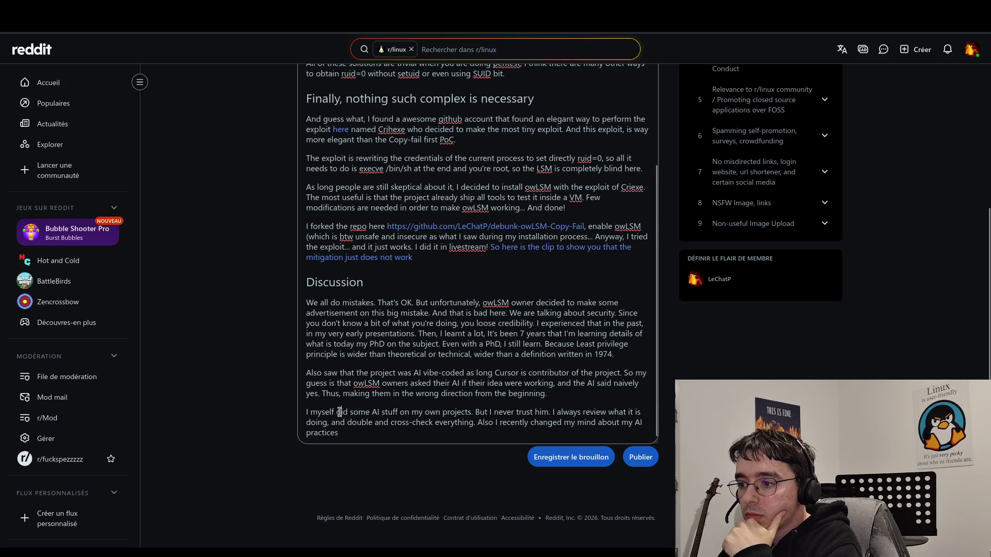
# - Change 'did' to 'do', delete the period after 'him', and end the post with a period
pyautogui.doubleClick(340, 411)
pyautogui.write('do')
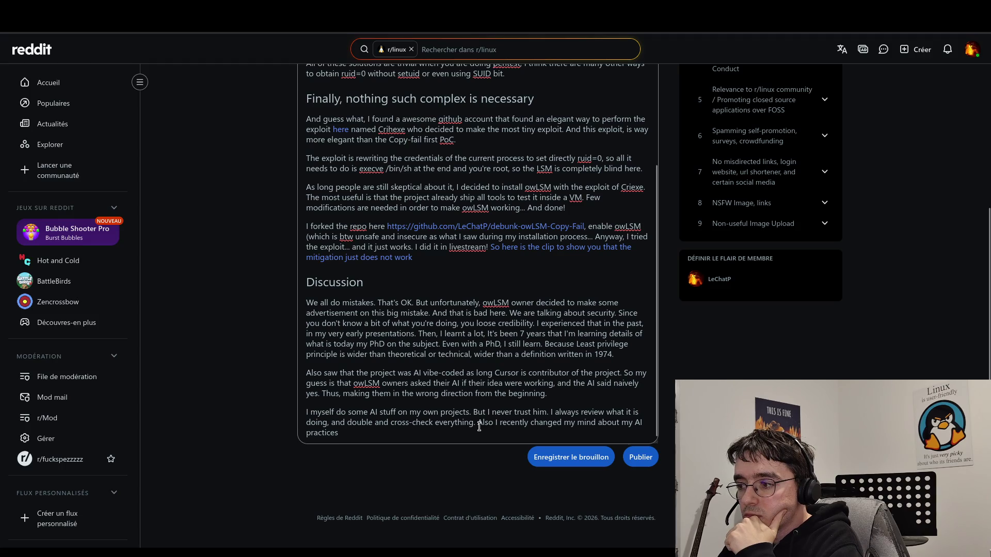
pyautogui.doubleClick(544, 411)
pyautogui.click(545, 412)
pyautogui.press('Delete')
pyautogui.click(523, 433)
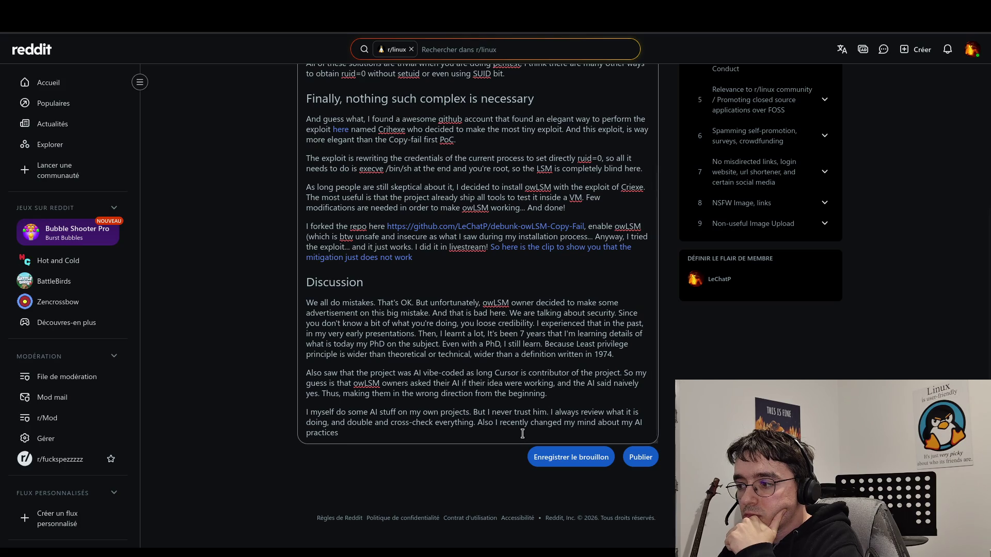
pyautogui.write('.')
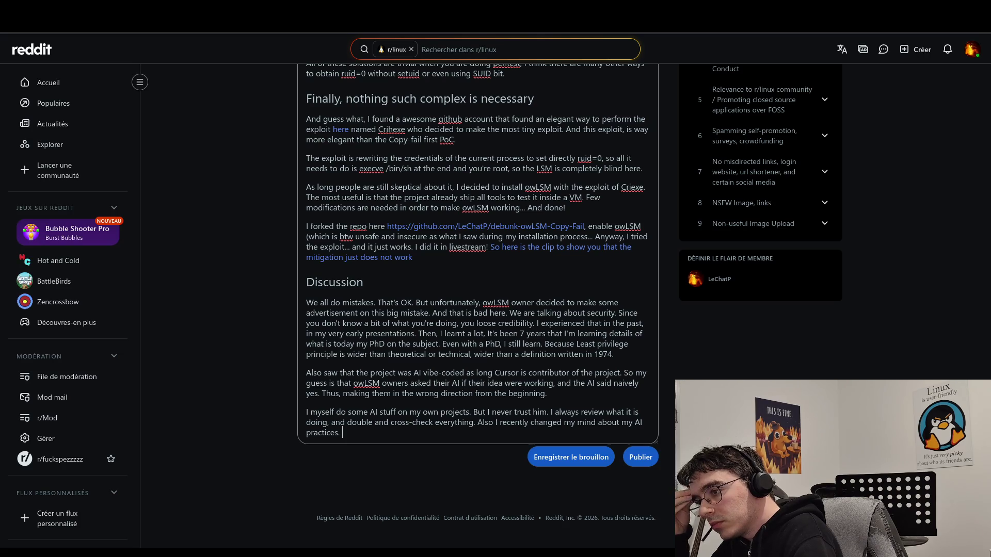
# - Insert 'With on top of that, State-of-the-art checking with research articles.' before 'Also', then start a sentence on reducing AI use
pyautogui.click(477, 422)
pyautogui.write('With on top ')
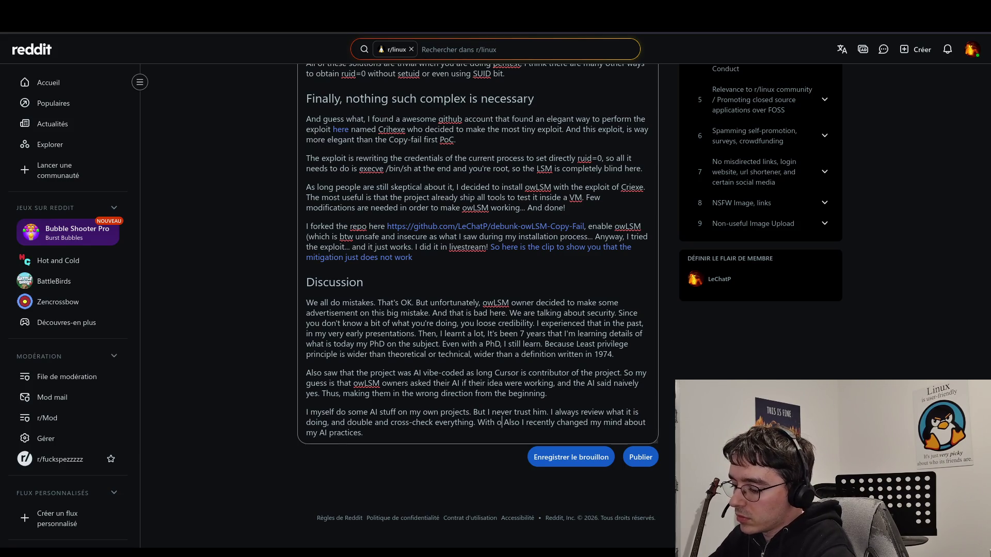
pyautogui.write('of that, ')
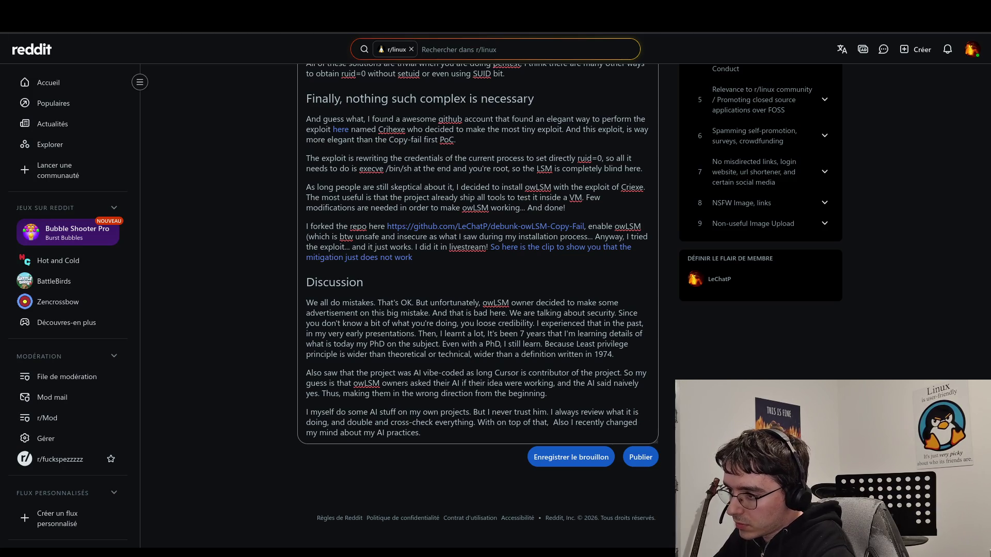
pyautogui.write('State')
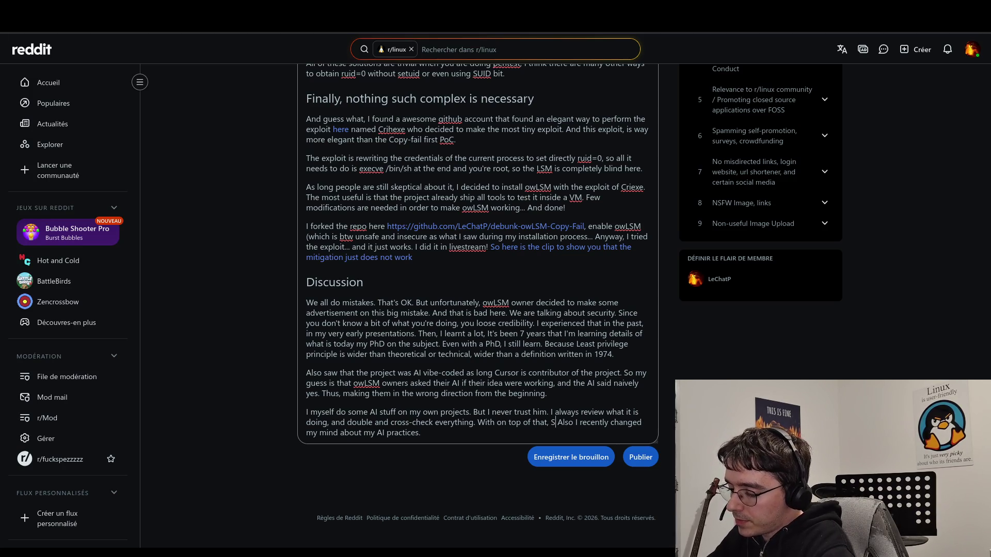
pyautogui.write('-of-')
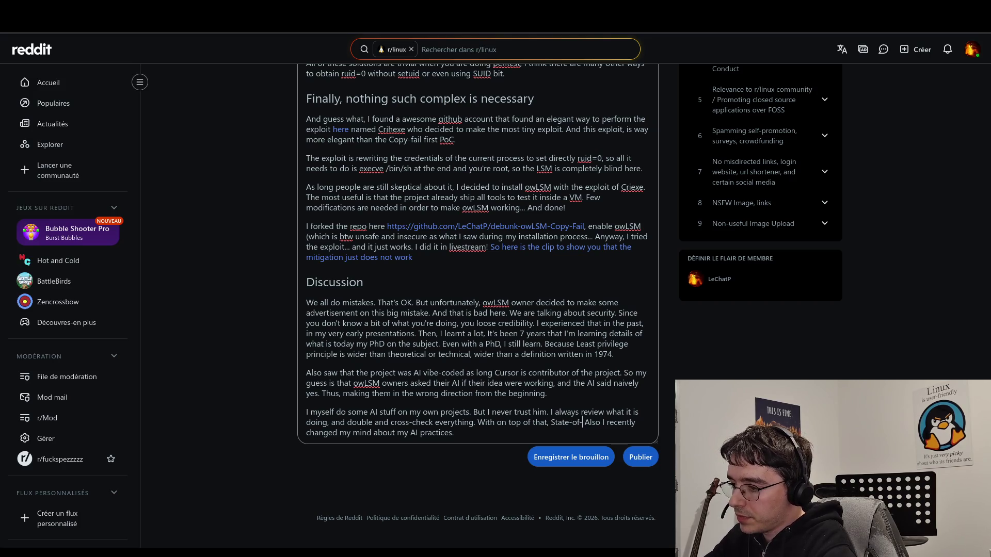
pyautogui.write('the')
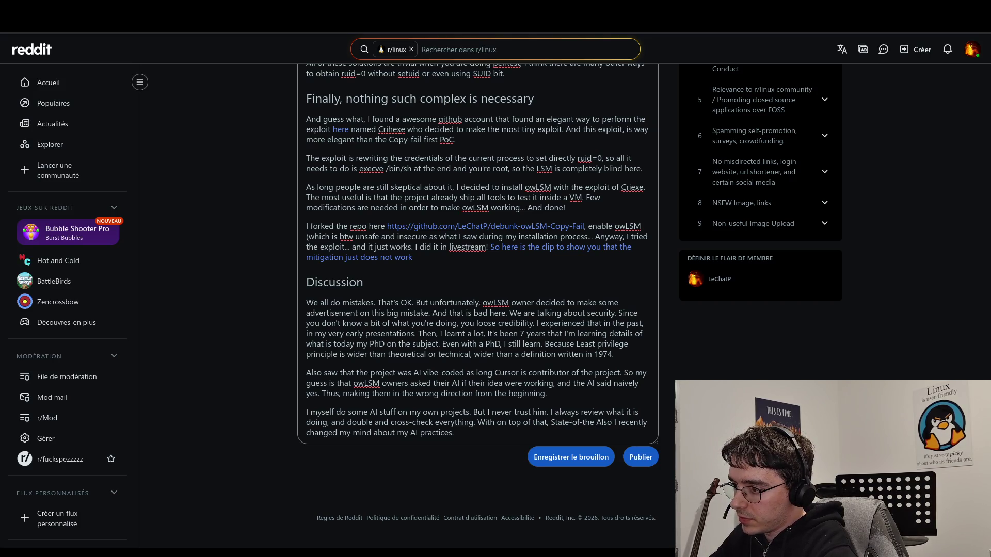
pyautogui.write('-art')
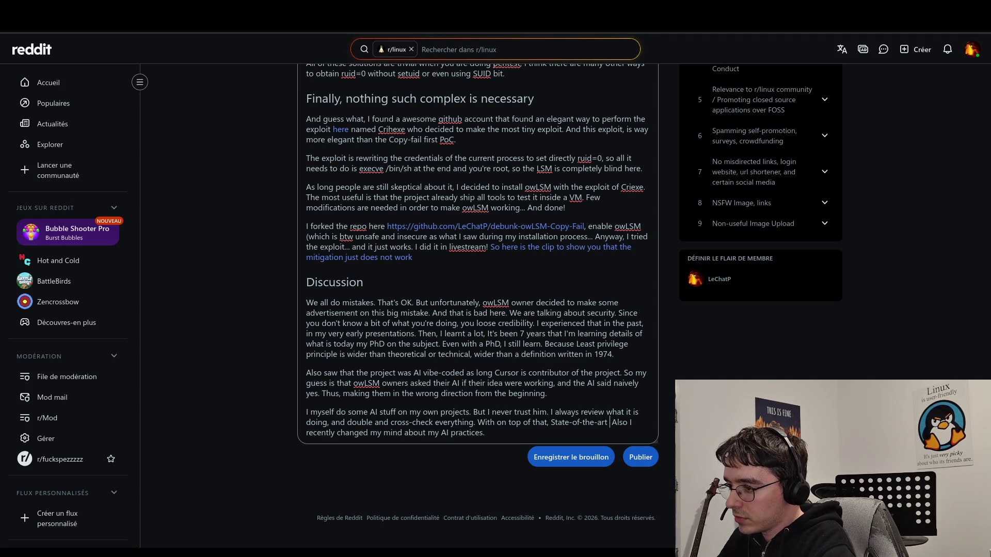
pyautogui.write(' checking w')
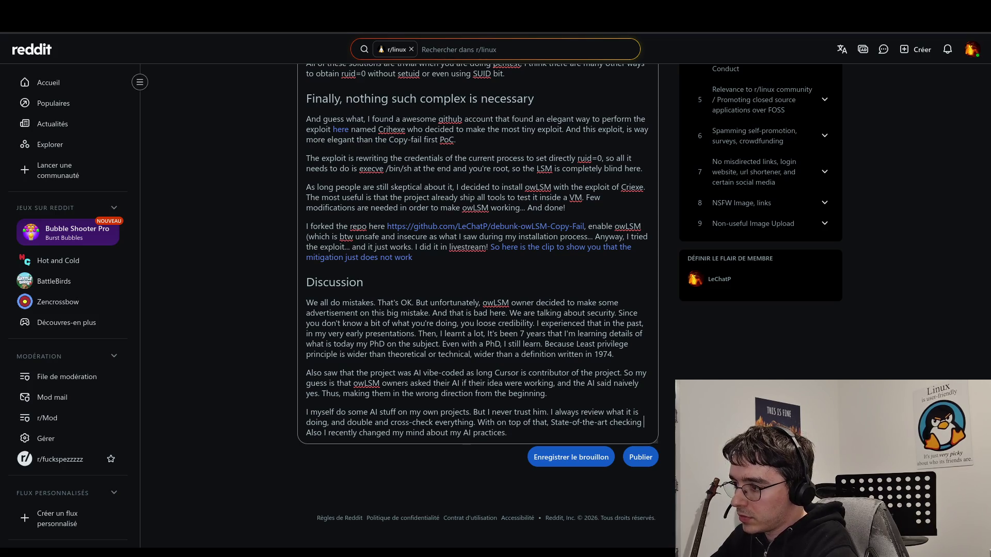
pyautogui.write('ith research a')
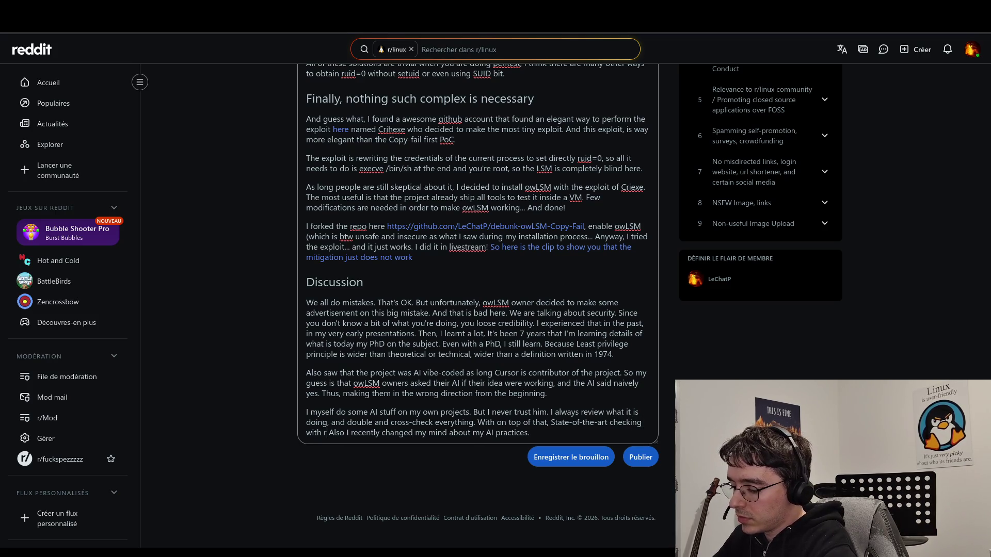
pyautogui.write('rticles.')
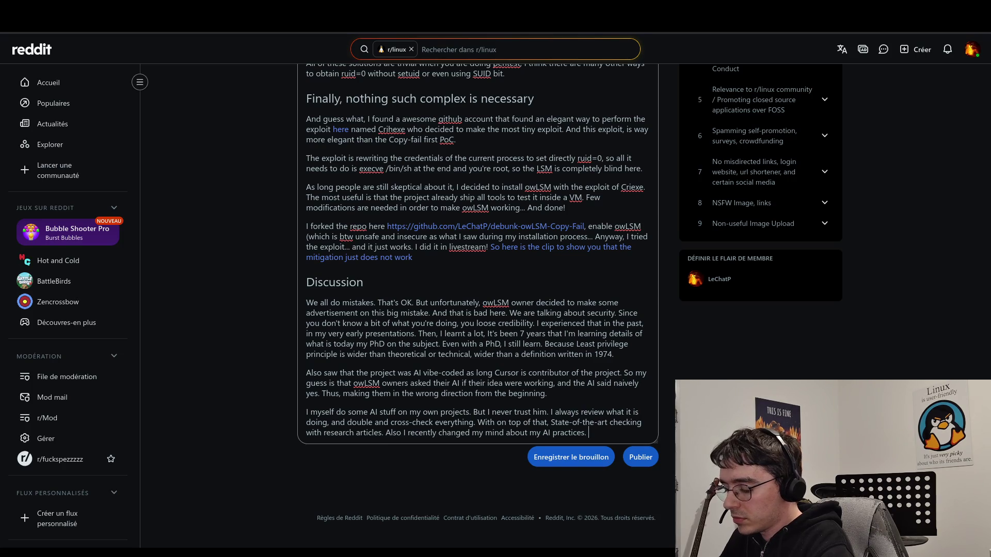
pyautogui.write('I reduce alot the usage')
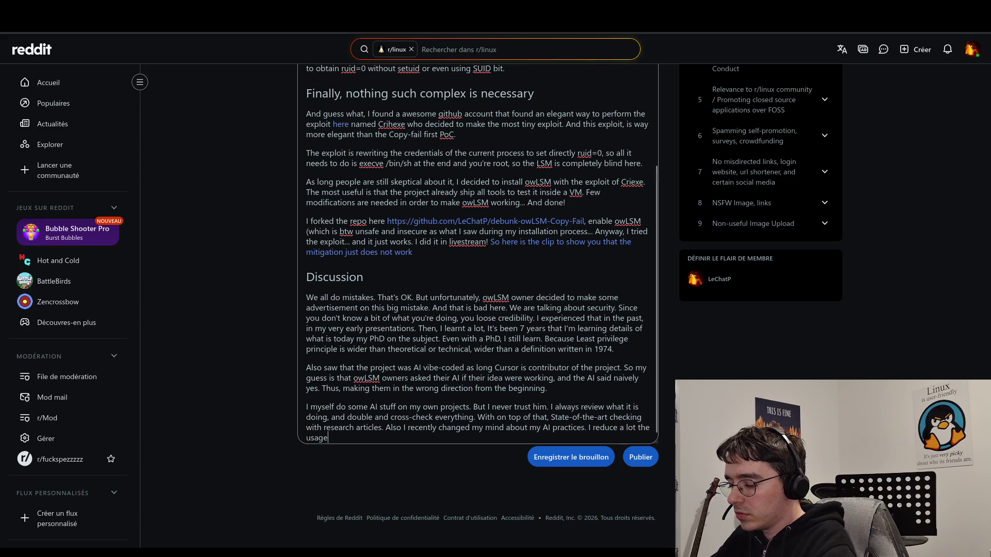
pyautogui.write(' of AI')
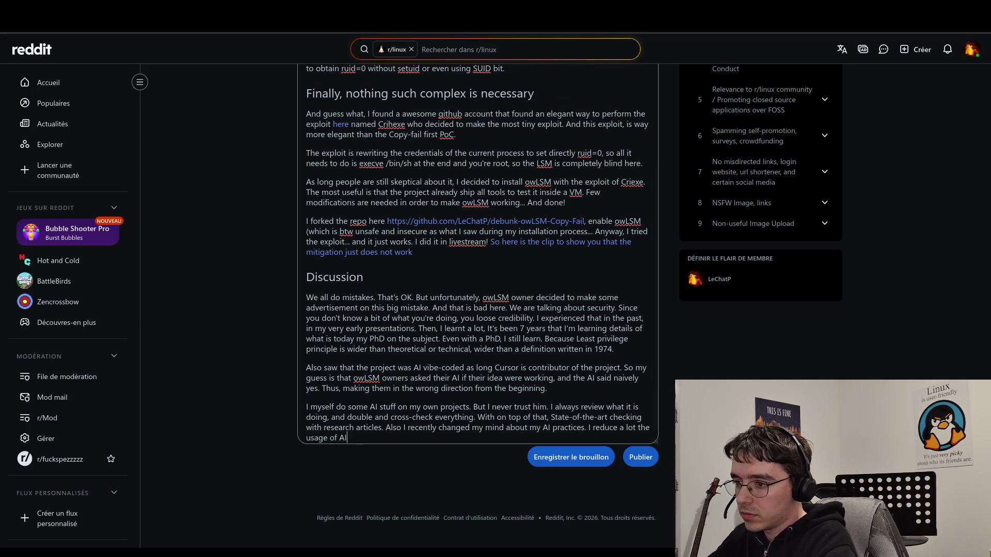
pyautogui.write('.')
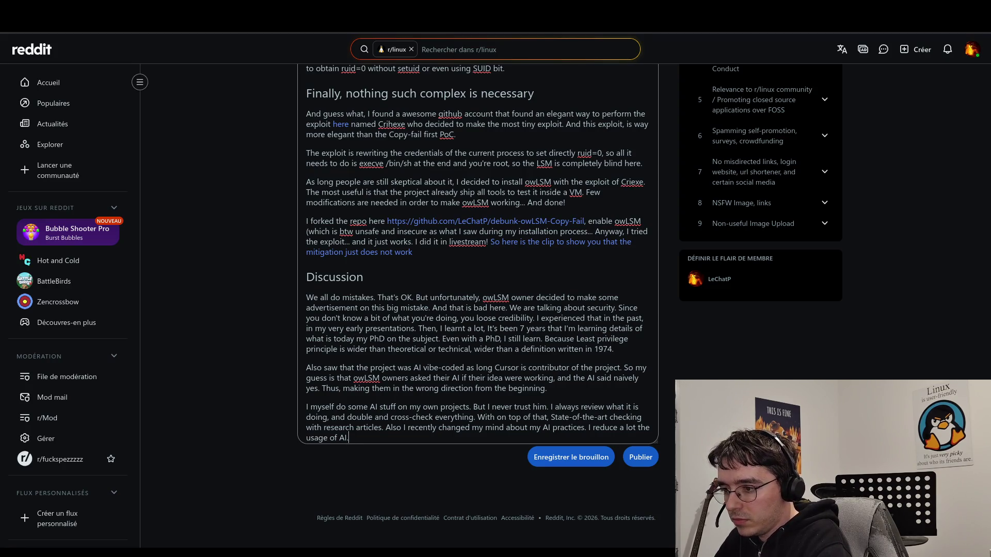
pyautogui.write('foreverything. ')
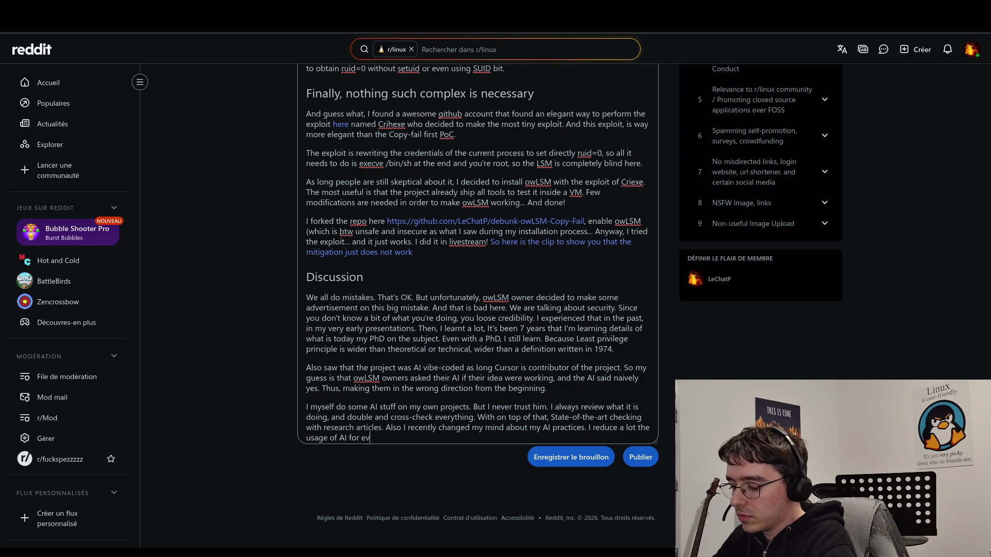
pyautogui.write('Except maybe for ')
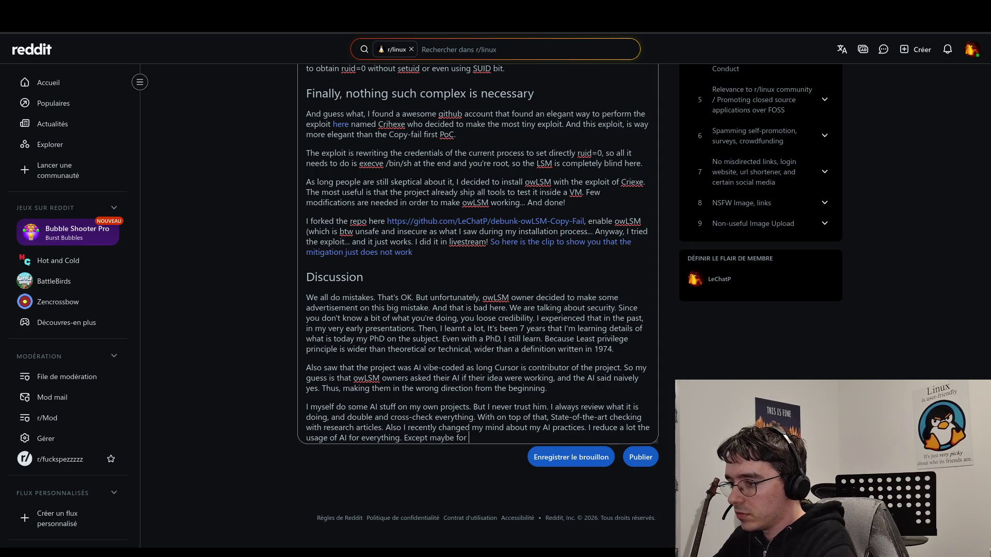
pyautogui.write('crappy t')
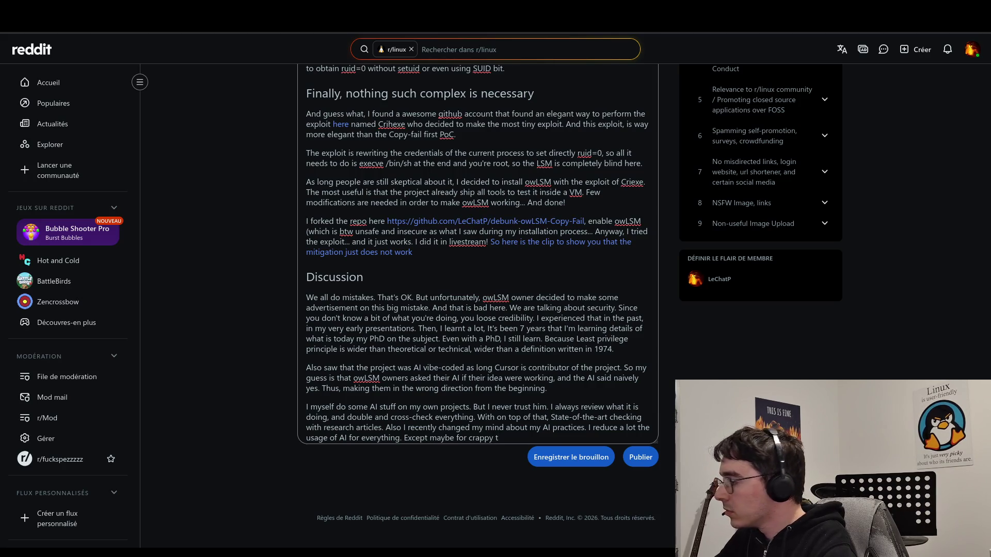
pyautogui.write('elements that ')
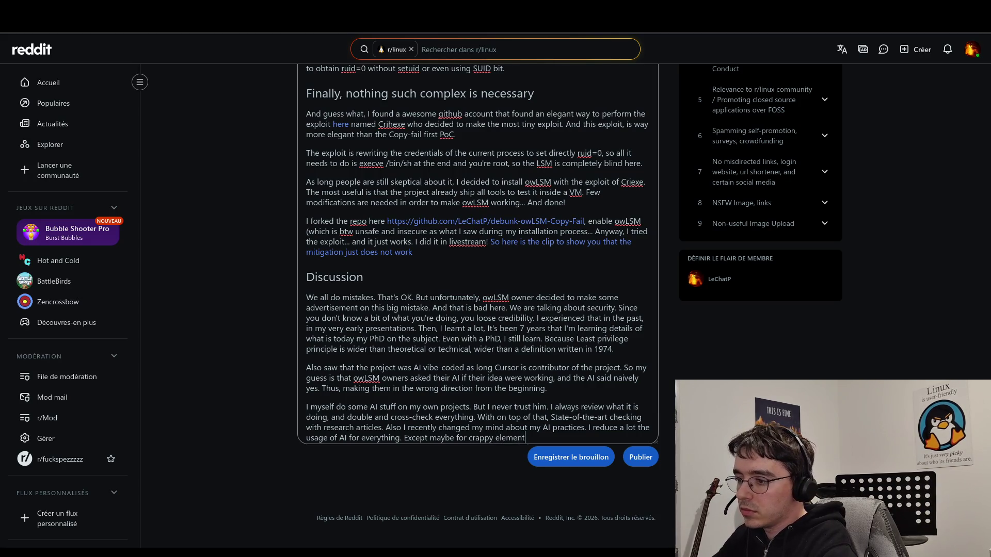
pyautogui.write('bothers me')
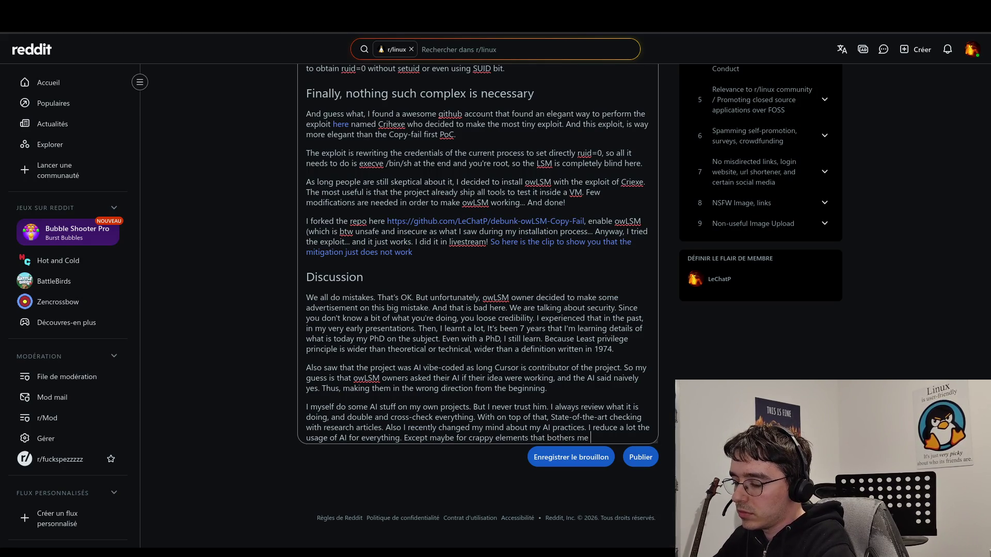
pyautogui.write('. For exe')
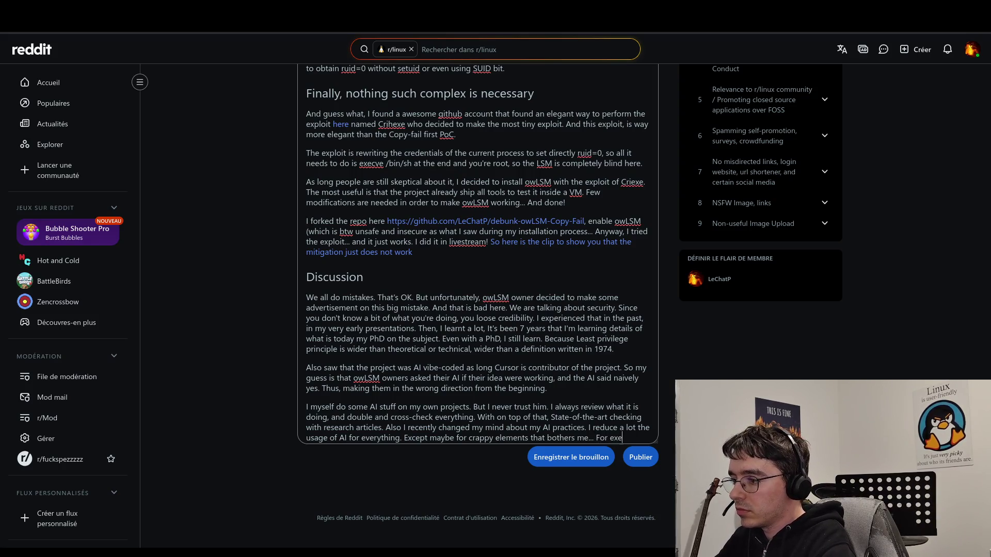
pyautogui.write('mple, ')
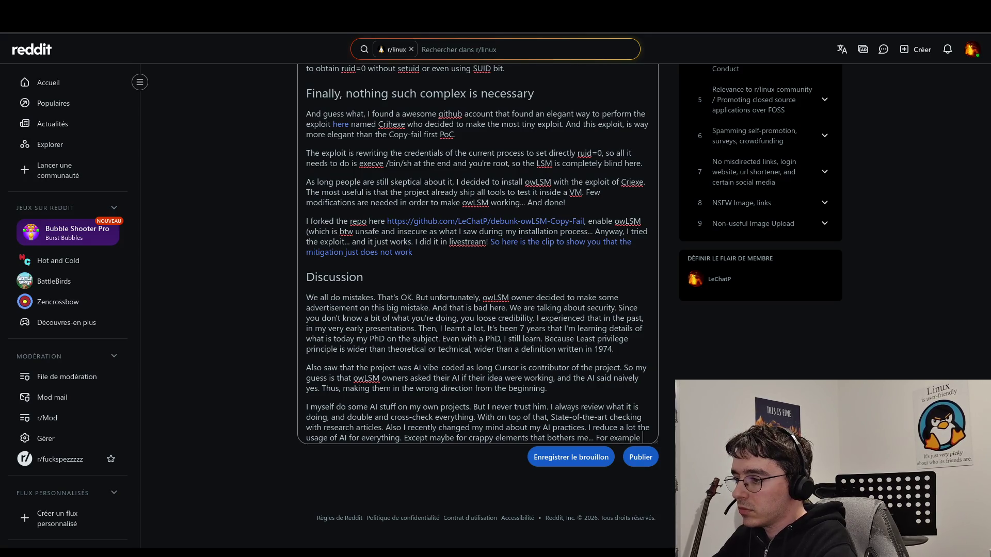
pyautogui.write(' needed here to add a')
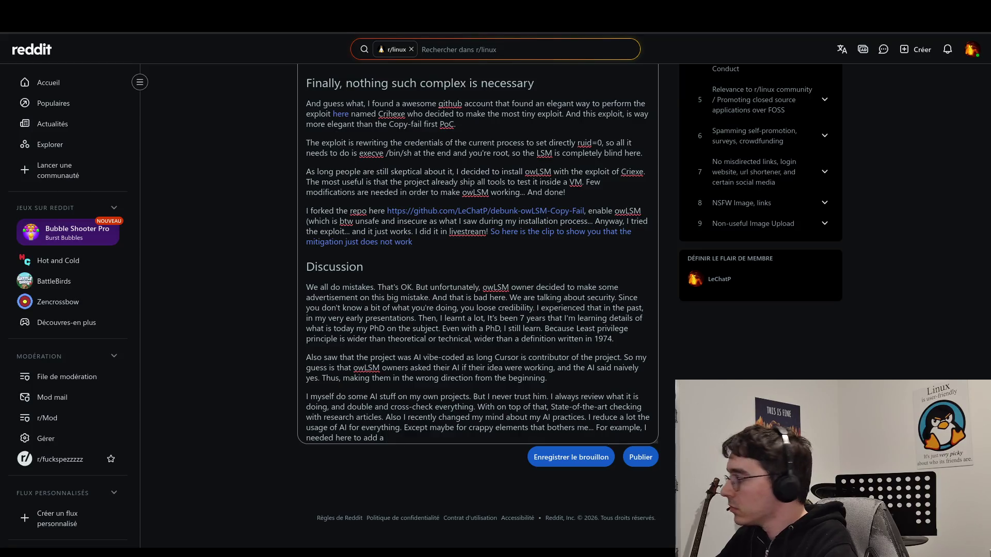
pyautogui.write('bin')
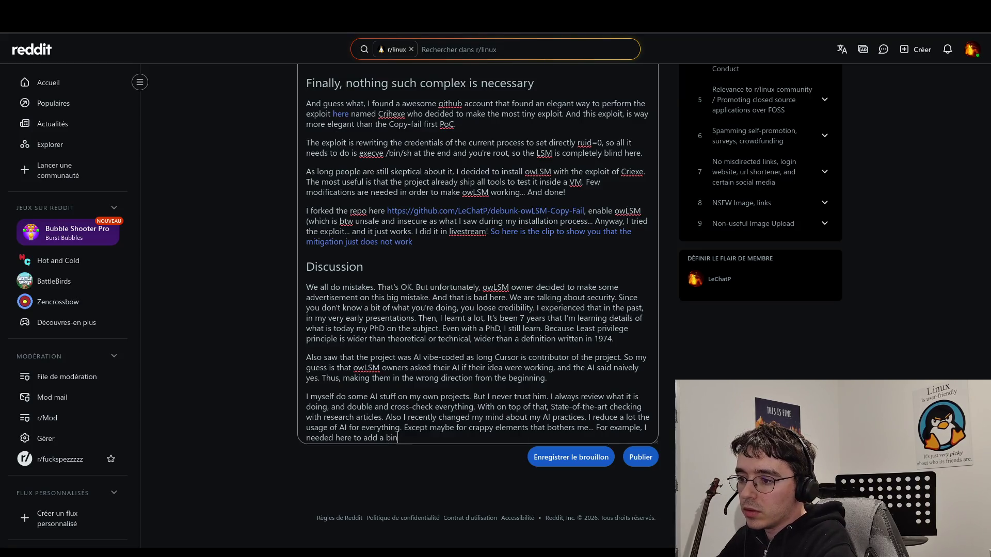
# - Add the example 'new disk in the PoC' followed by 'for more space, and honestly'
pyautogui.press('BackSpace')
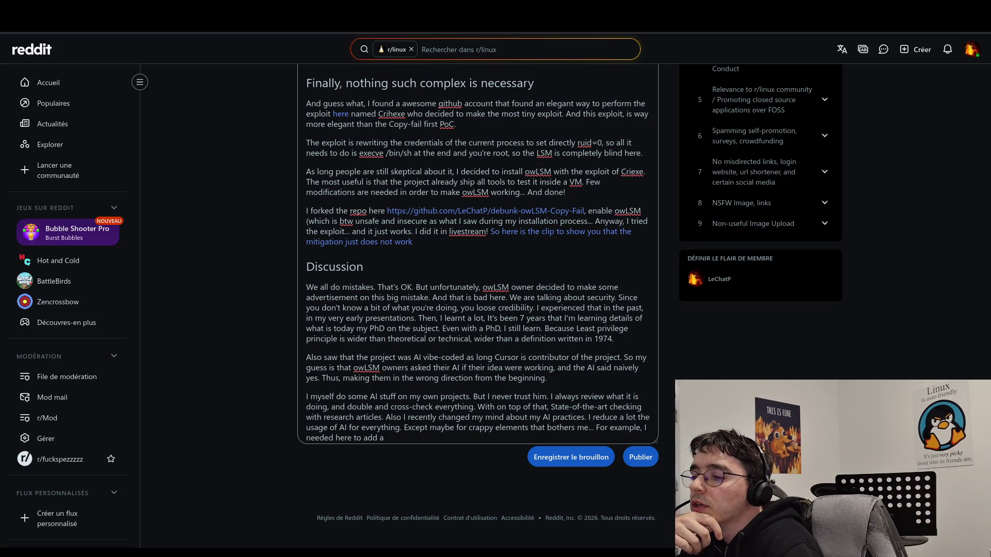
pyautogui.write('ew disk ')
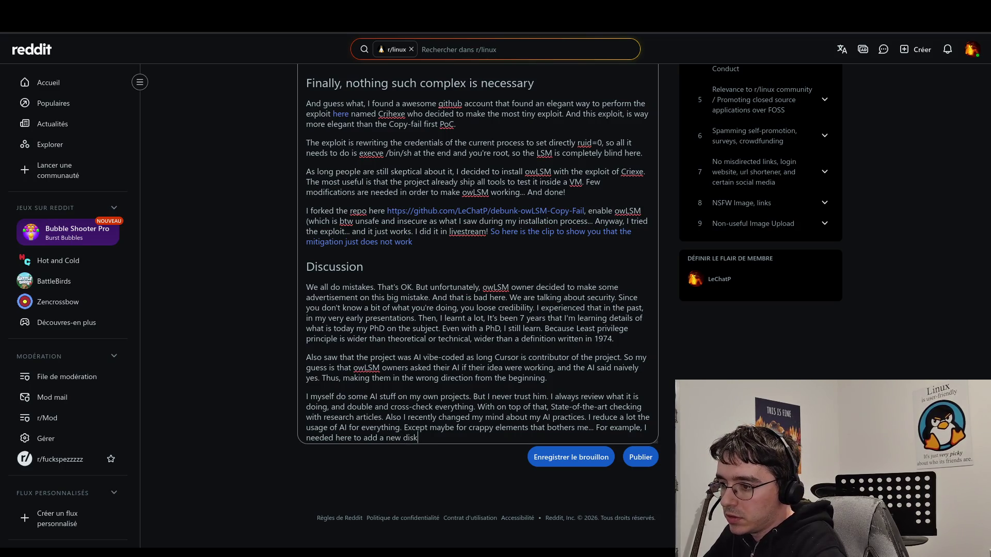
pyautogui.write('in the ')
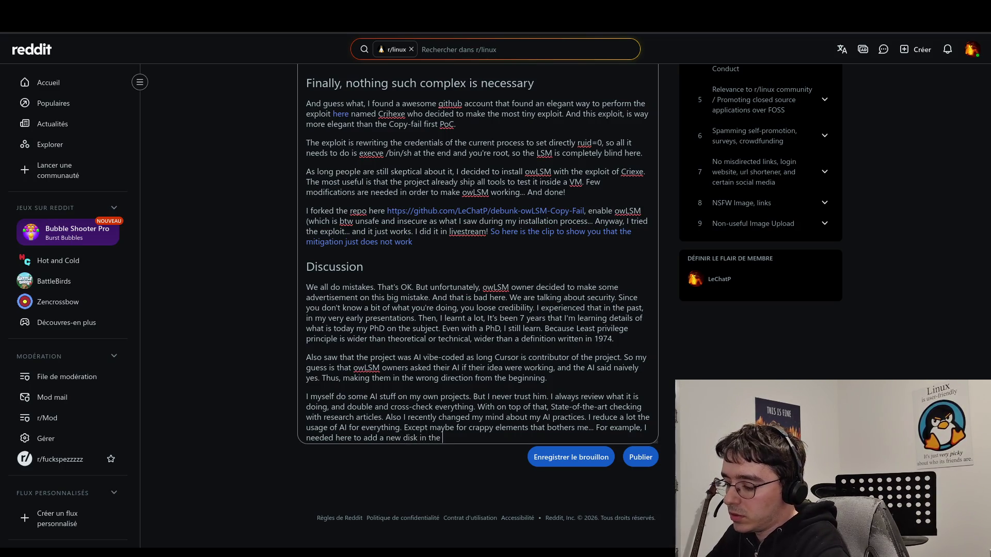
pyautogui.write('PoC.')
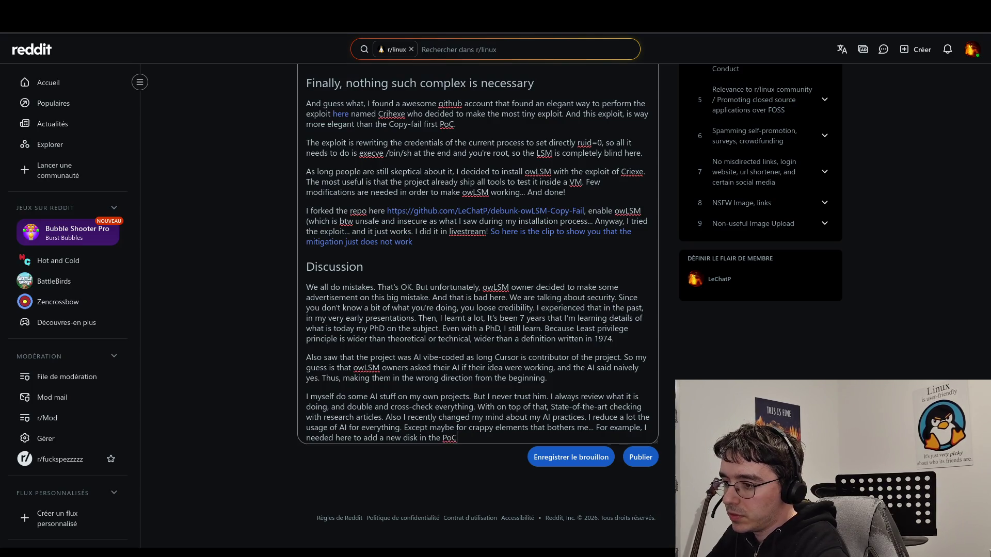
pyautogui.press('BackSpace')
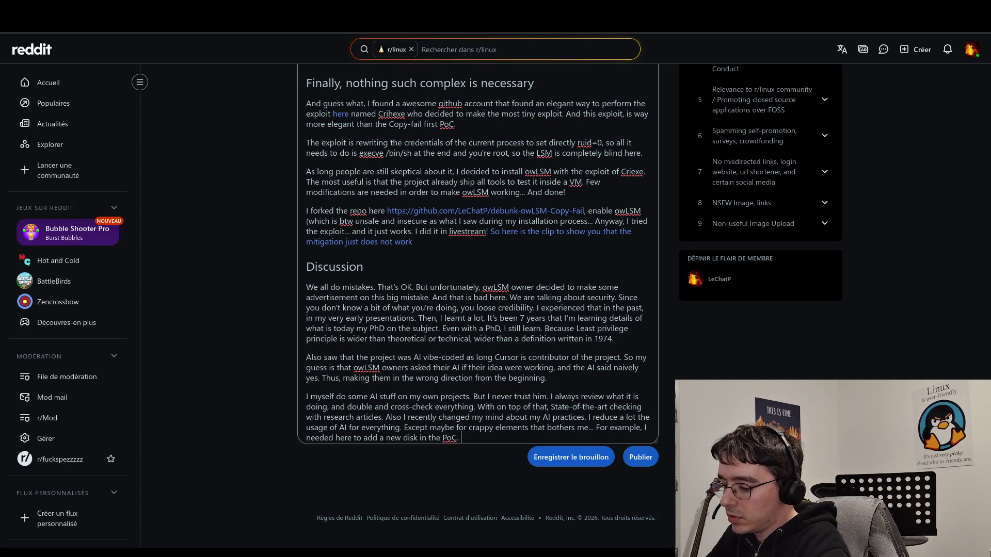
pyautogui.write('and honestly,')
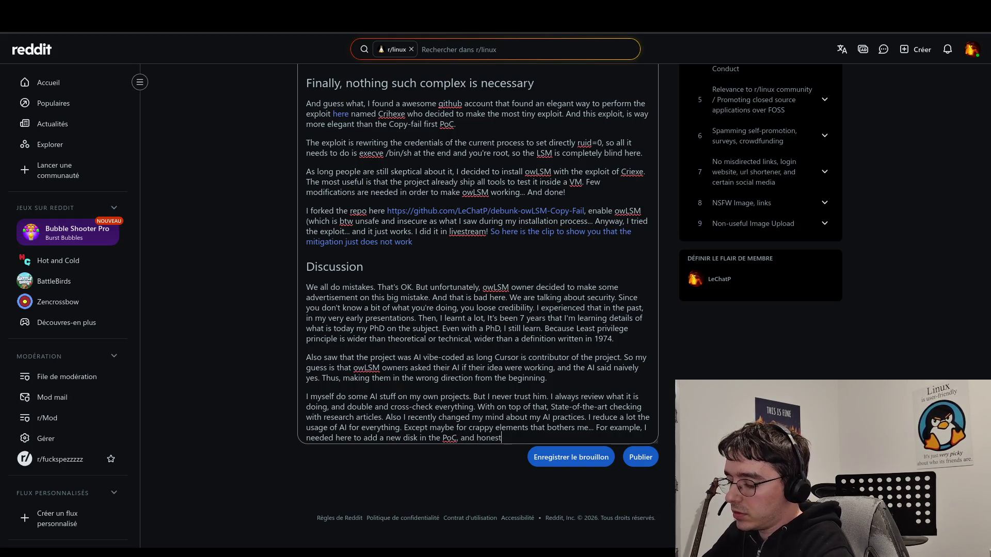
pyautogui.press('BackSpace')
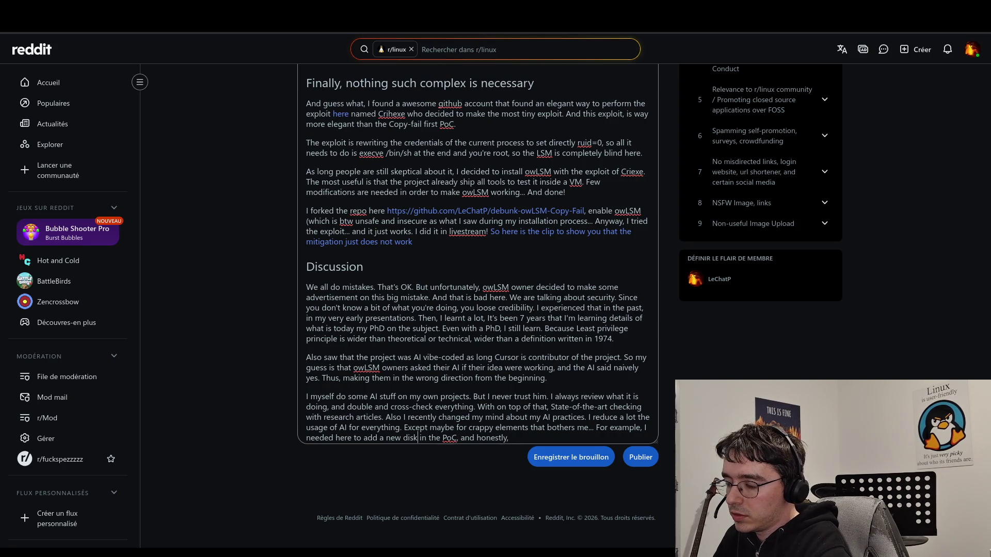
pyautogui.write('for more space,')
# - Finish the sentence with 'I do not want to bother time with such trivial things.'
pyautogui.press('End')
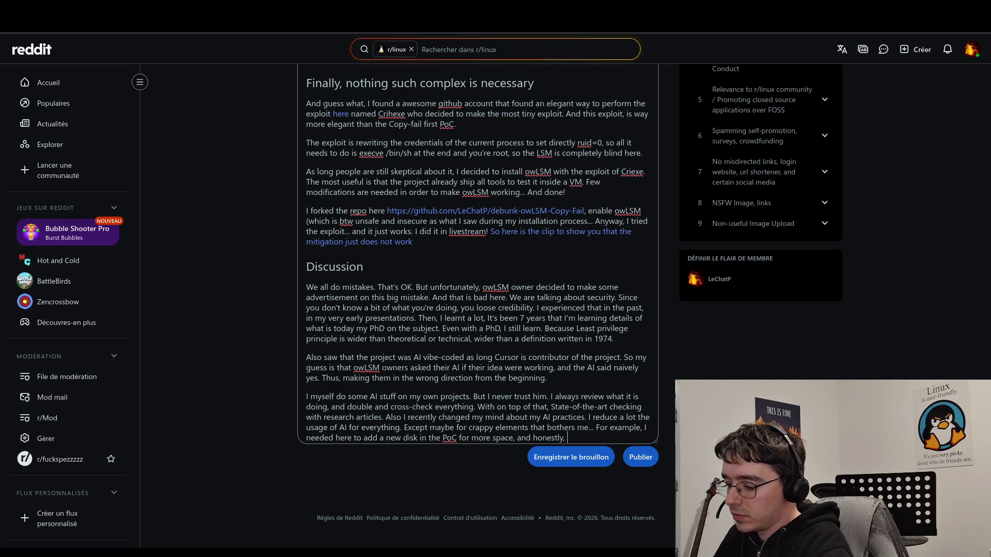
pyautogui.write('i')
pyautogui.press('BackSpace')
pyautogui.press('BackSpace')
pyautogui.write('I ')
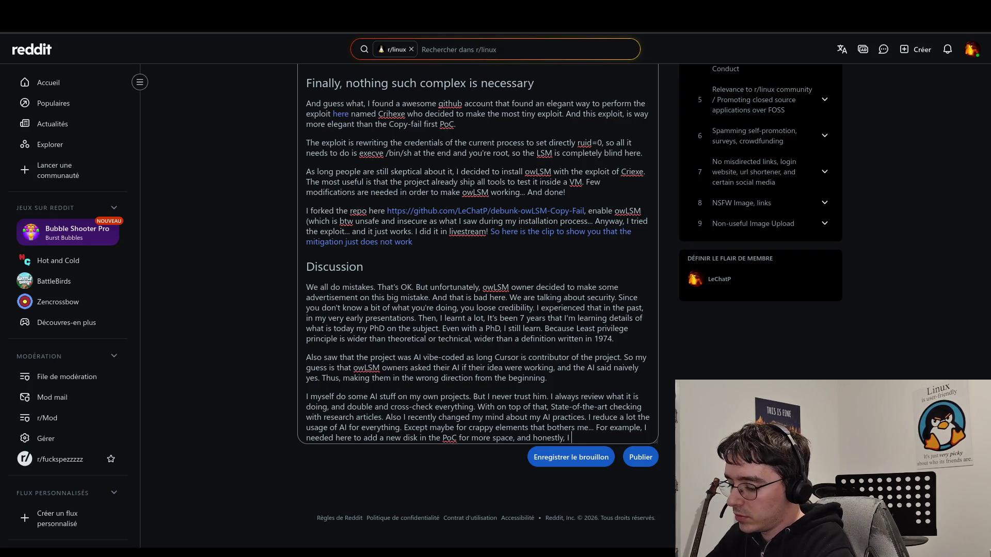
pyautogui.write('do not ')
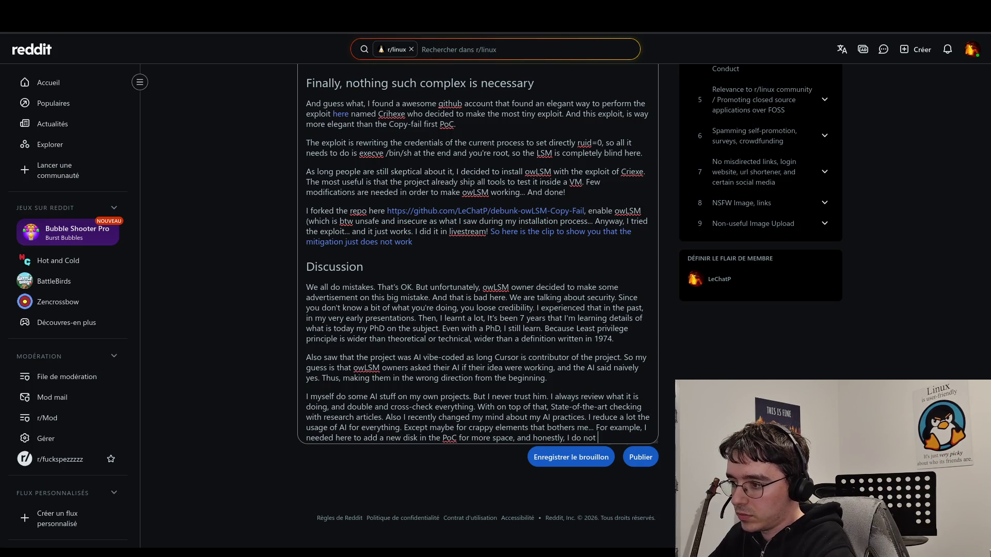
pyautogui.write('want to bo')
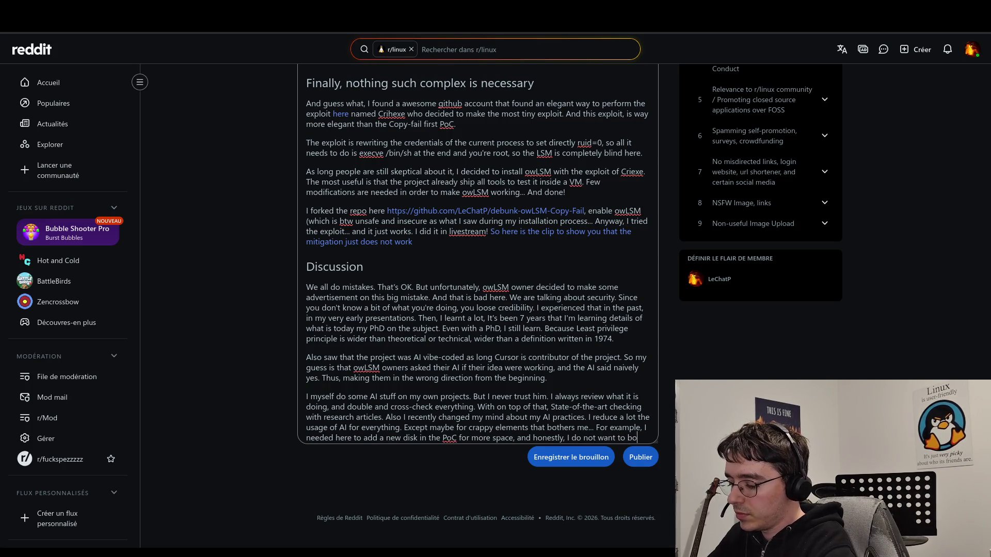
pyautogui.write('ther with ')
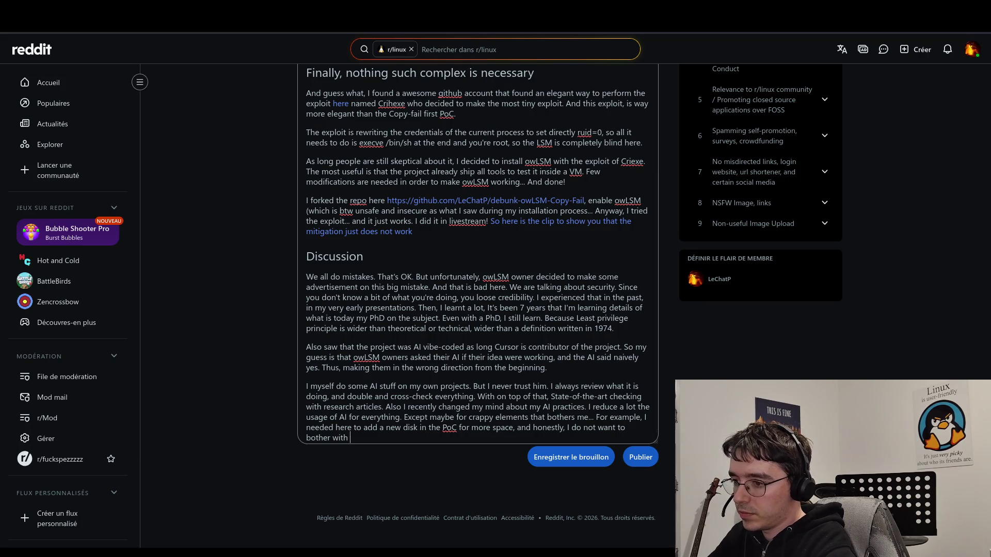
pyautogui.press('BackSpace')
pyautogui.press('BackSpace')
pyautogui.press('BackSpace')
pyautogui.press('BackSpace')
pyautogui.press('BackSpace')
pyautogui.write('time ')
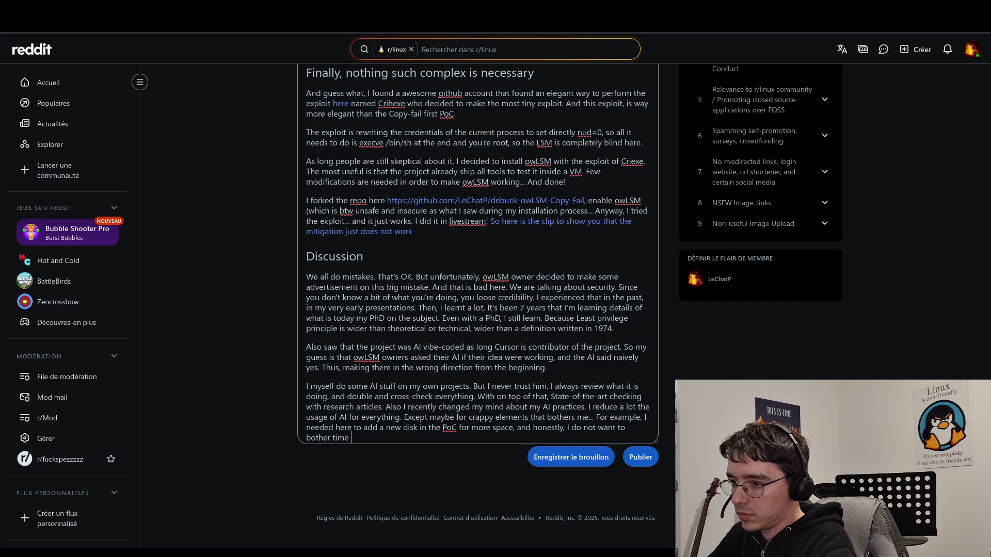
pyautogui.write('with some tr')
pyautogui.press('BackSpace')
pyautogui.press('BackSpace')
pyautogui.press('BackSpace')
pyautogui.write('such trivial ')
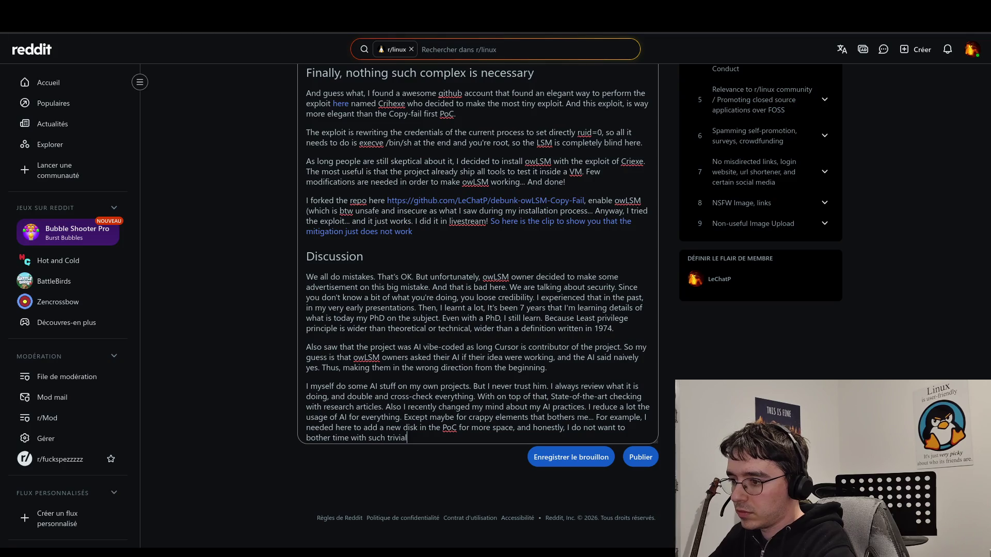
pyautogui.write('things.')
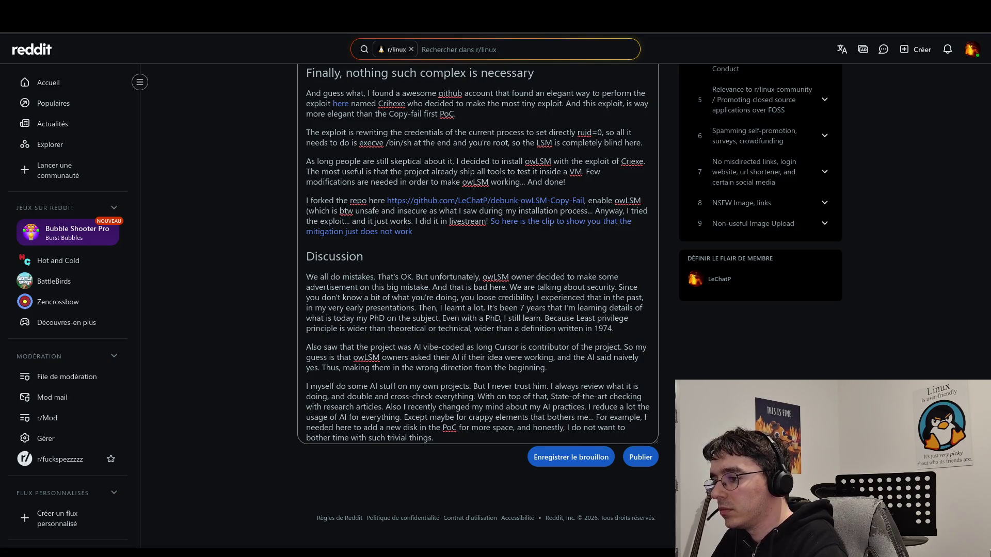
# - Add a paragraph: 'However, for my project RootAsRole, which has a high-security expectation, I become highly attentive.'
pyautogui.press('Return')
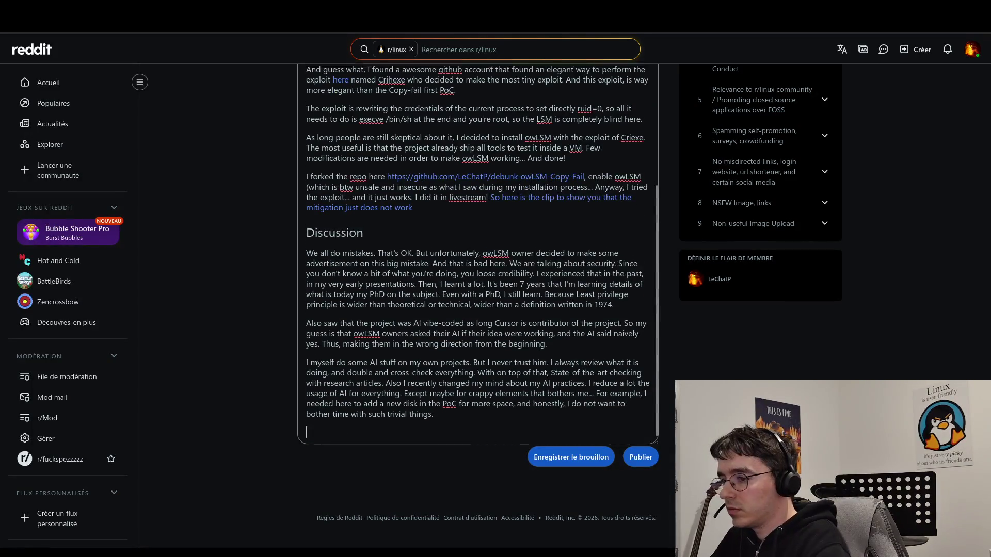
pyautogui.write('However,')
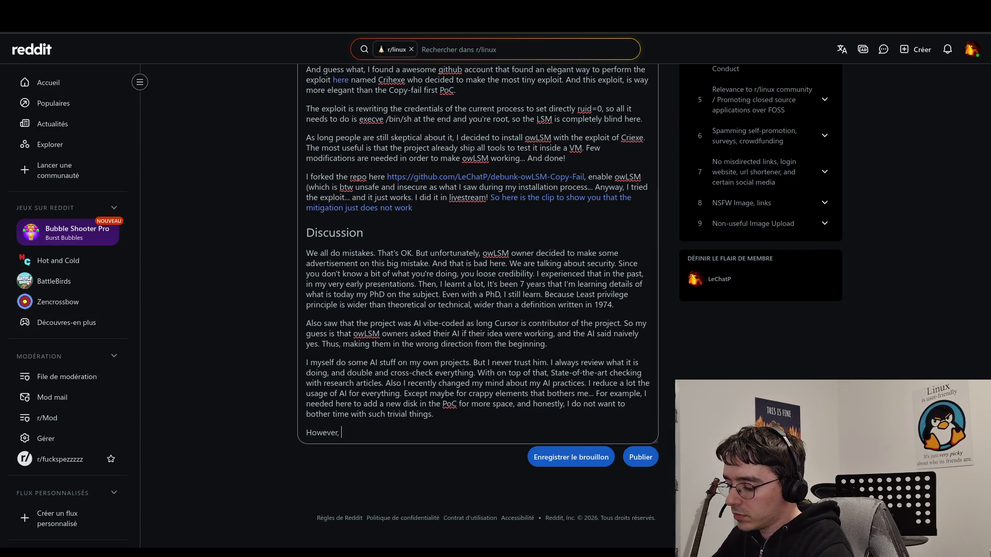
pyautogui.write(' for my')
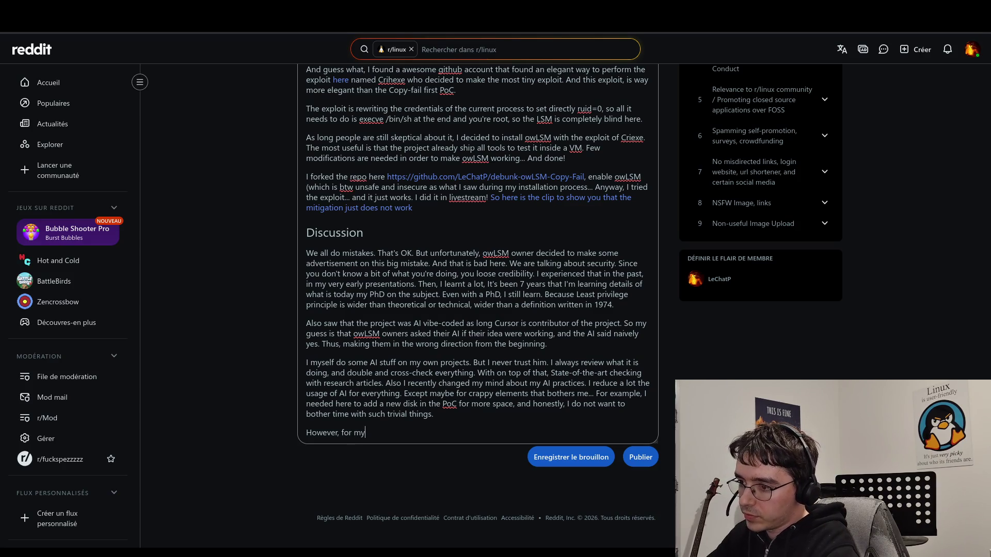
pyautogui.write(' project RootAsRole, which has a ')
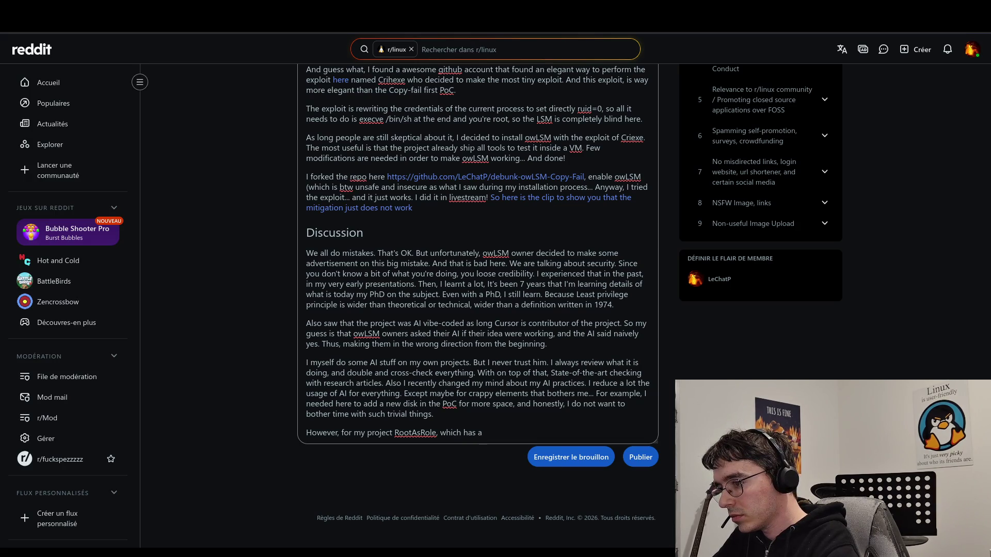
pyautogui.write('high-security expectation')
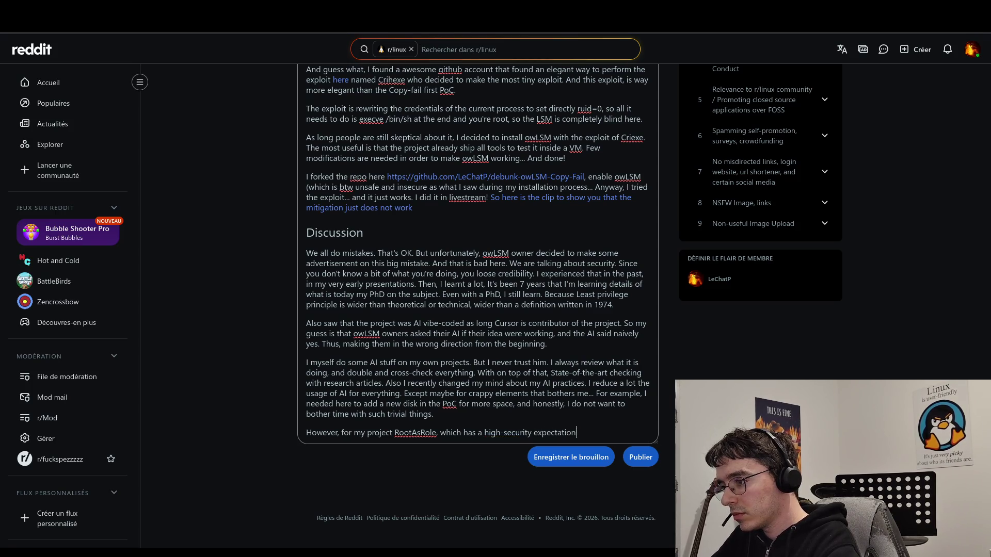
pyautogui.write(", I'm")
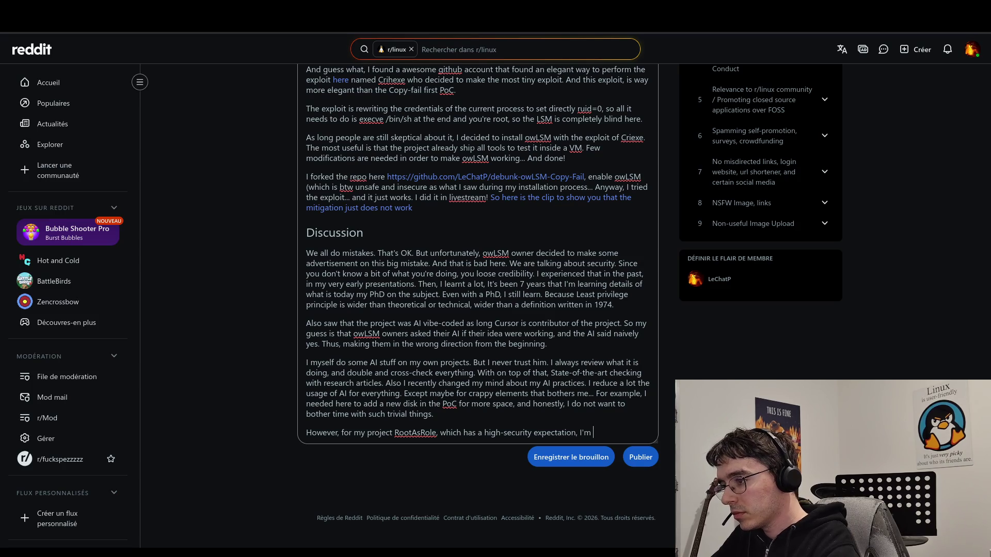
pyautogui.press('BackSpace')
pyautogui.press('BackSpace')
pyautogui.press('BackSpace')
pyautogui.write('become')
pyautogui.write(' highly ')
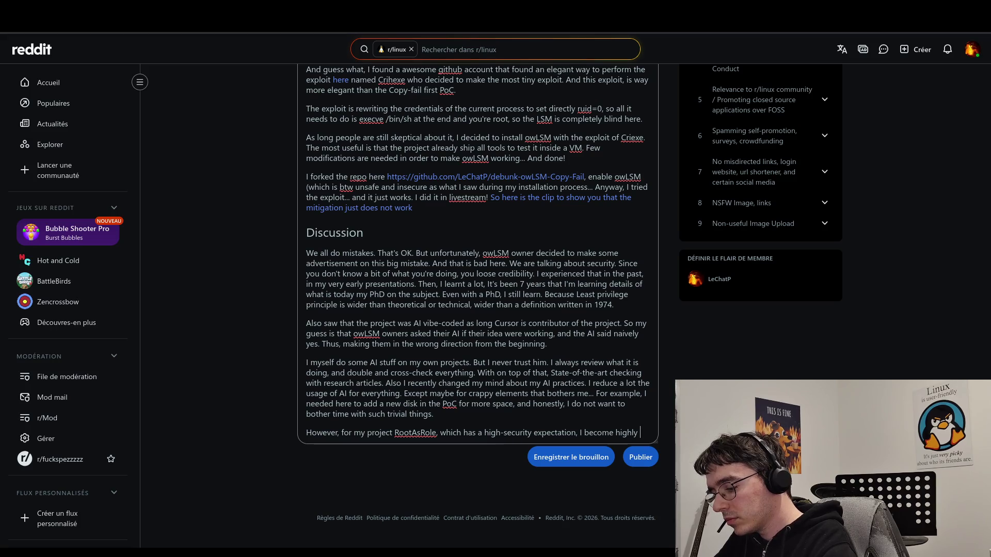
pyautogui.write('attentive')
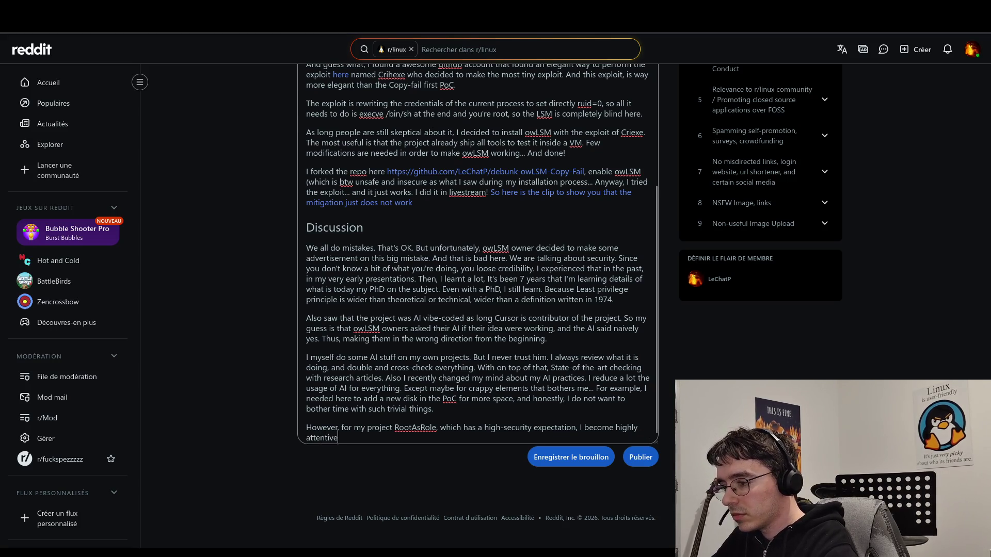
pyautogui.write('.')
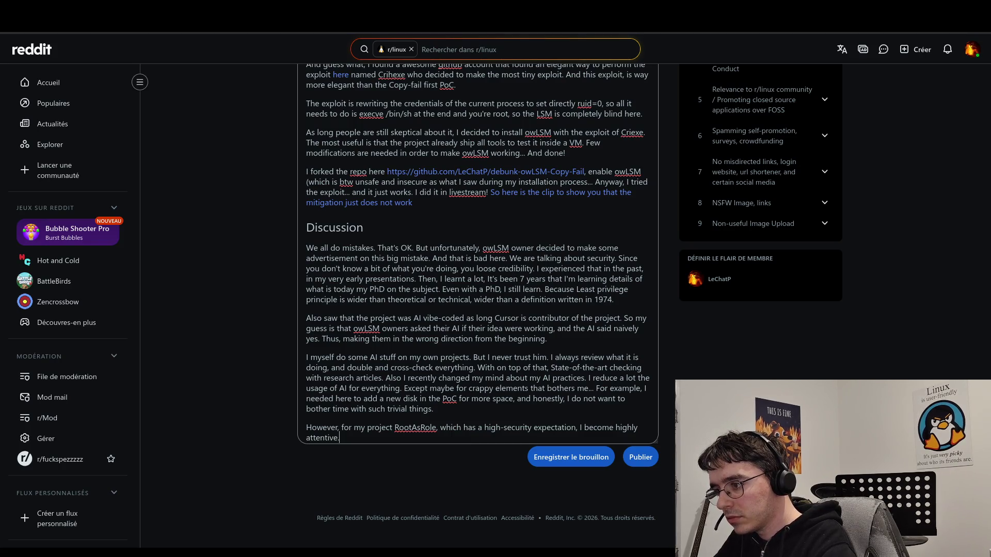
# - Adjust the paragraph break so the 'However' RootAsRole sentence sits in its own paragraph
pyautogui.click(433, 409)
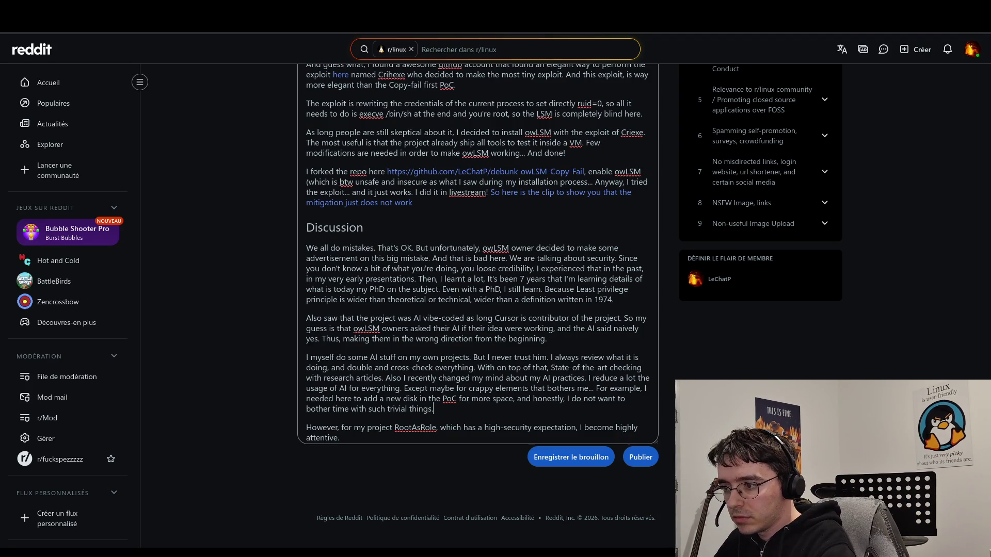
pyautogui.press('Delete')
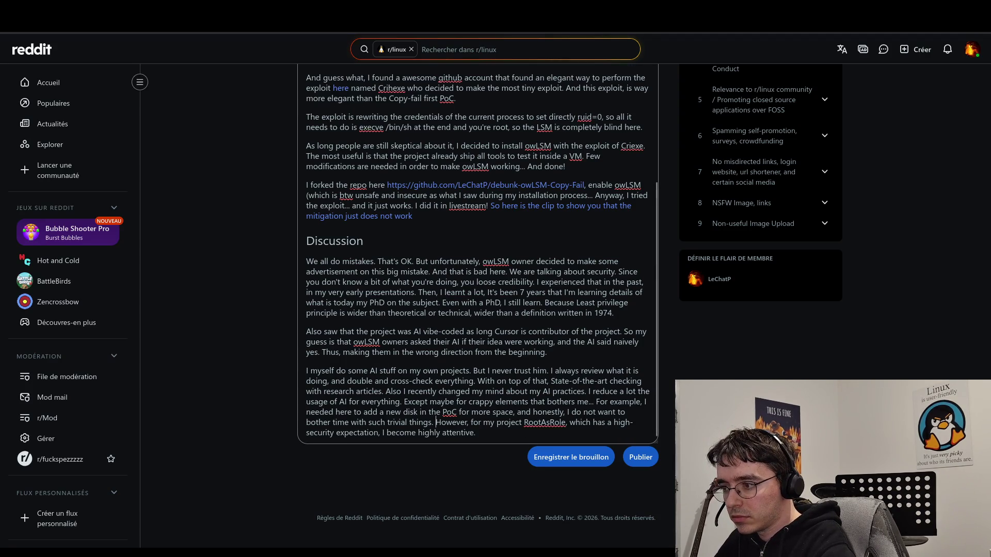
pyautogui.hotkey('ctrl', 'End')
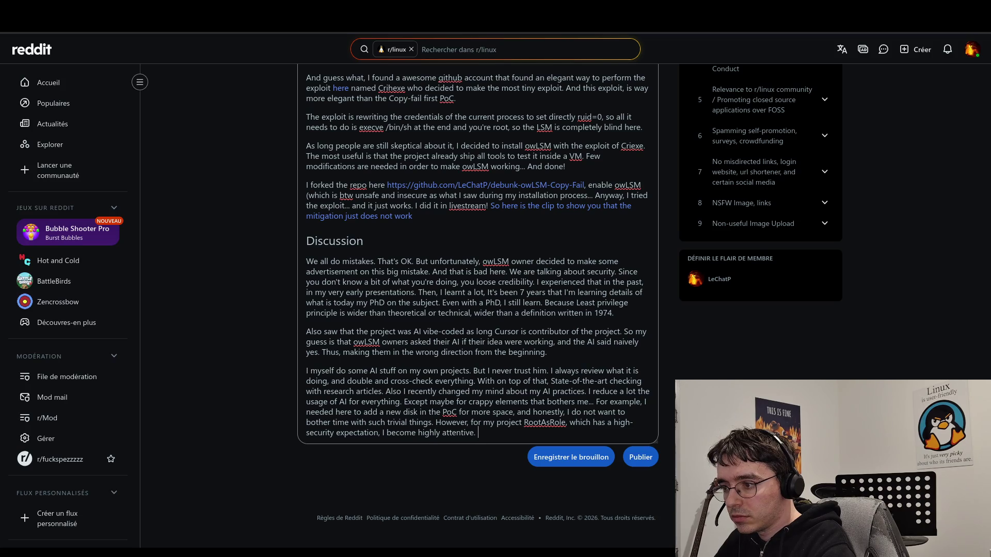
pyautogui.click(470, 422)
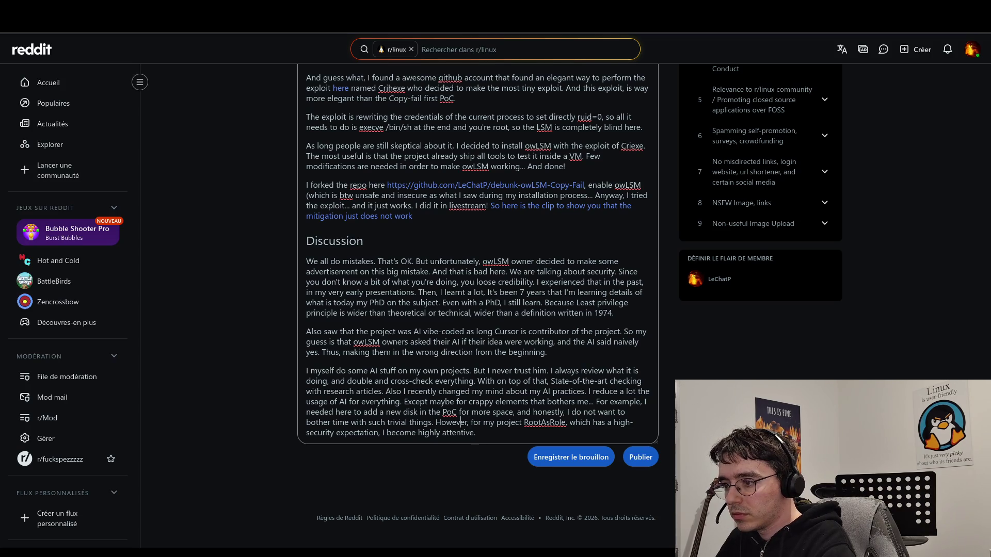
pyautogui.press('Return')
pyautogui.press('Return')
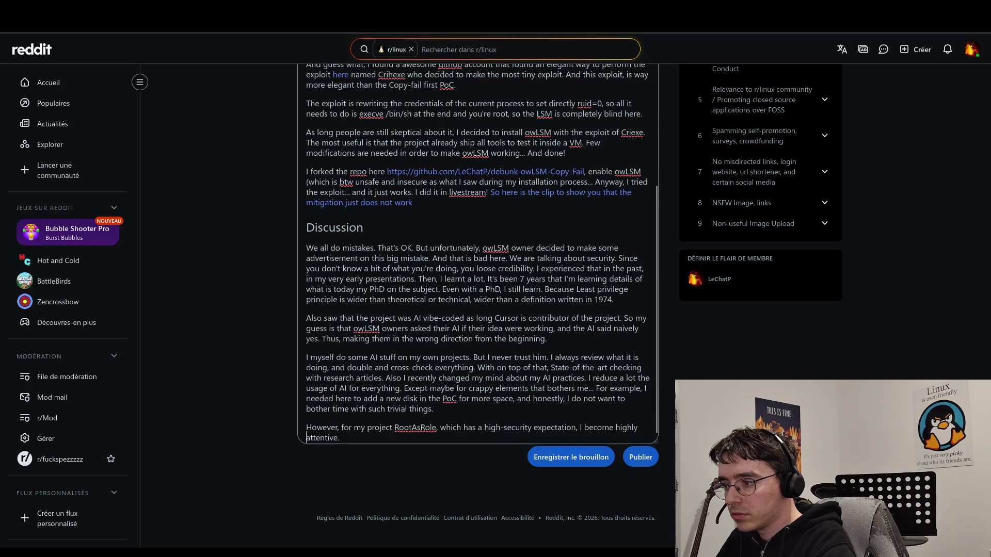
# - Add 'Also, I know that people does not want to read AI stuff, because it is boring.'
pyautogui.write(' Also')
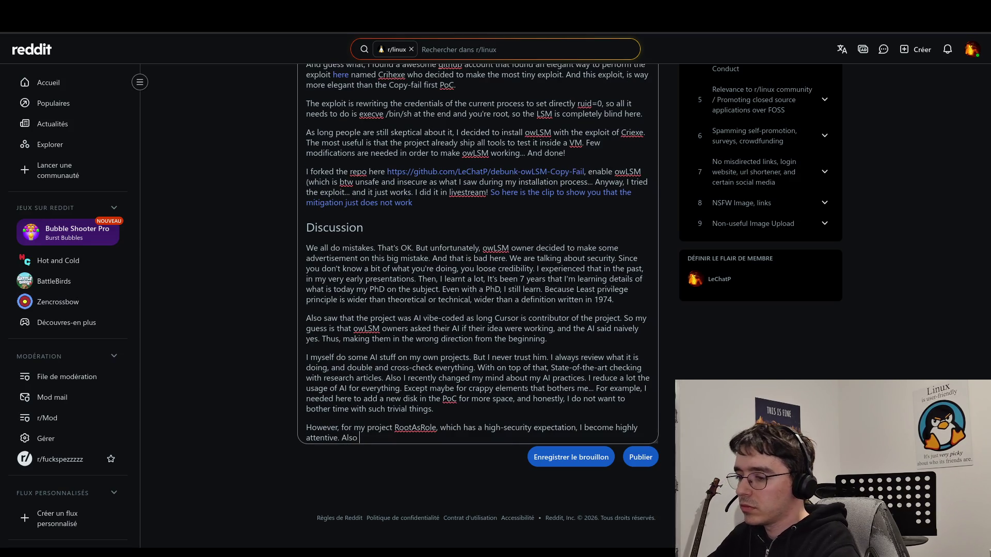
pyautogui.write(', I know that people do')
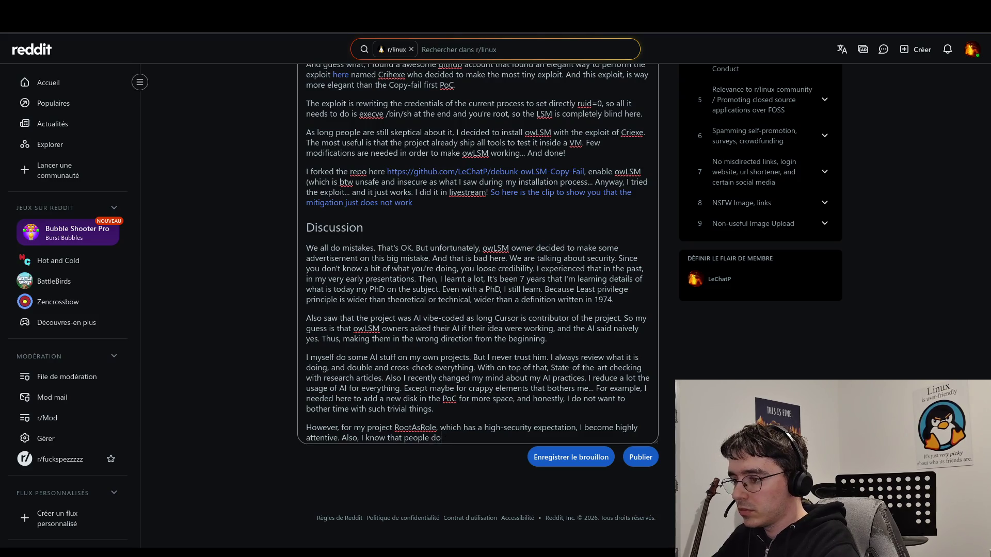
pyautogui.write('es not ')
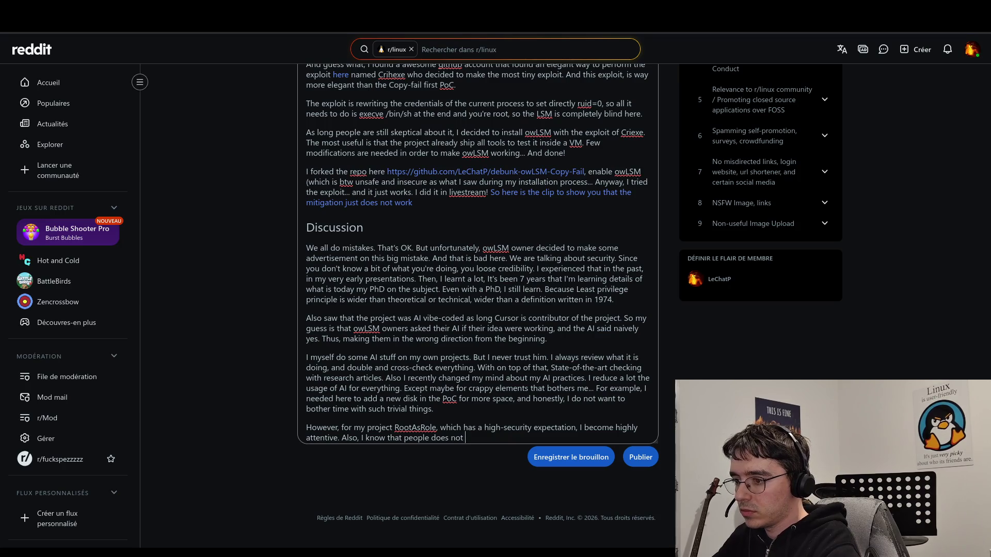
pyautogui.write('expect to read smoot')
pyautogui.press('BackSpace')
pyautogui.press('BackSpace')
pyautogui.press('BackSpace')
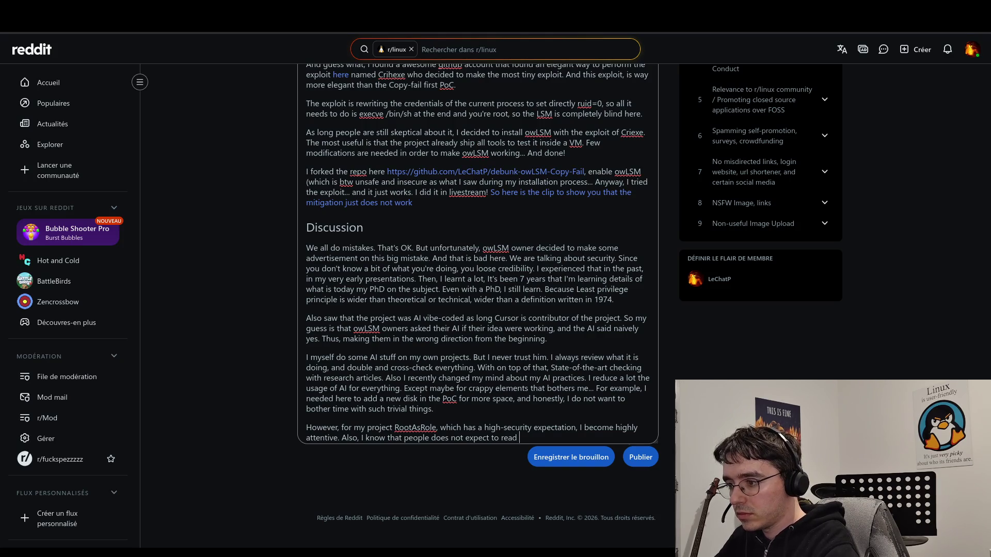
pyautogui.write('AI')
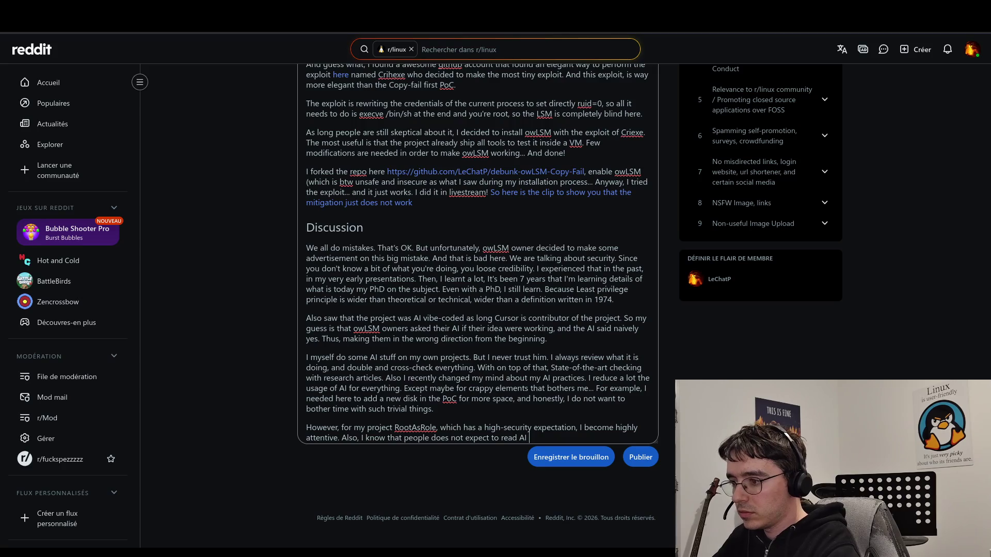
pyautogui.press('BackSpace')
pyautogui.press('BackSpace')
pyautogui.press('BackSpace')
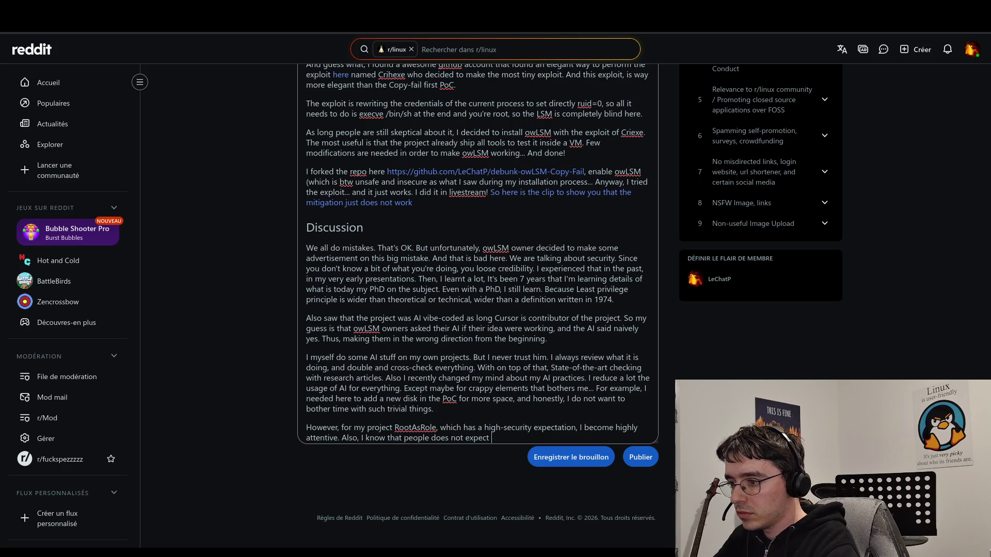
pyautogui.write('want to read A')
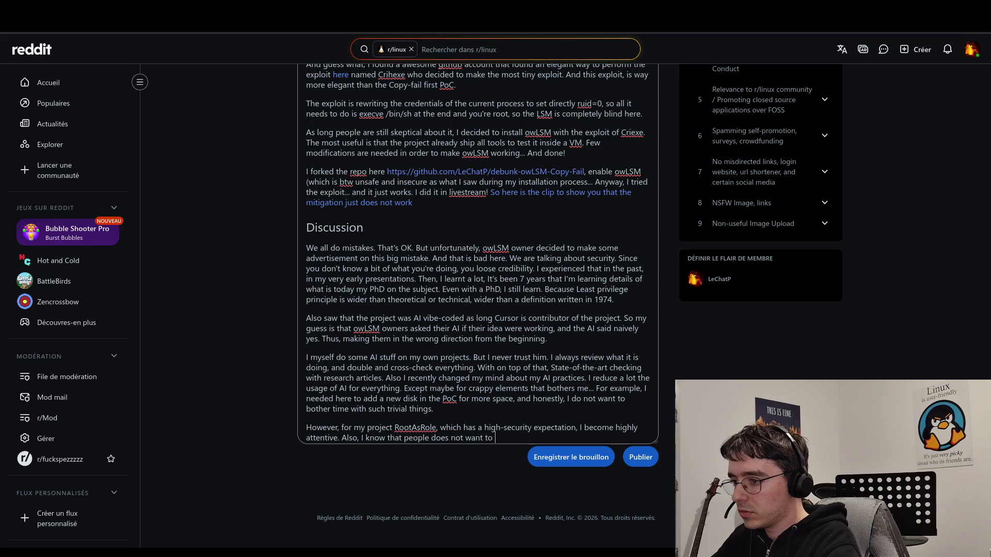
pyautogui.write('I ')
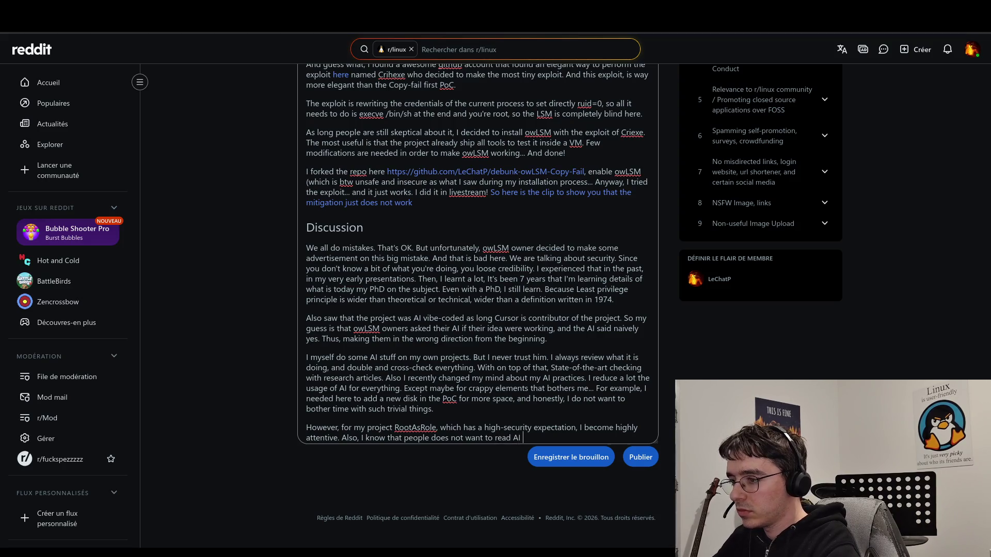
pyautogui.write('stuff,')
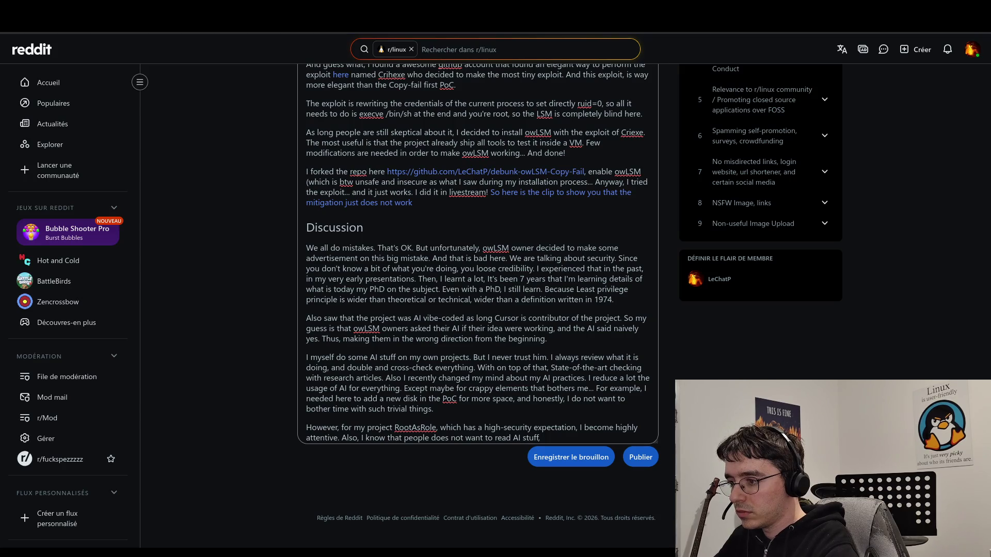
pyautogui.press('BackSpace')
pyautogui.write(' be')
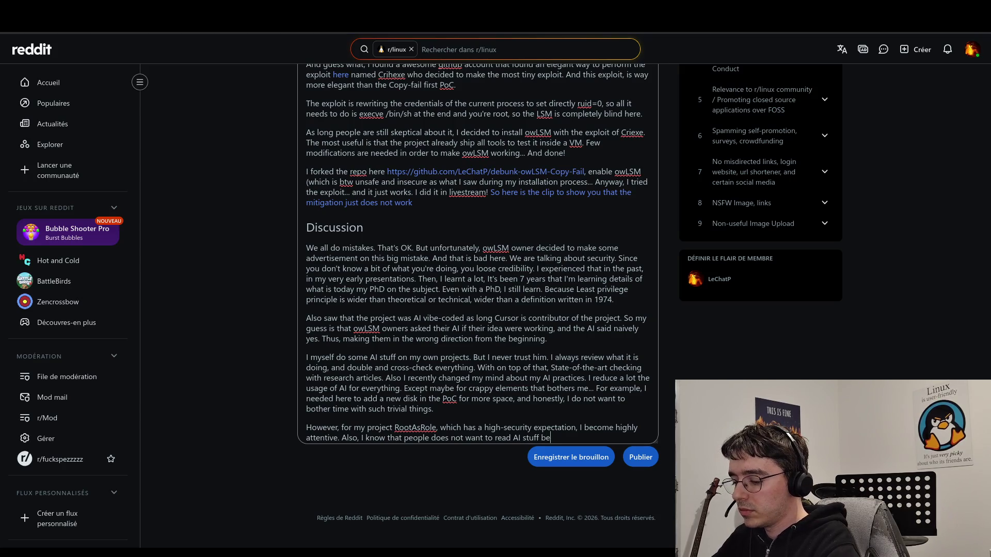
pyautogui.write('cause it is ')
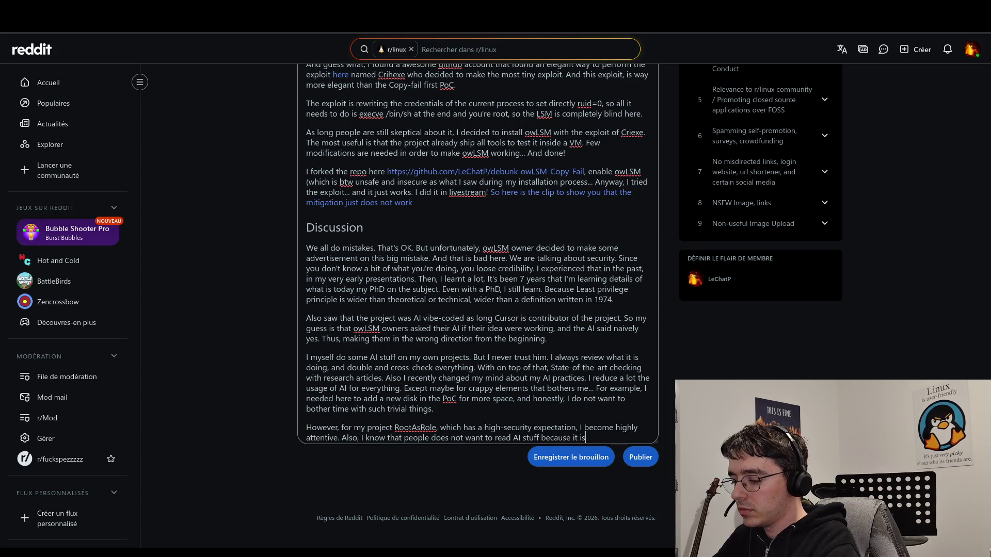
pyautogui.write('boring.')
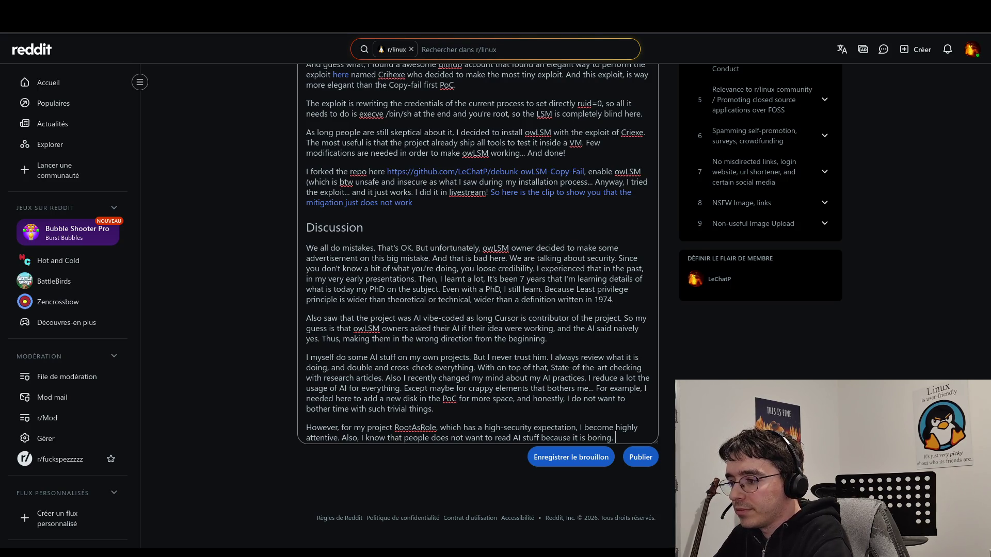
pyautogui.write('So')
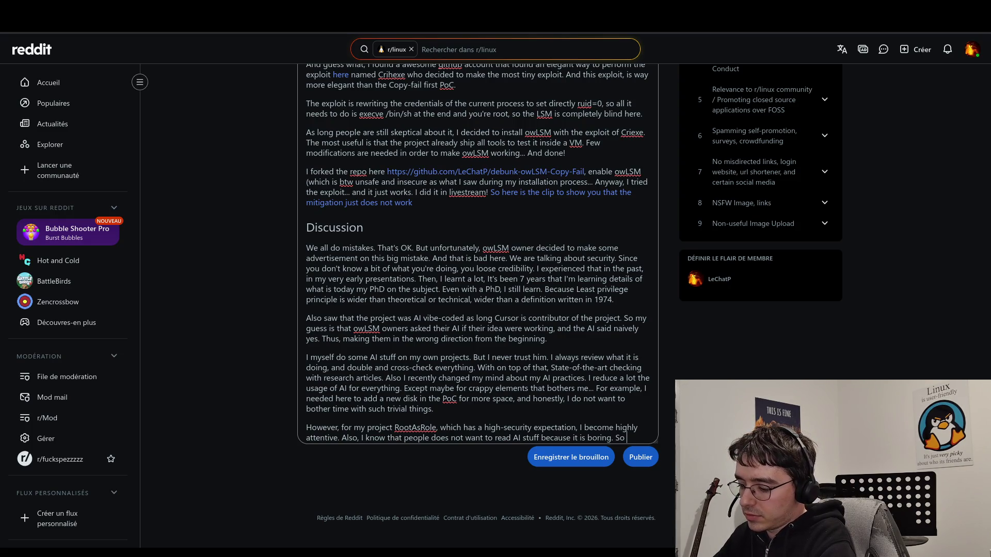
# - Replace 'because it is boring. So' with 'anymore. It was useful at a time. But today people want to read real stuff.'
pyautogui.press('BackSpace')
pyautogui.press('BackSpace')
pyautogui.press('BackSpace')
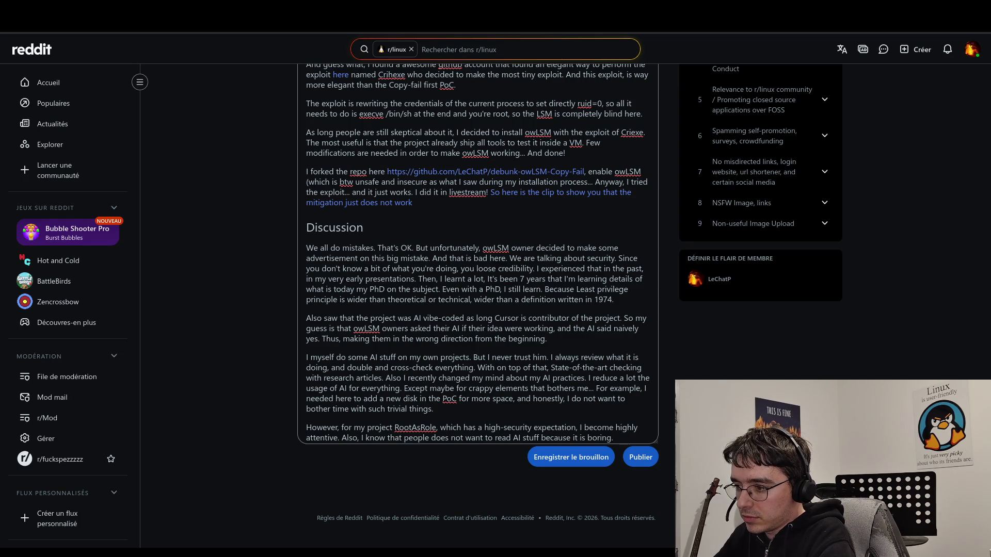
pyautogui.press('BackSpace')
pyautogui.press('BackSpace')
pyautogui.press('BackSpace')
pyautogui.press('BackSpace')
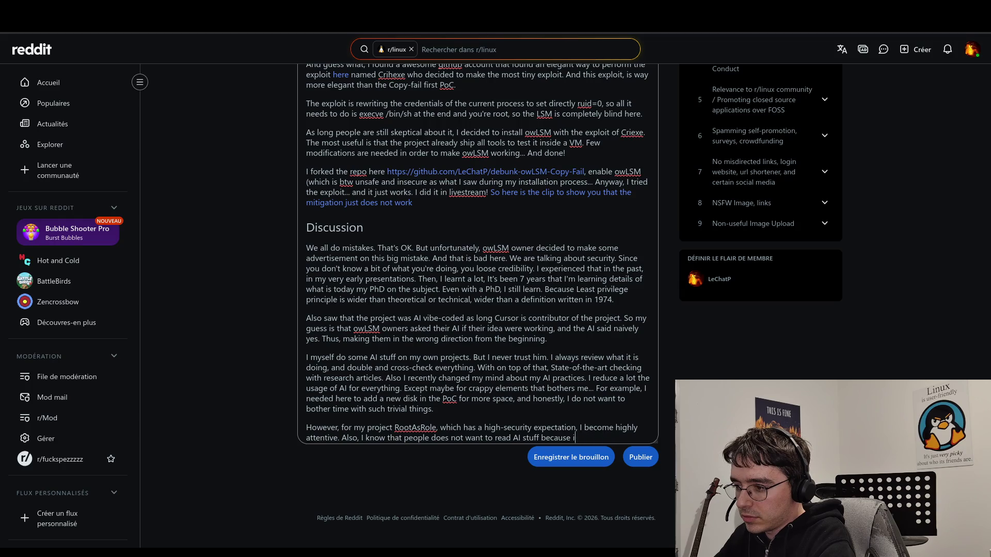
pyautogui.write('anymore. ')
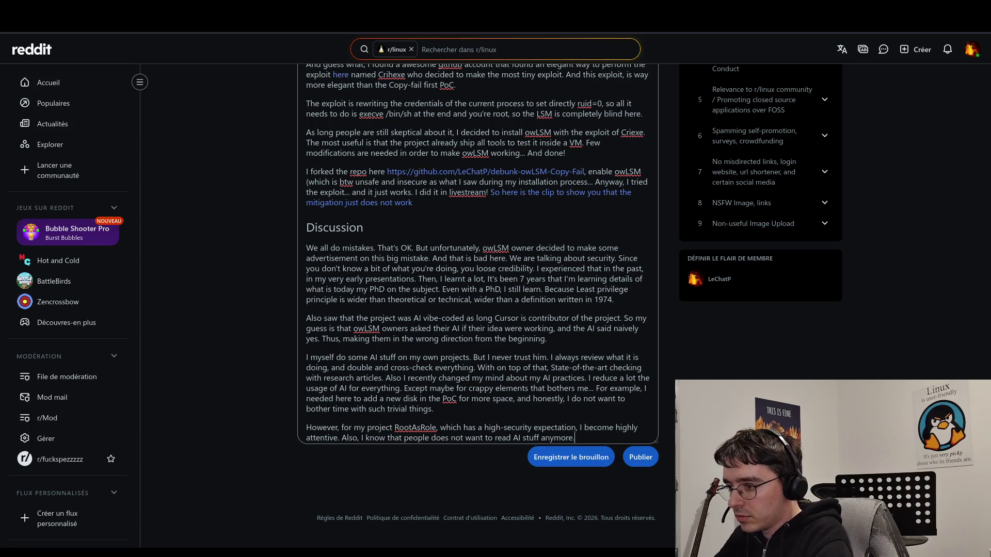
pyautogui.write('It was ')
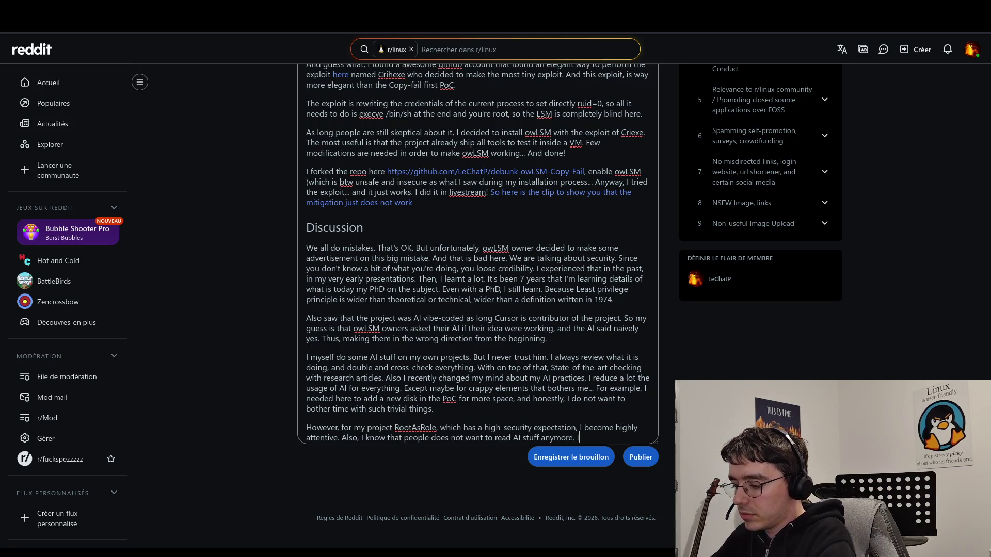
pyautogui.write('useful ')
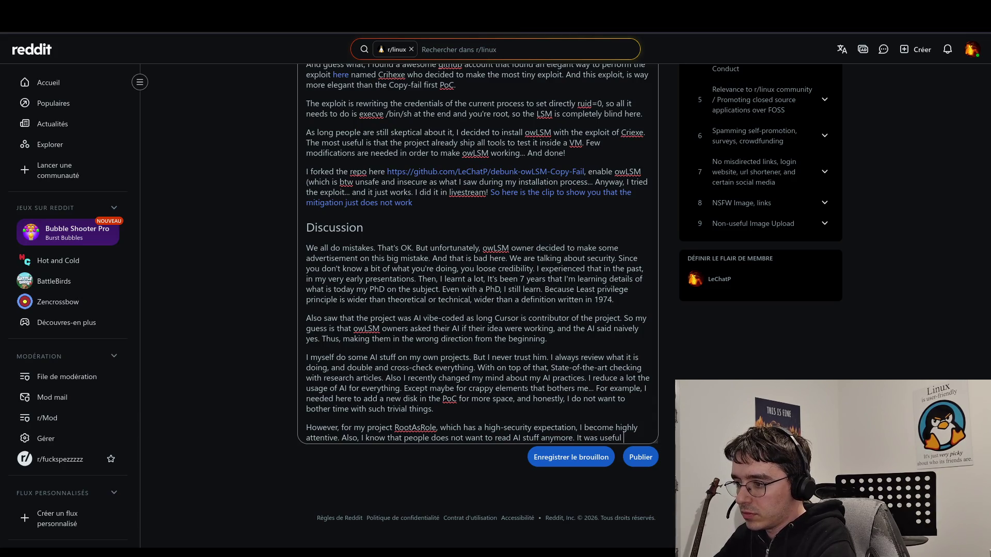
pyautogui.write('at a')
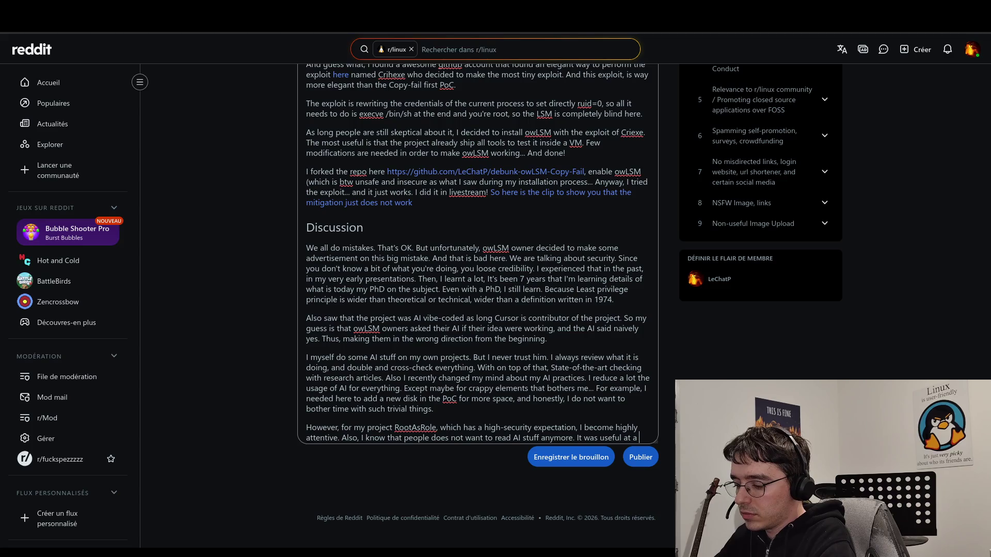
pyautogui.write('time.')
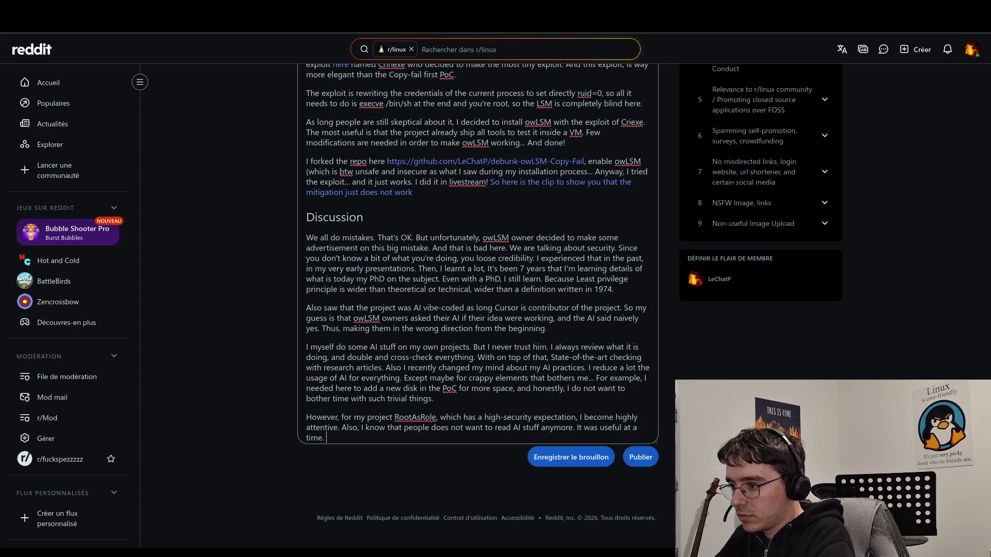
pyautogui.write(' b')
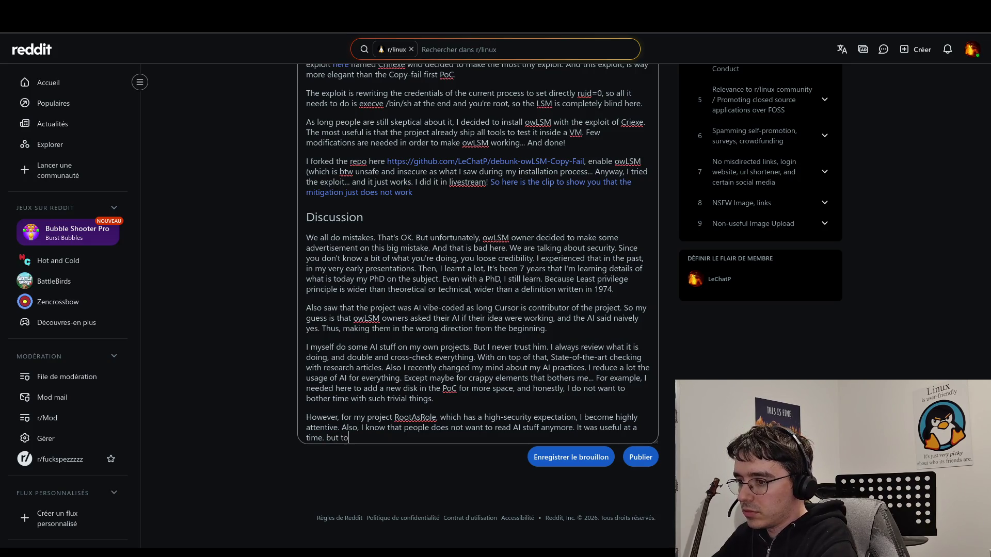
pyautogui.press('BackSpace')
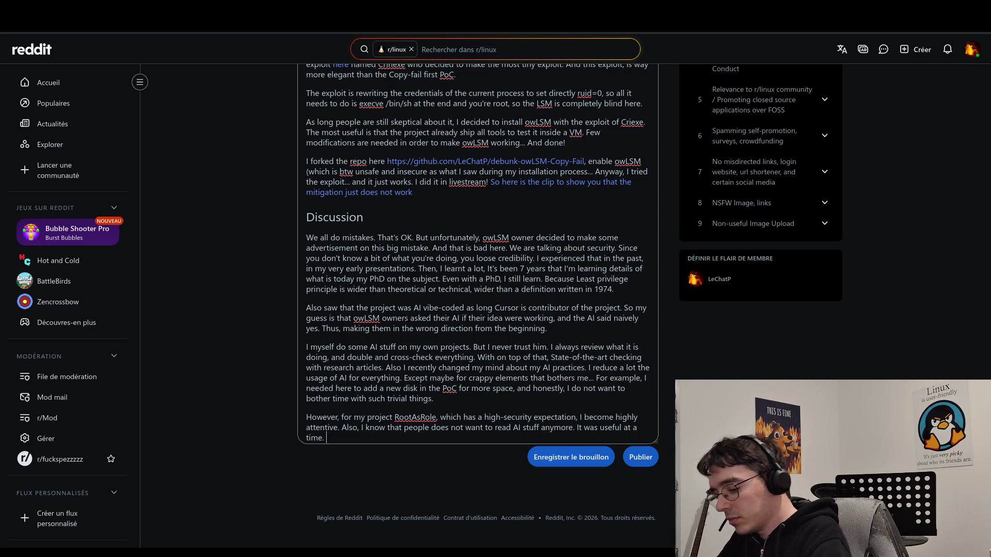
pyautogui.write('But today ')
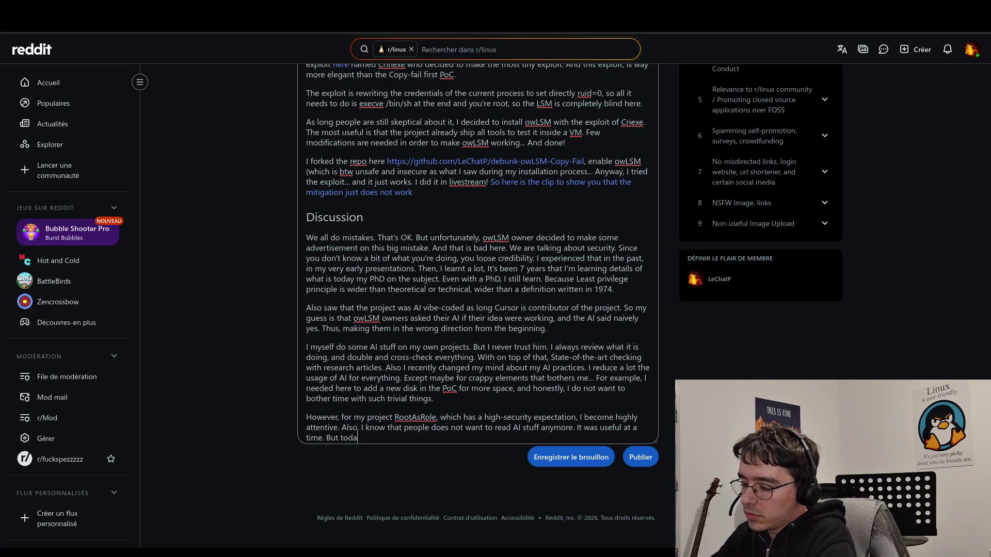
pyautogui.write('people ')
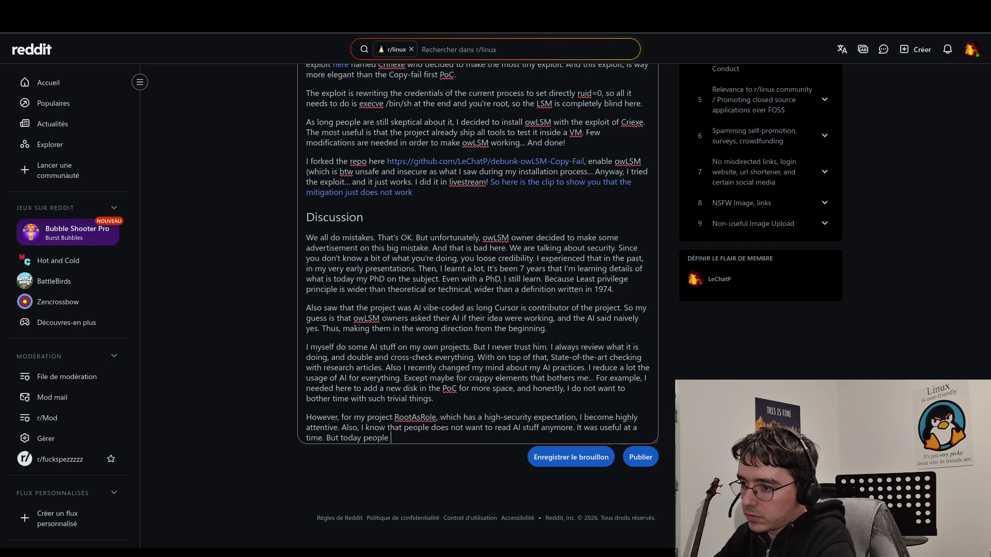
pyautogui.write('want to r')
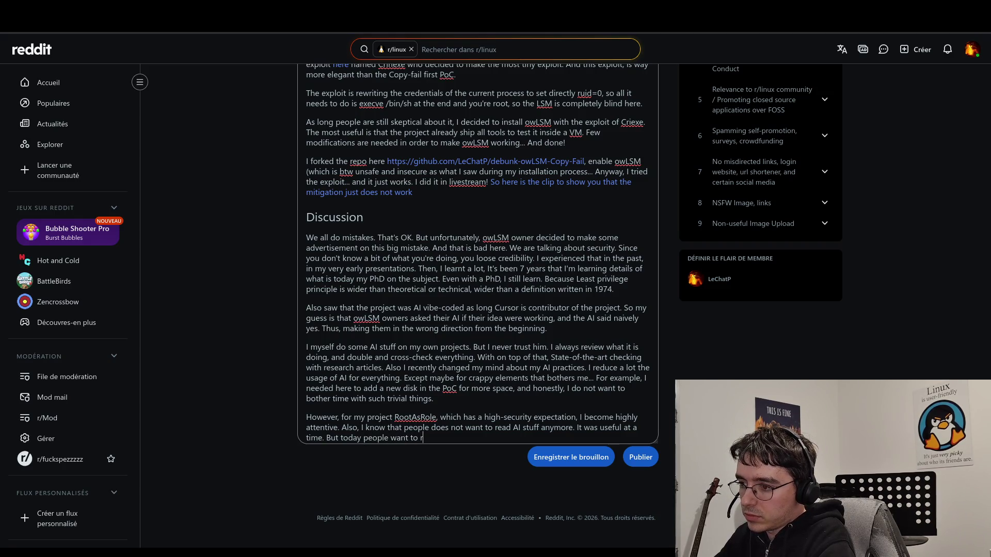
pyautogui.write('ead real sty')
pyautogui.press('BackSpace')
pyautogui.write('uff.')
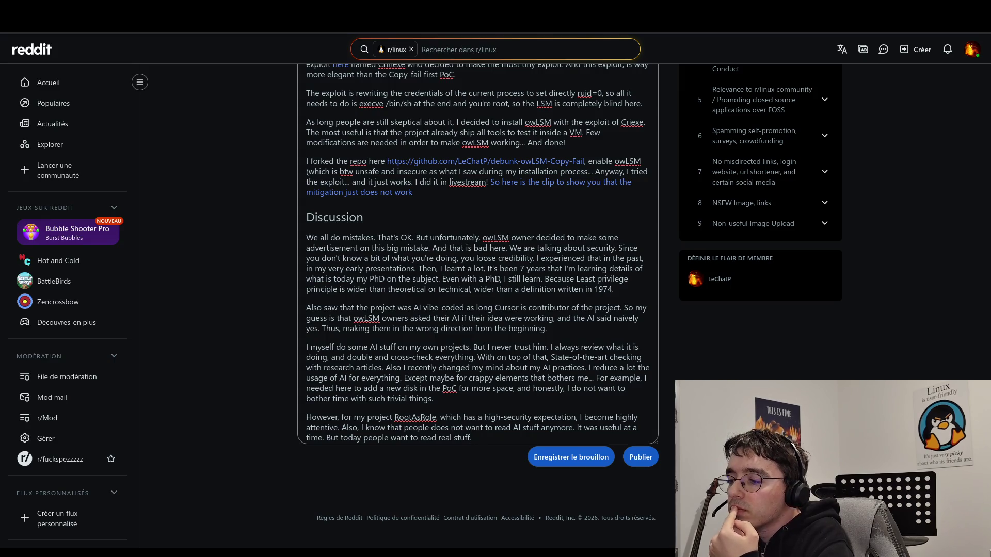
# - Make it 'real and raw stuff on socials.', then drop an unfinished 'If they want highly well written stuff' sentence
pyautogui.press('BackSpace')
pyautogui.write('.')
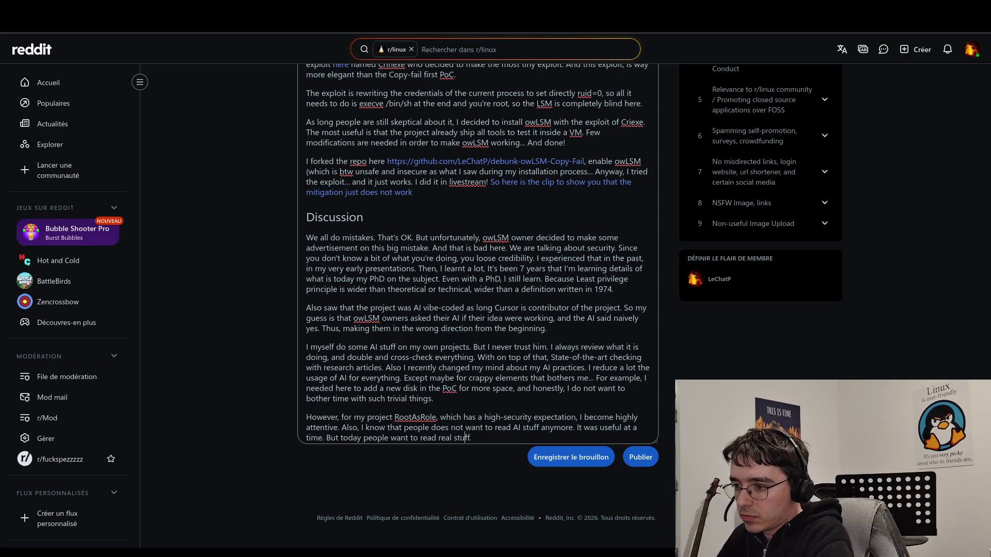
pyautogui.click(453, 437)
pyautogui.write('and ')
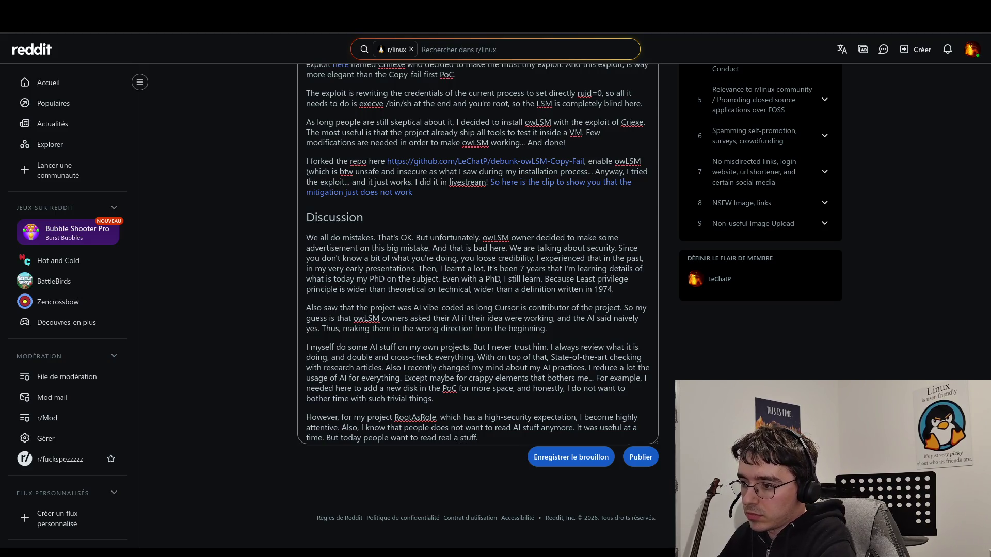
pyautogui.write('ra')
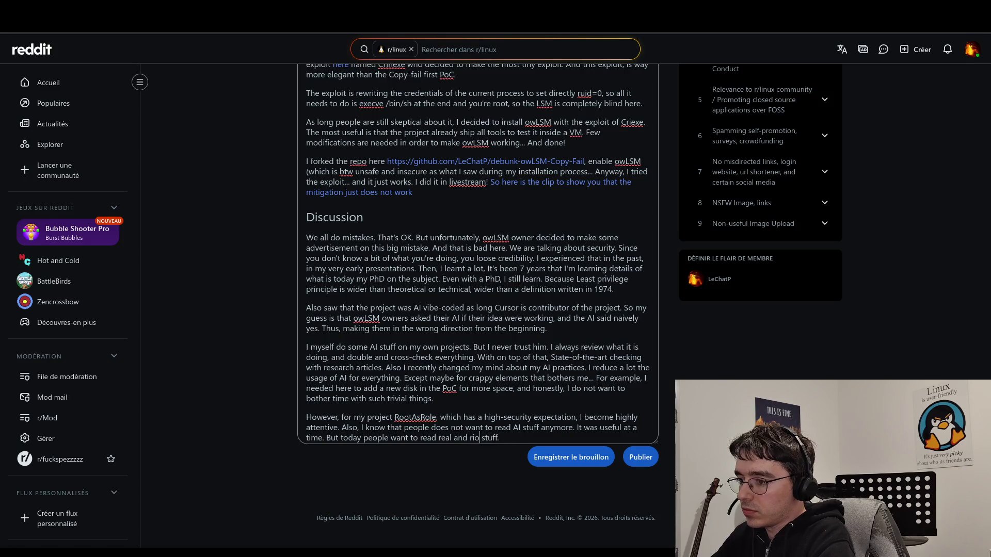
pyautogui.write('w')
pyautogui.press('End')
pyautogui.write('on ')
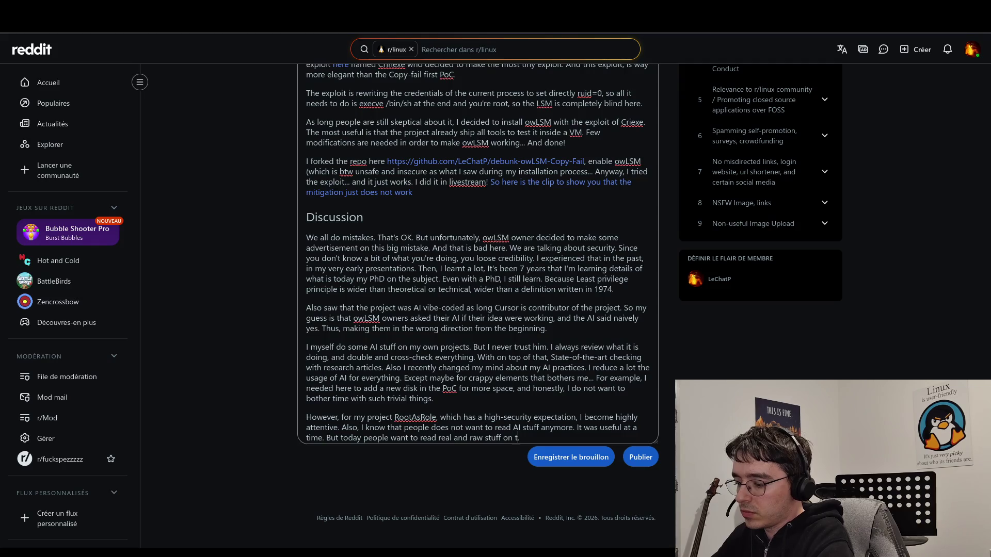
pyautogui.write('socials.')
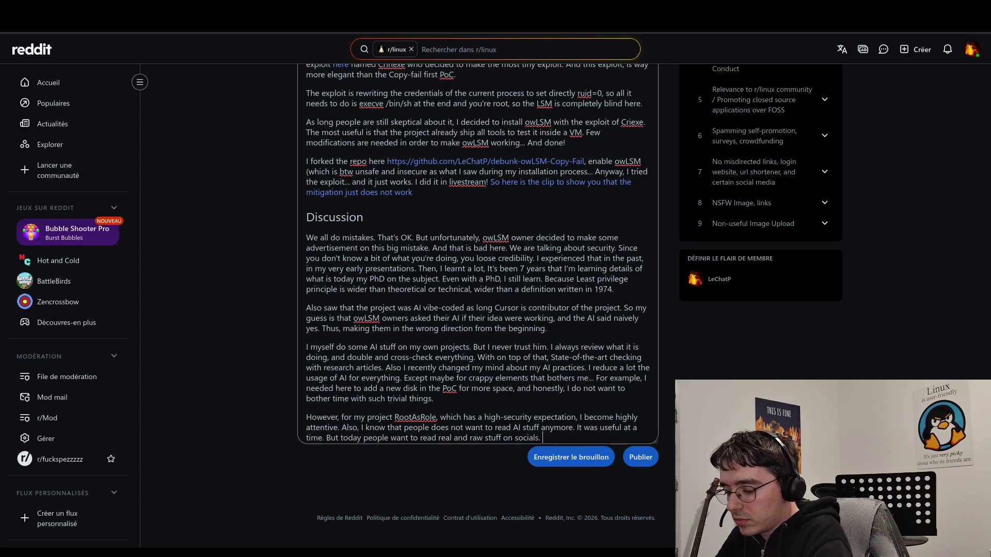
pyautogui.write(' If they want high')
pyautogui.press('BackSpace')
pyautogui.write('ly te')
pyautogui.press('BackSpace')
pyautogui.press('BackSpace')
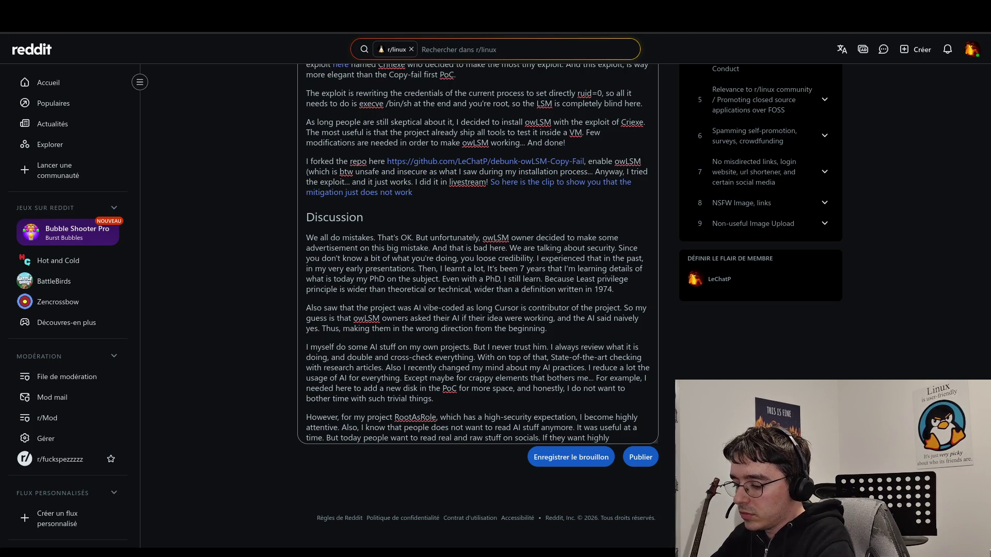
pyautogui.write('well written stuff')
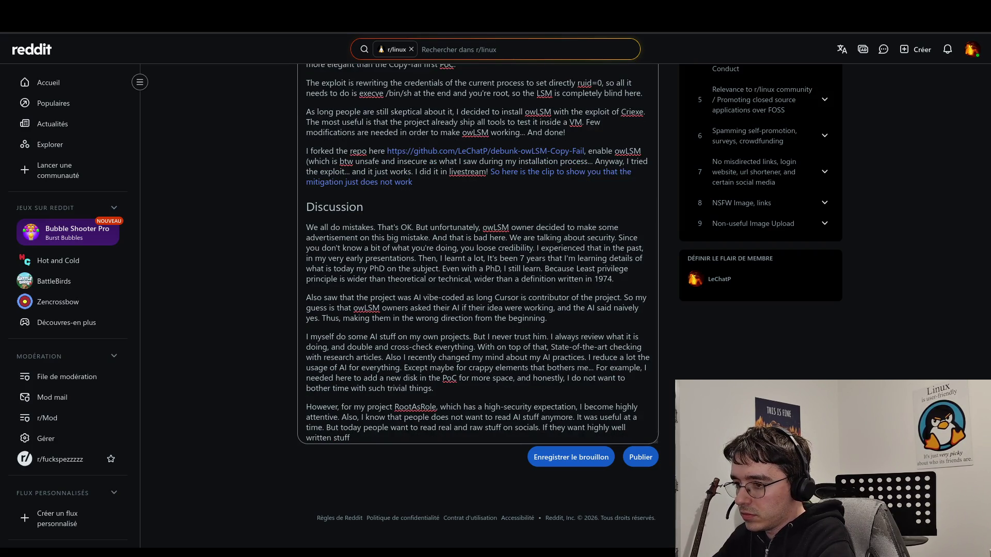
pyautogui.press('BackSpace')
pyautogui.press('BackSpace')
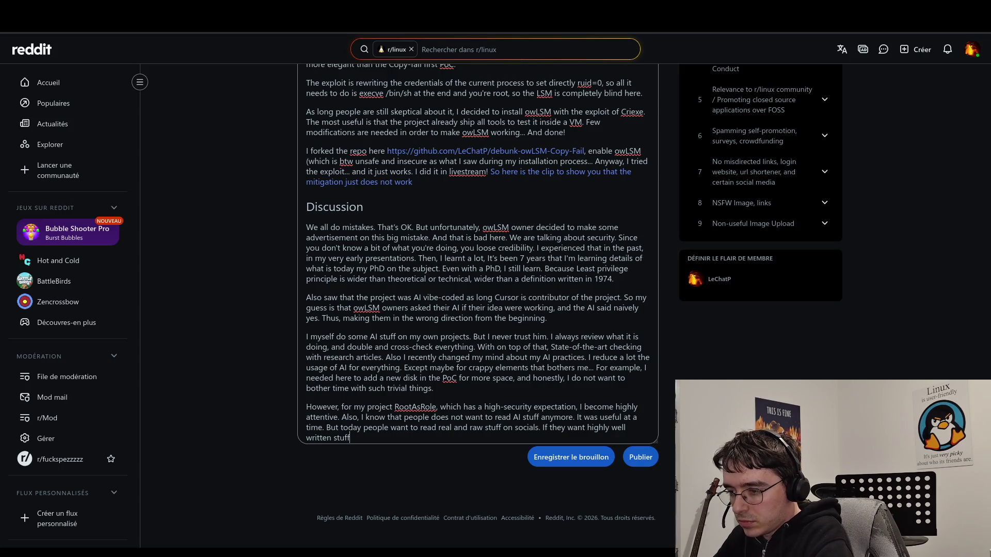
pyautogui.hotkey('ctrl', 'BackSpace')
pyautogui.hotkey('ctrl', 'BackSpace')
pyautogui.hotkey('ctrl', 'BackSpace')
pyautogui.press('BackSpace')
pyautogui.press('BackSpace')
pyautogui.press('BackSpace')
pyautogui.press('BackSpace')
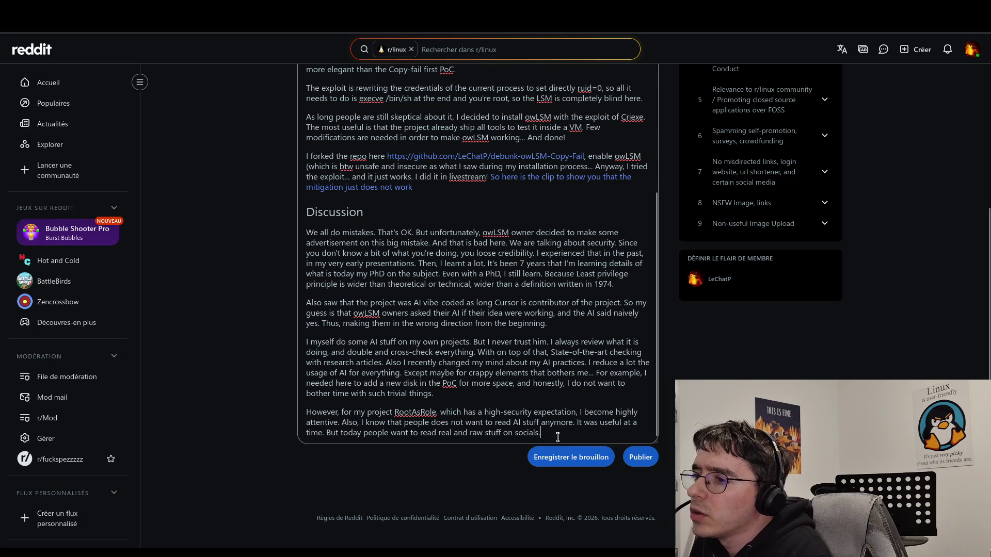
pyautogui.scroll(5, 558, 437)
pyautogui.scroll(5, 563, 428)
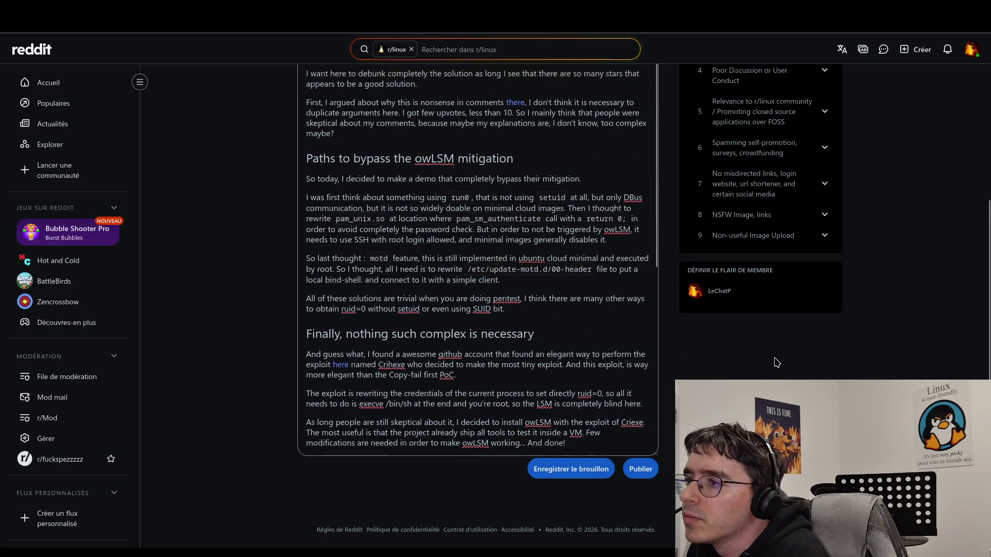
pyautogui.scroll(-4, 550, 421)
pyautogui.scroll(-5, 547, 419)
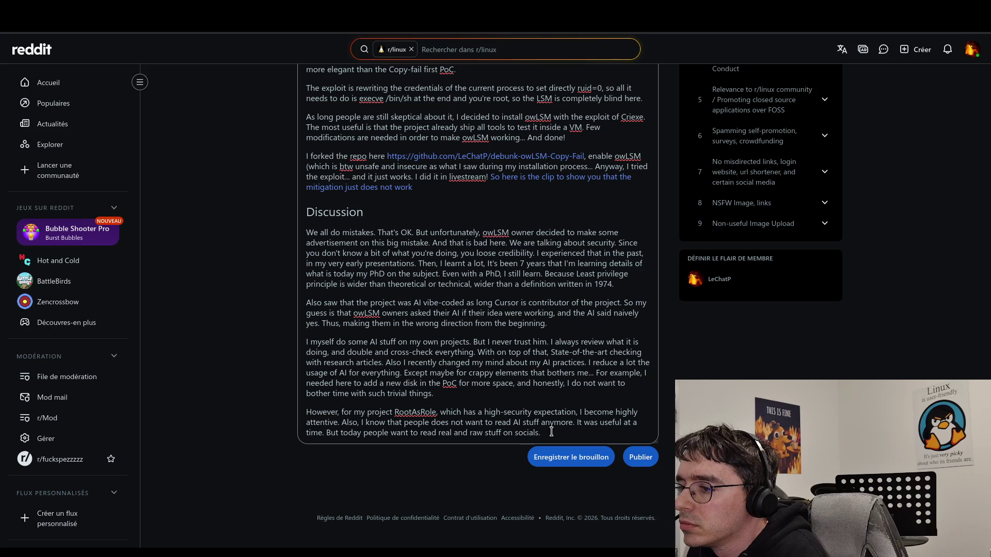
# - Insert 'some of' after 'on' so it reads 'AI stuff on some of my own projects'
pyautogui.click(513, 394)
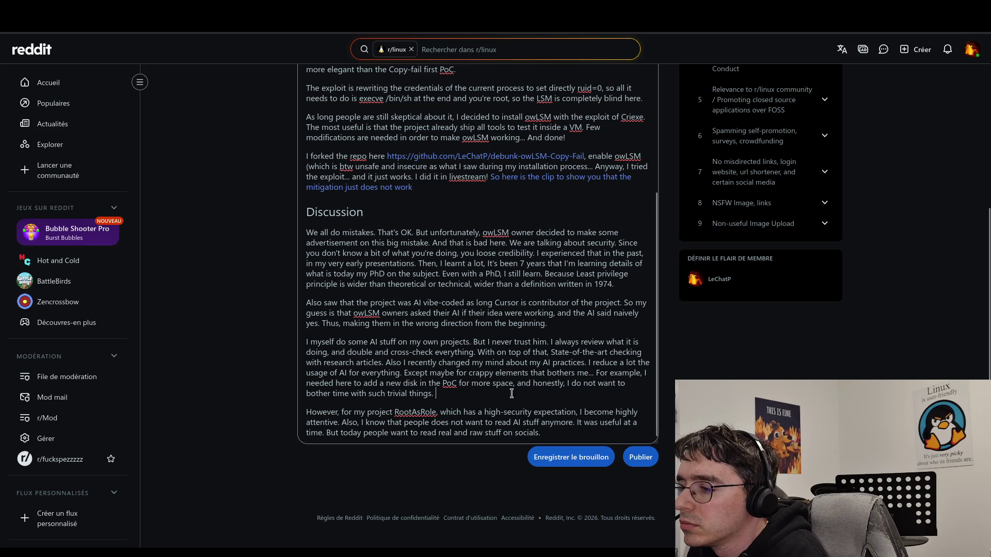
pyautogui.click(408, 343)
pyautogui.write('some of')
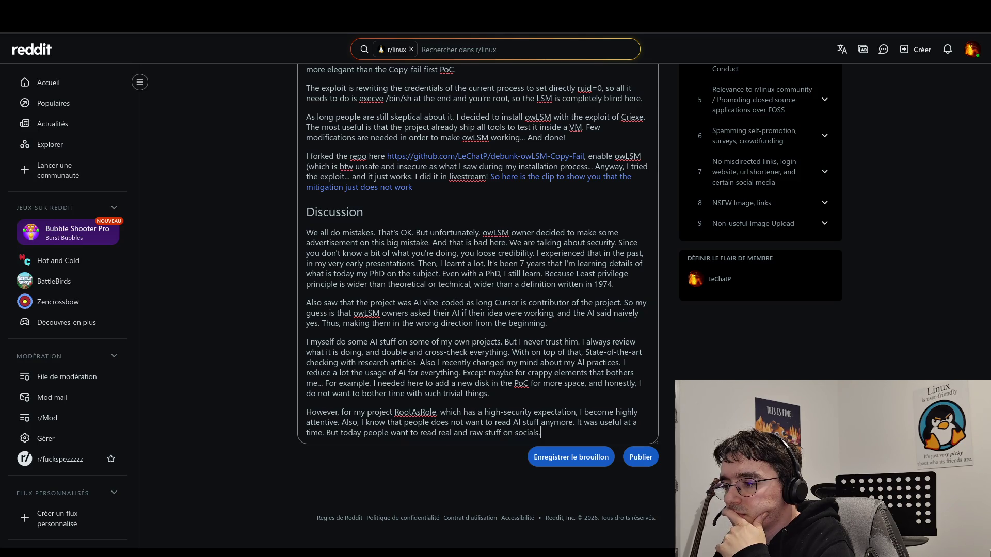
# - Replace the period after 'attentive' with ', and AI is not welcomed anymore in this project'
pyautogui.click(338, 423)
pyautogui.press('Left')
pyautogui.press('Left')
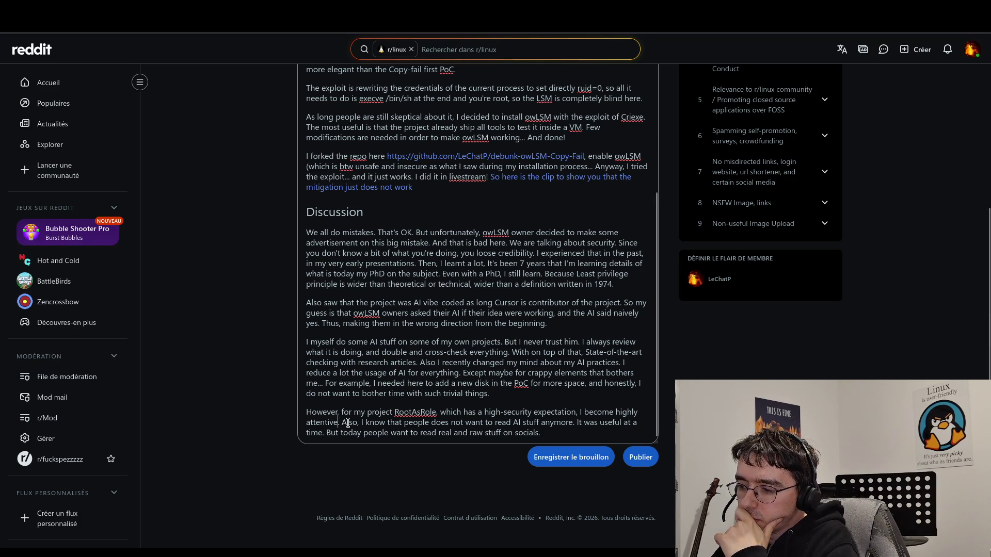
pyautogui.press('Delete')
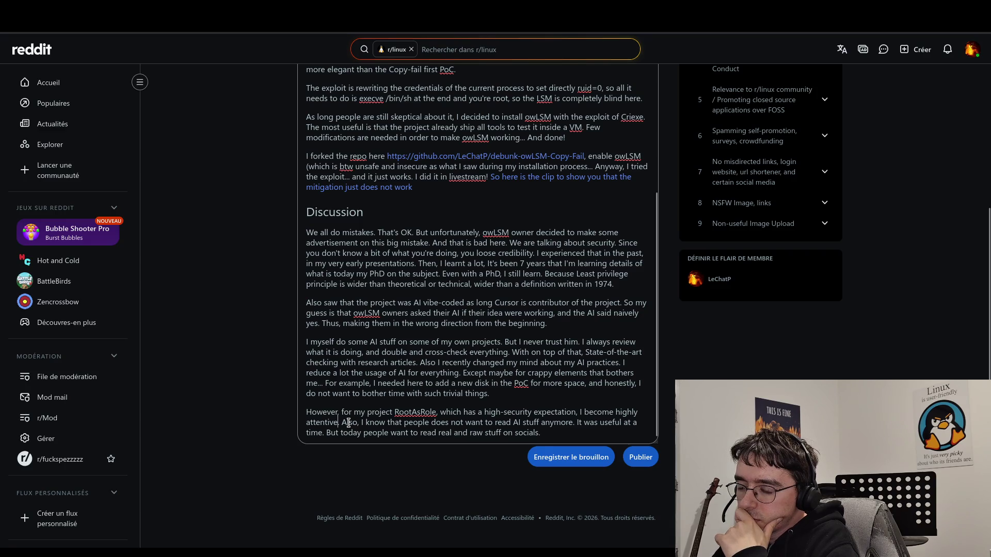
pyautogui.write(', because AI ')
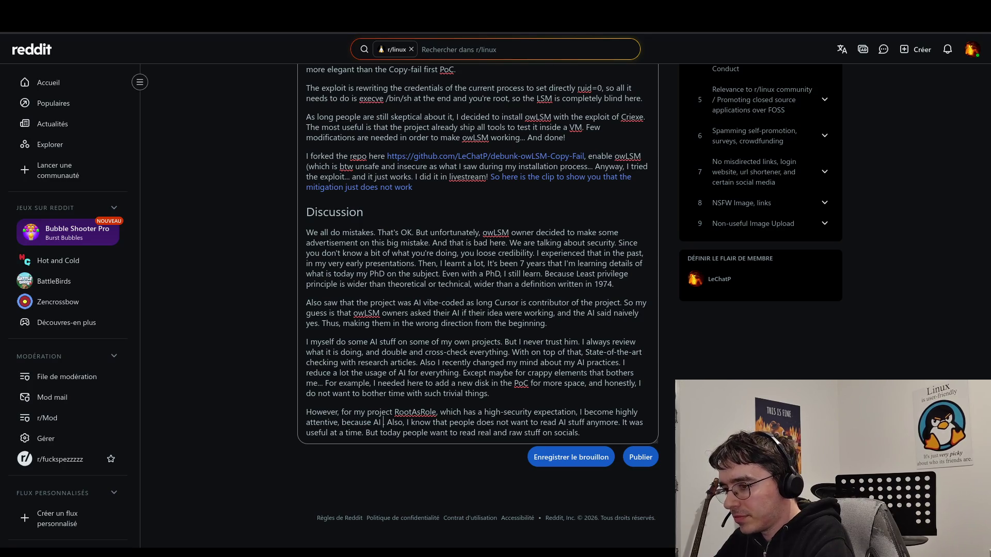
pyautogui.write('.')
pyautogui.press('BackSpace')
pyautogui.press('BackSpace')
pyautogui.press('BackSpace')
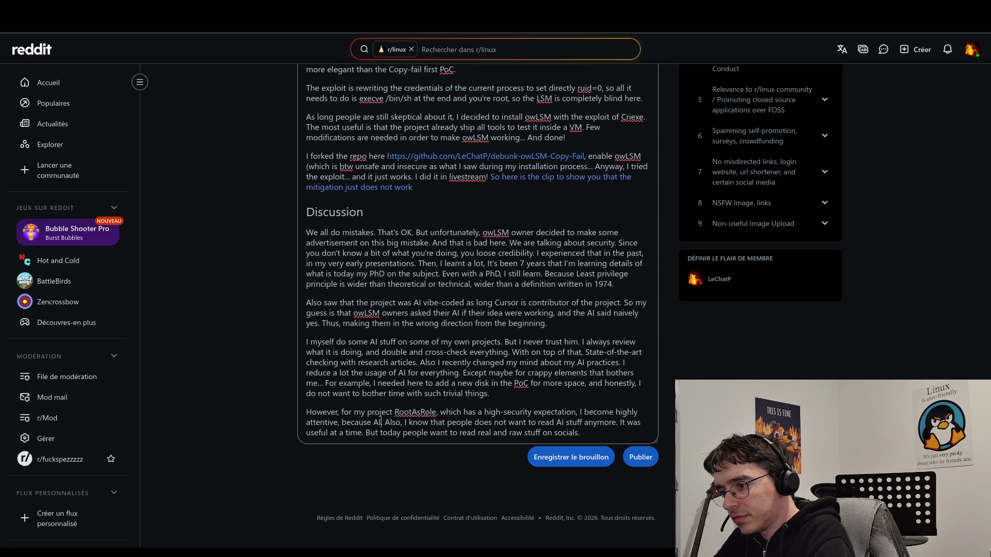
pyautogui.press('BackSpace')
pyautogui.press('BackSpace')
pyautogui.write('and AI')
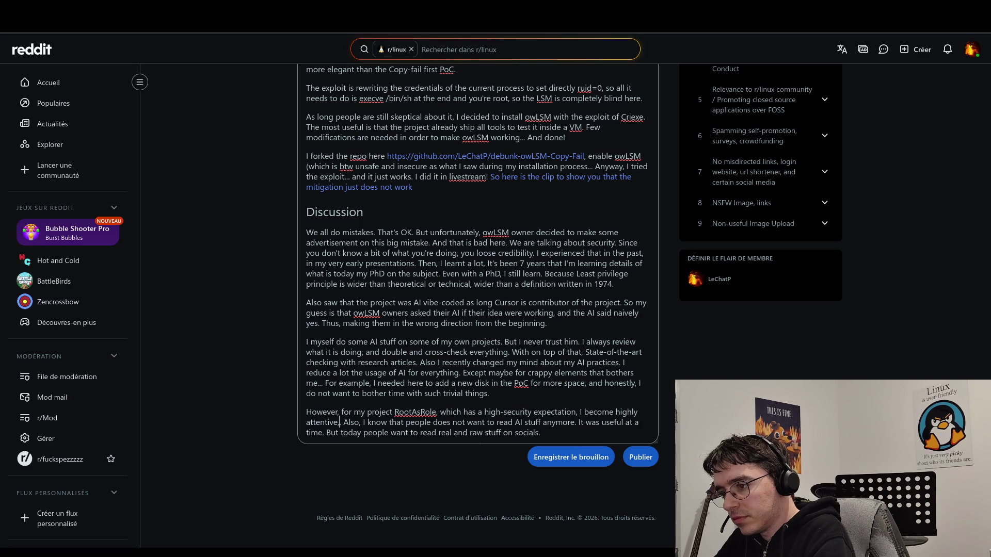
pyautogui.write(' is not ')
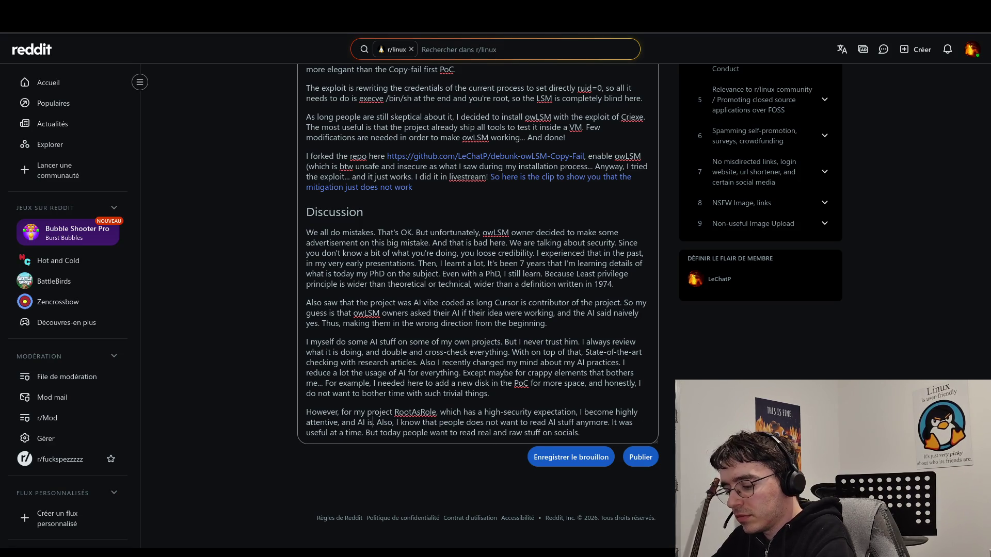
pyautogui.write('welcomed')
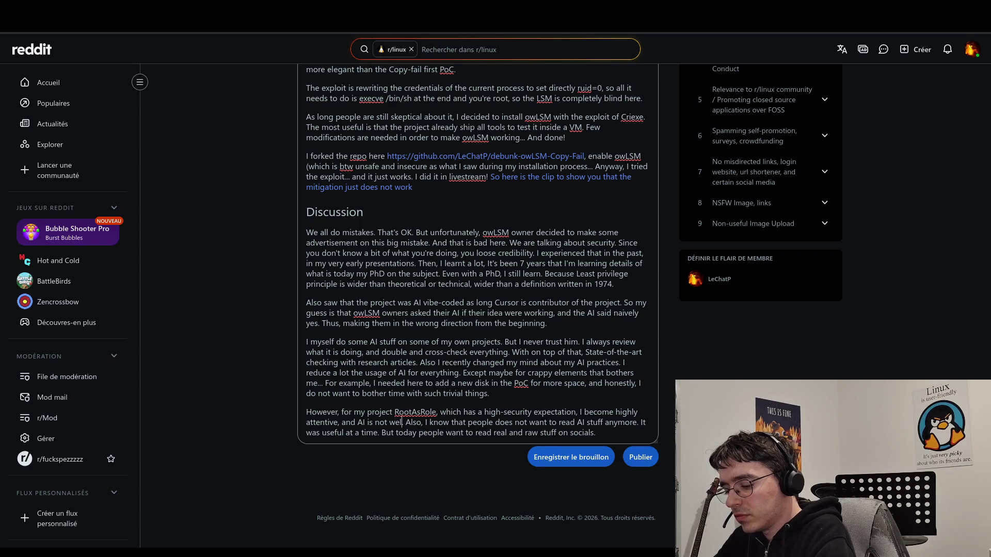
pyautogui.write(' anymore')
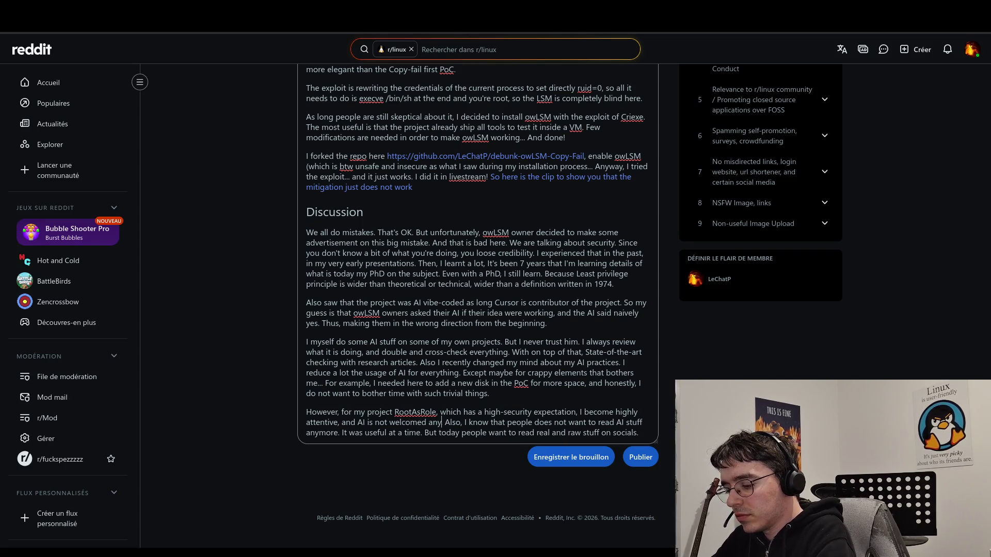
pyautogui.write(' int')
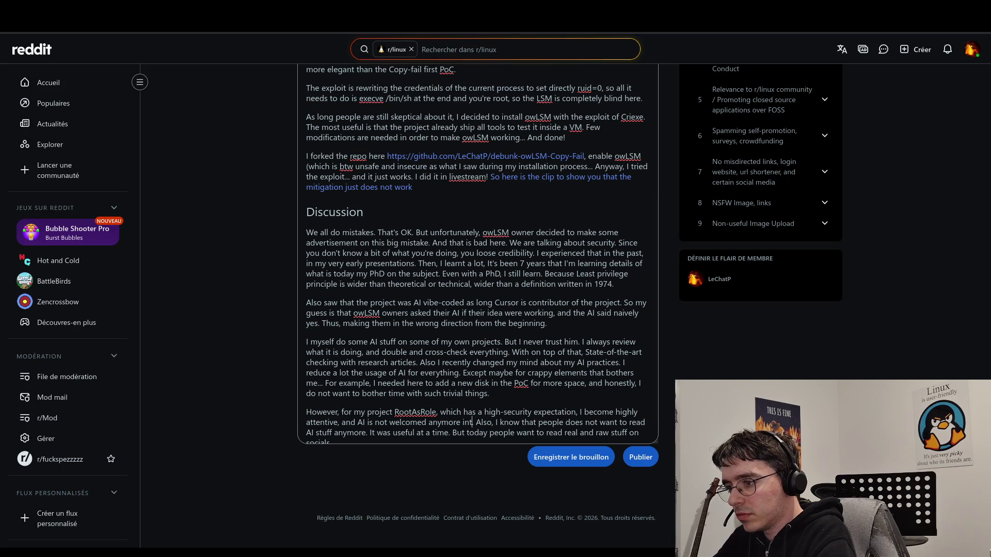
pyautogui.write('this proe')
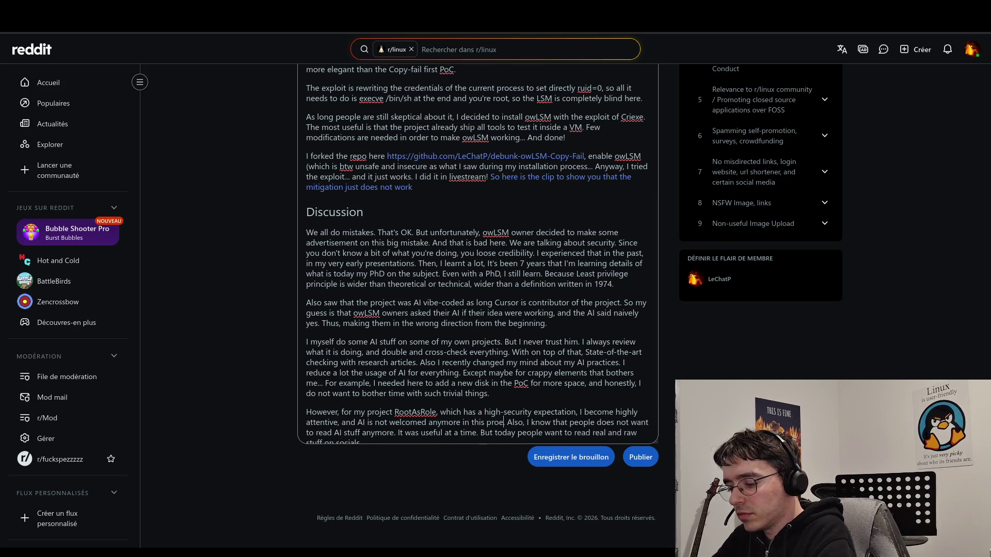
pyautogui.write('ject')
# - Reword the ending to 'in the source code of the project' and change 'welcomed' to 'welcome'
pyautogui.press('Left')
pyautogui.write('c')
pyautogui.press('Left')
pyautogui.press('BackSpace')
pyautogui.press('BackSpace')
pyautogui.write('e source')
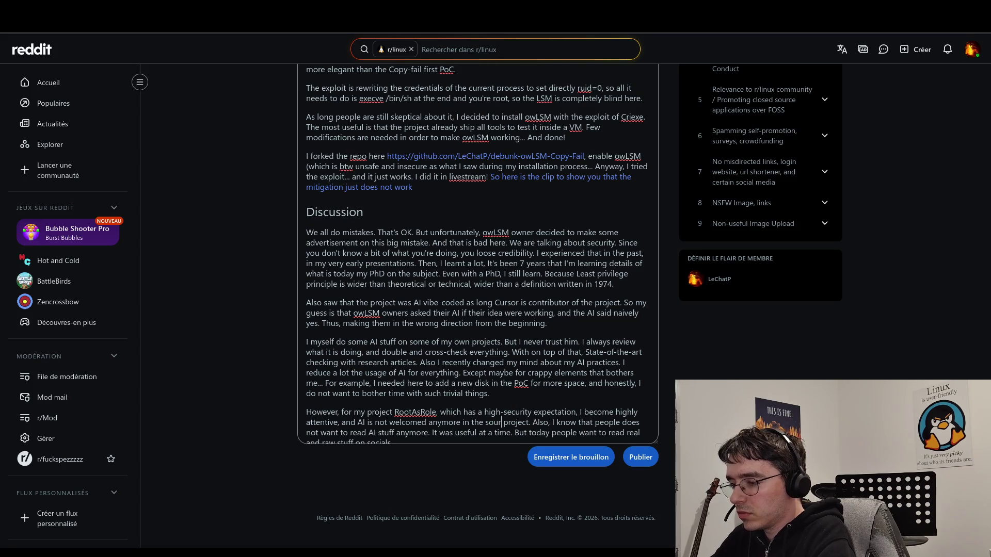
pyautogui.write('-code')
pyautogui.press('BackSpace')
pyautogui.press('BackSpace')
pyautogui.press('BackSpace')
pyautogui.write('code of the')
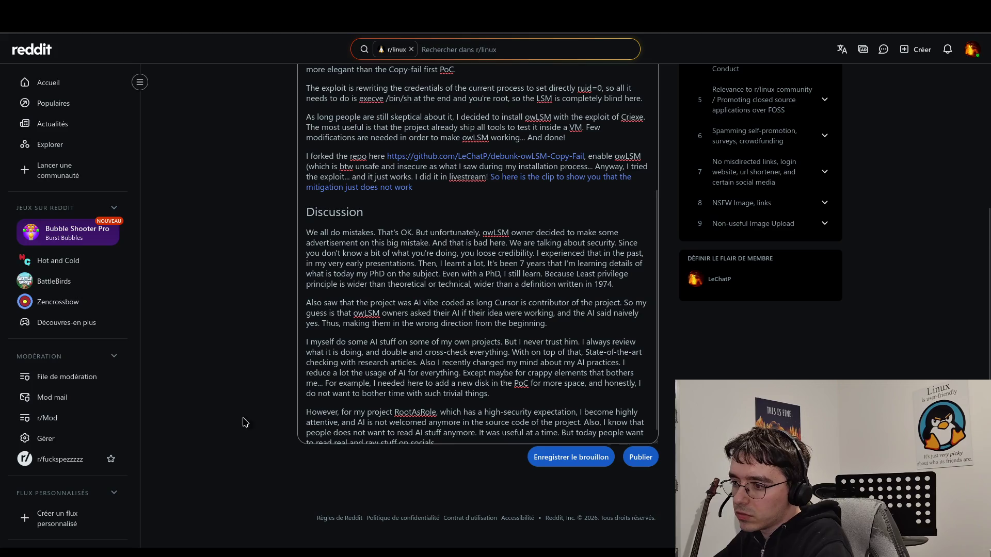
pyautogui.click(426, 422)
pyautogui.press('BackSpace')
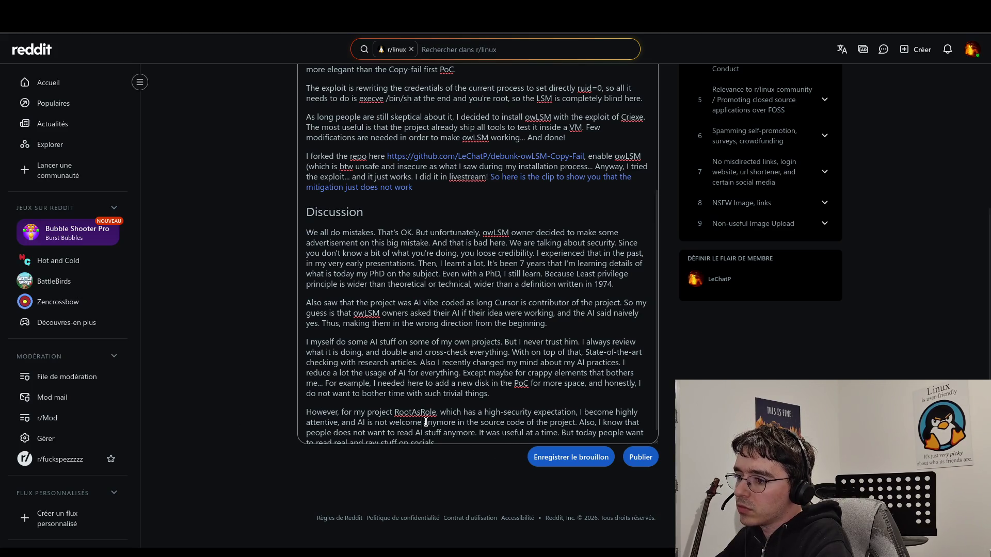
pyautogui.scroll(-1, 426, 422)
pyautogui.click(442, 433)
pyautogui.click(577, 411)
pyautogui.click(562, 423)
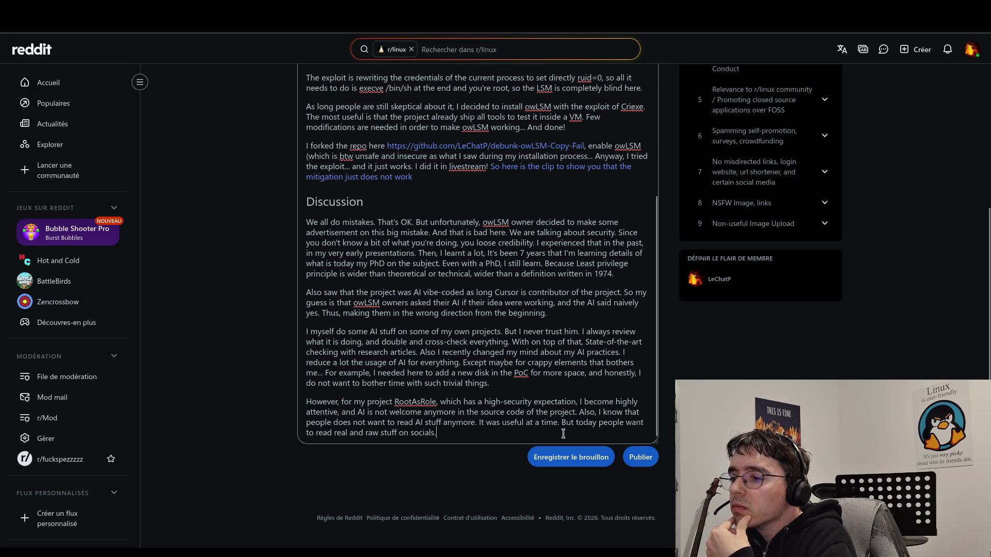
pyautogui.click(564, 435)
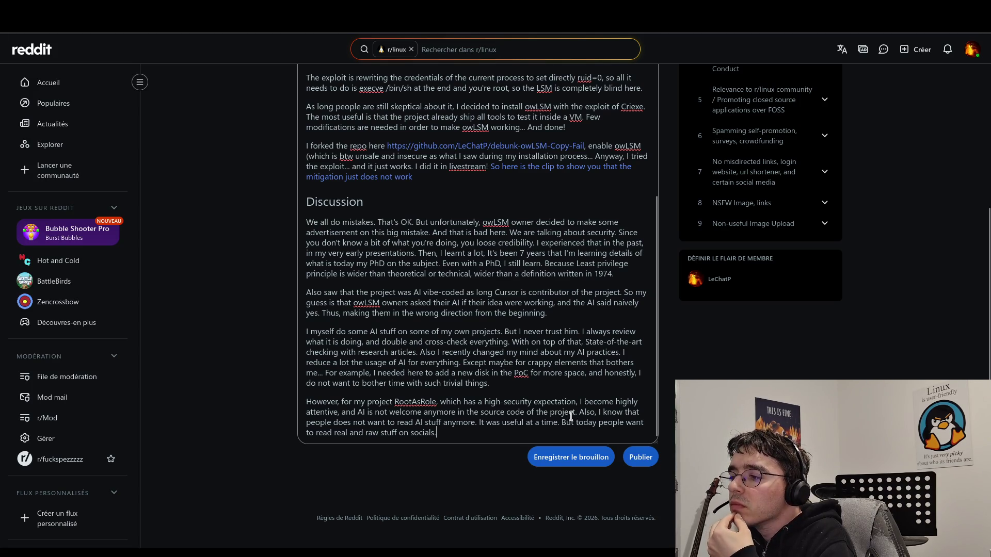
pyautogui.click(580, 414)
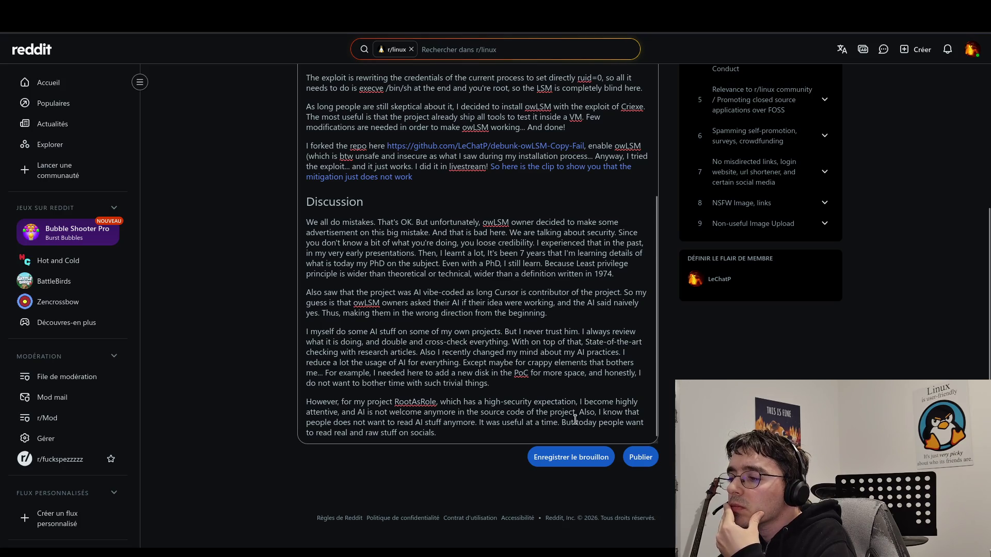
pyautogui.click(579, 429)
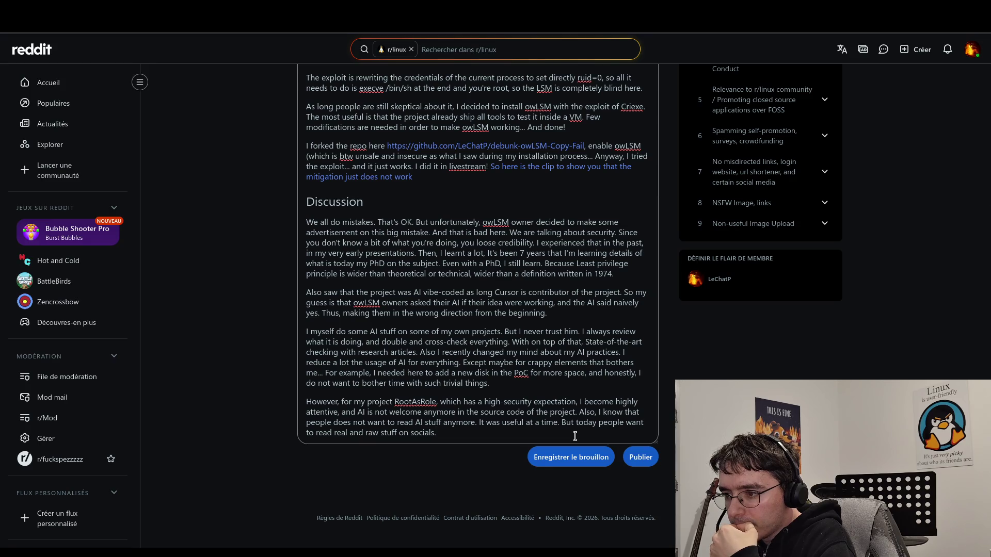
pyautogui.moveTo(575, 436); pyautogui.dragTo(580, 413)
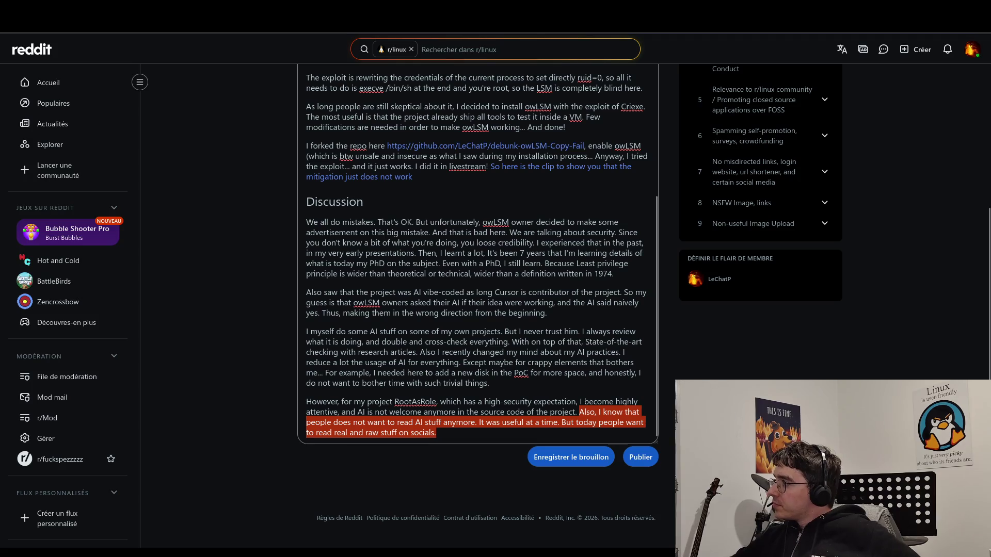
pyautogui.hotkey('alt', 'Tab')
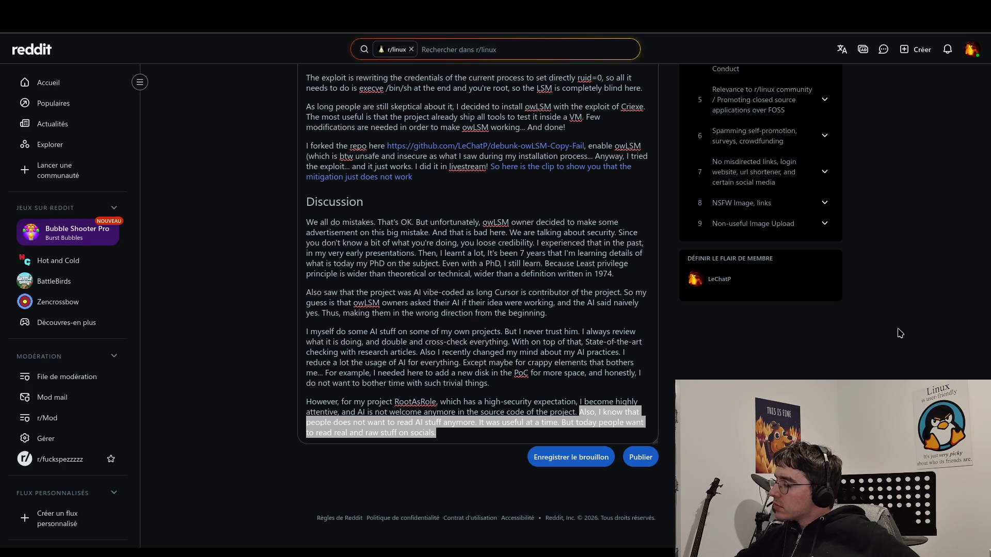
pyautogui.click(400, 383)
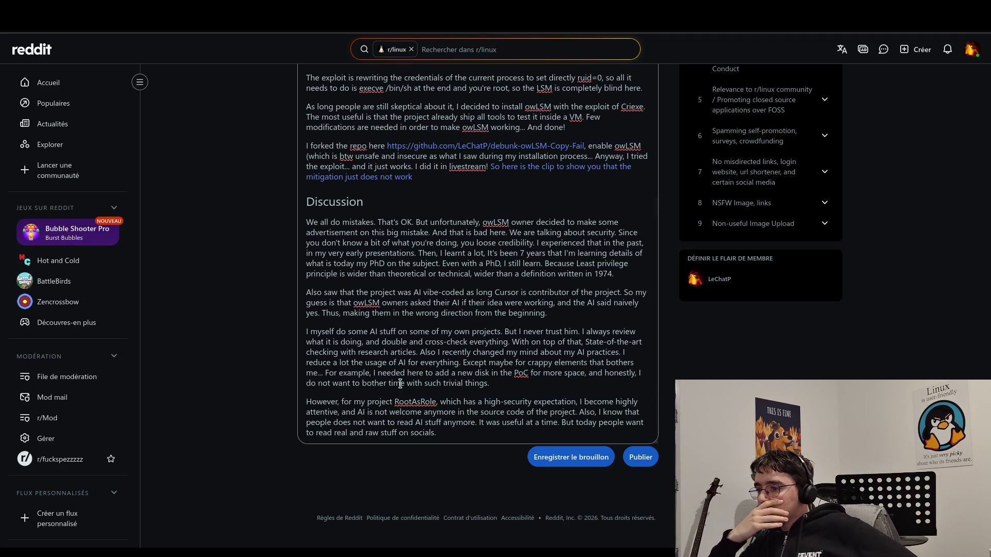
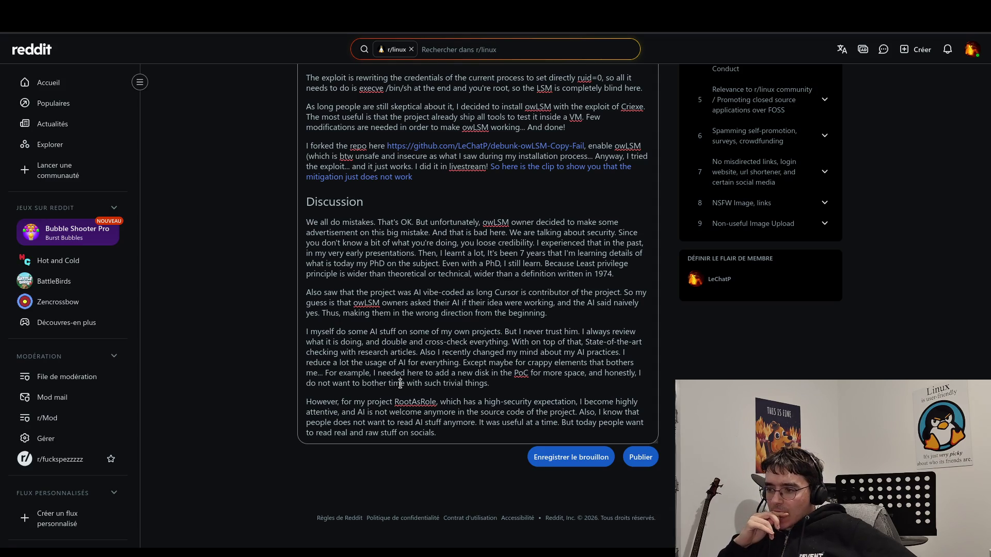
# - Delete the closing RootAsRole paragraph and break 'Except maybe…' into its own paragraph
pyautogui.click(401, 383)
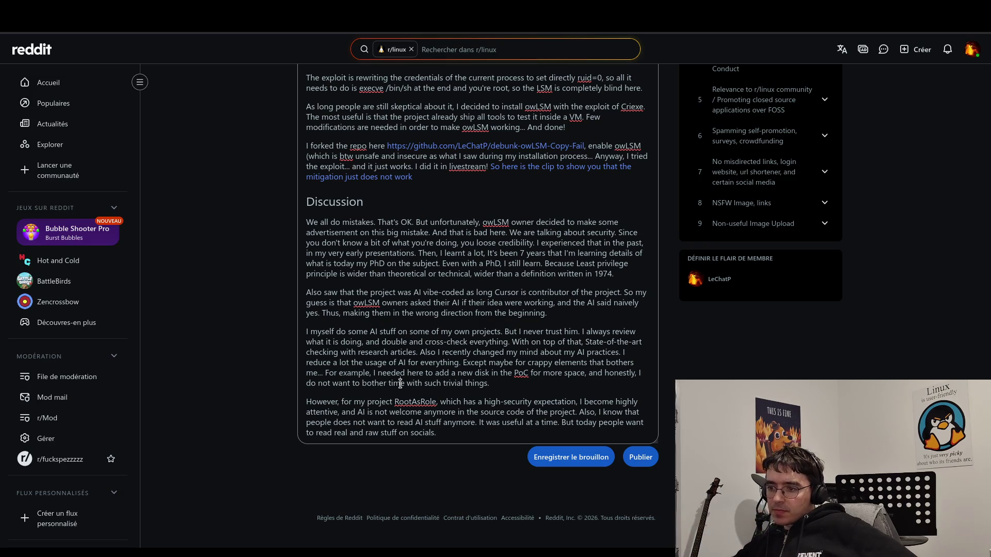
pyautogui.tripleClick(417, 426)
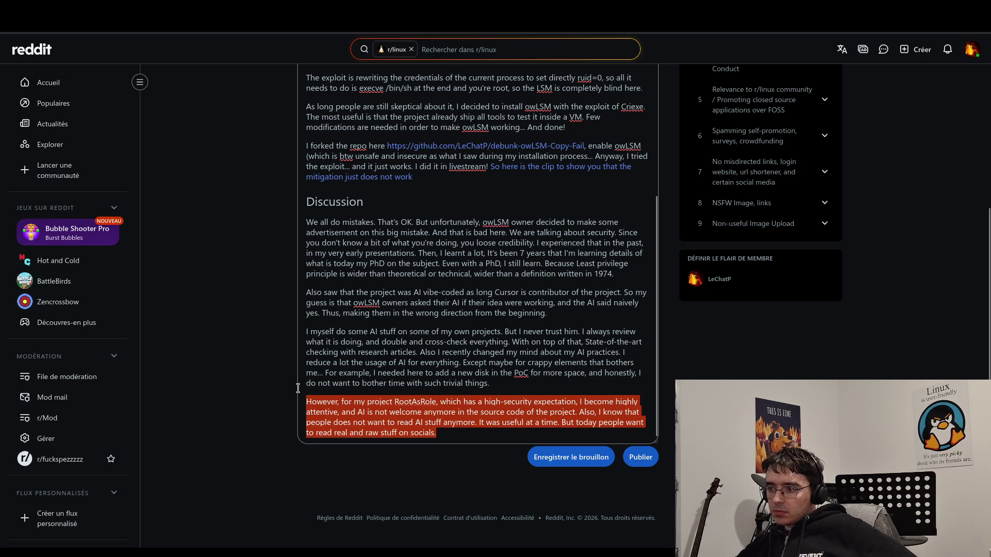
pyautogui.press('BackSpace')
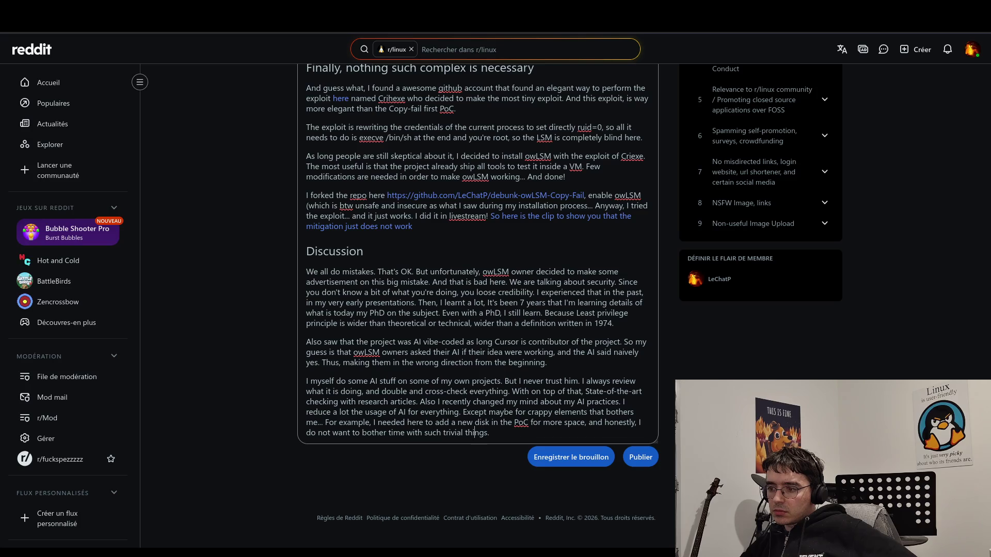
pyautogui.press('Return')
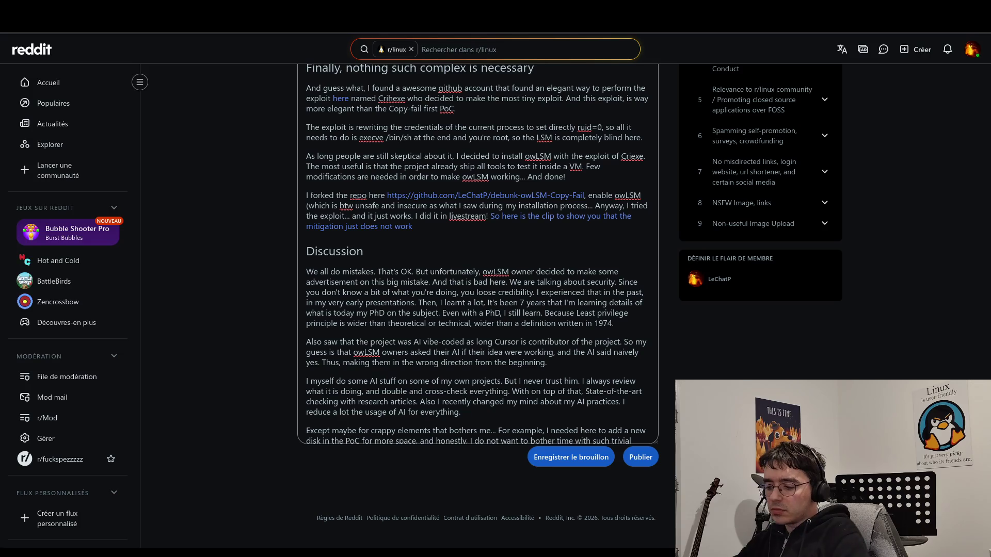
# - Add the sentence 'I understood that my own hand can do way better, because my expertise is by far way better'
pyautogui.write(' I unde')
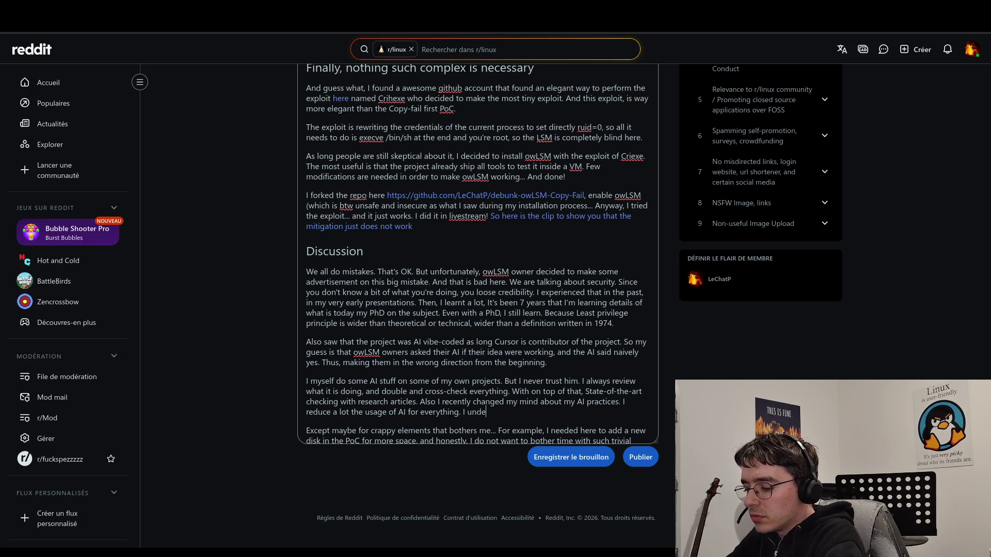
pyautogui.write('rstood t')
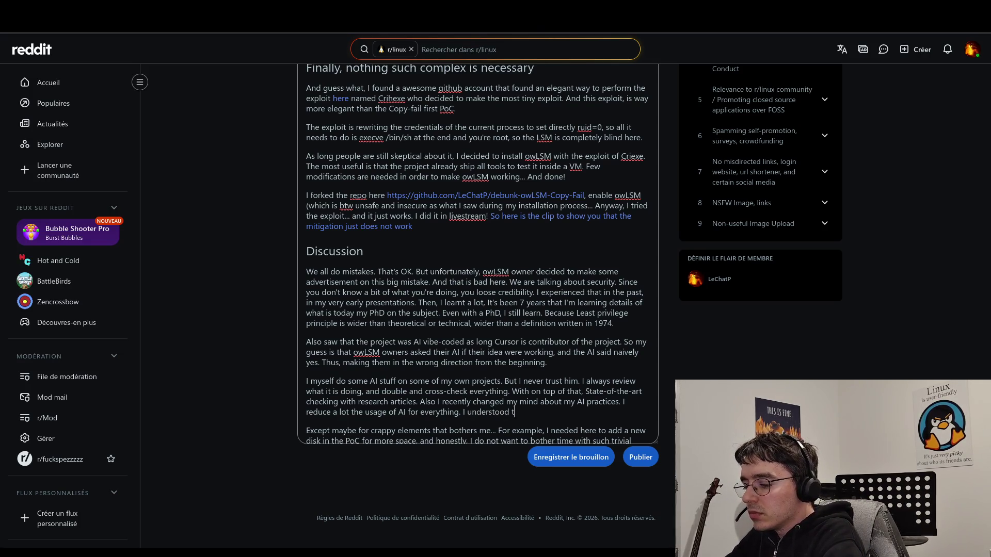
pyautogui.write('hat my o')
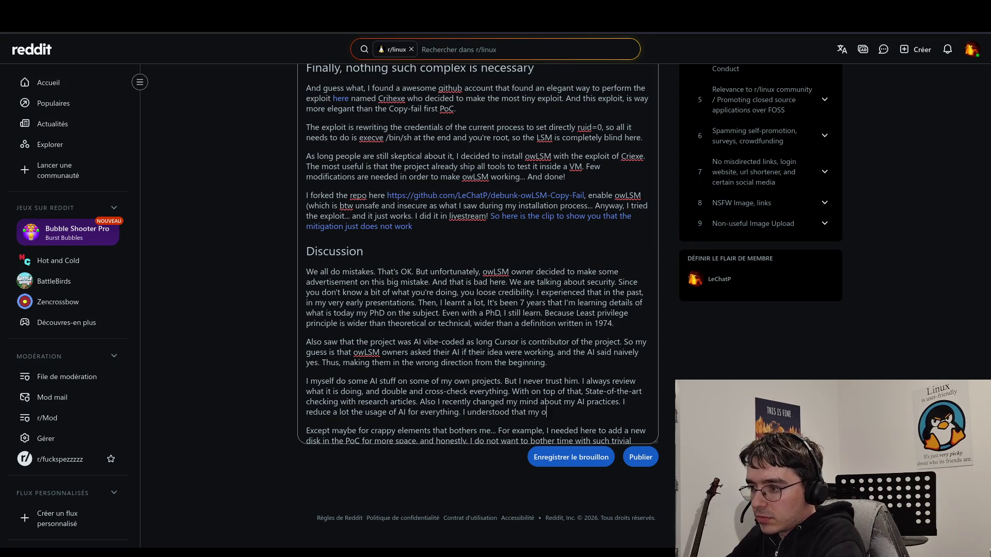
pyautogui.write('wn hand ')
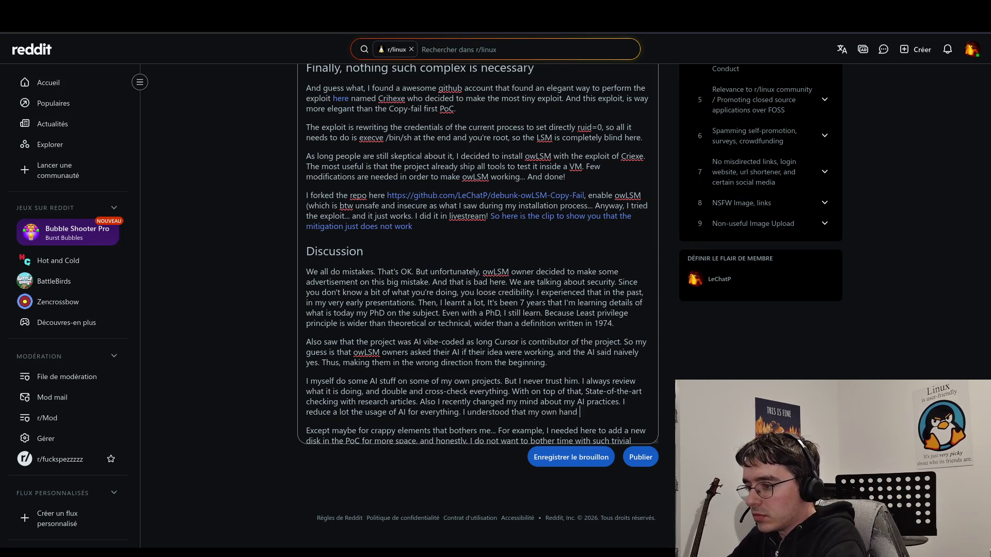
pyautogui.write('can do ')
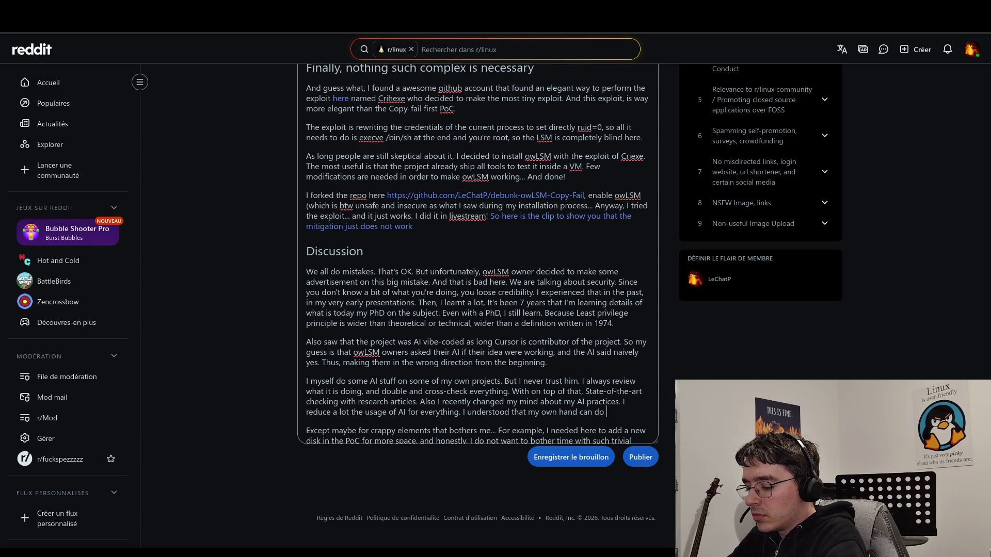
pyautogui.write('way b')
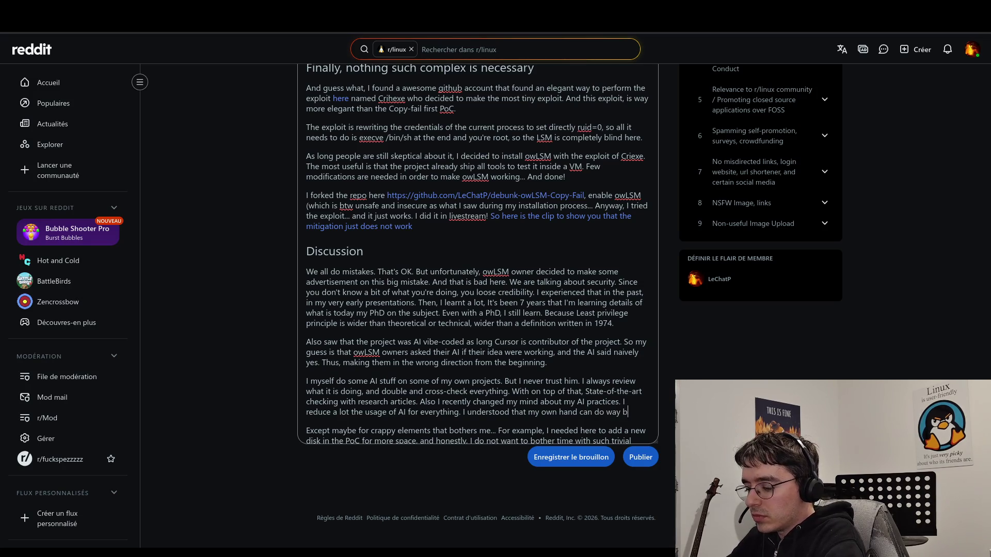
pyautogui.write('etter, ')
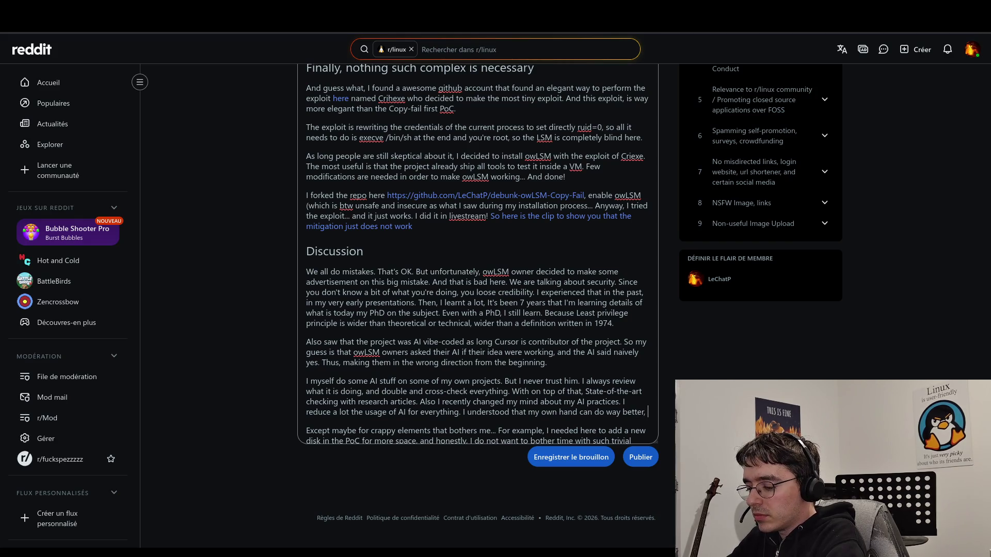
pyautogui.write('because m')
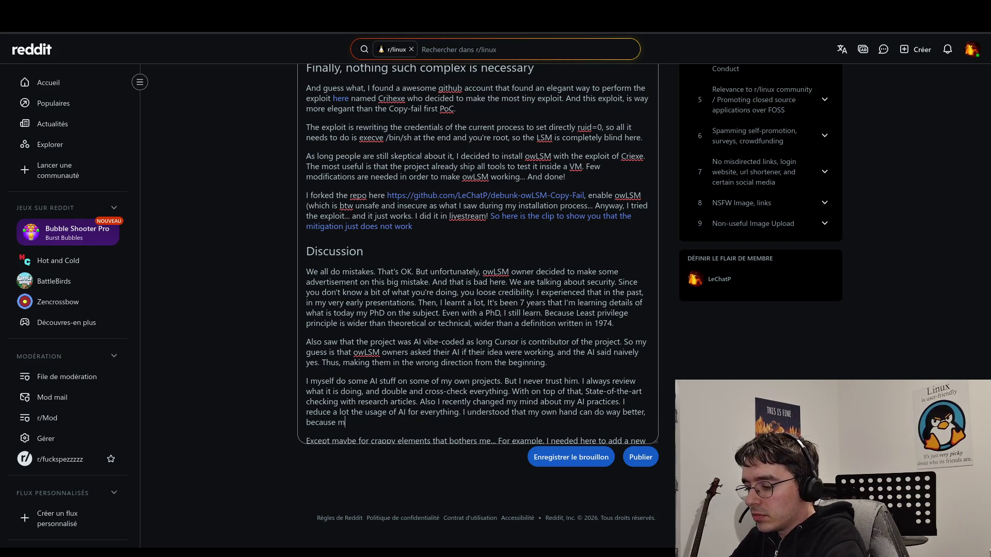
pyautogui.write('y exper')
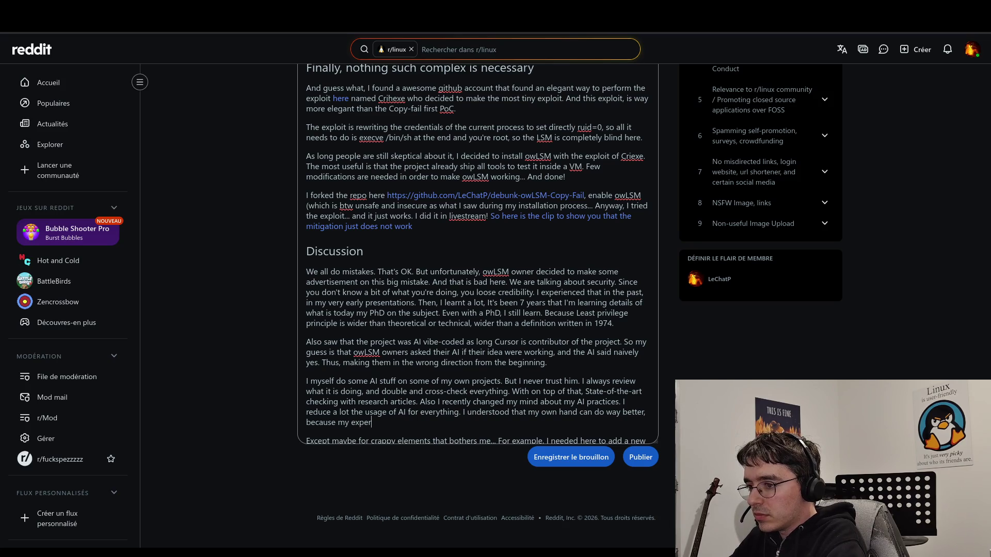
pyautogui.write('tise ')
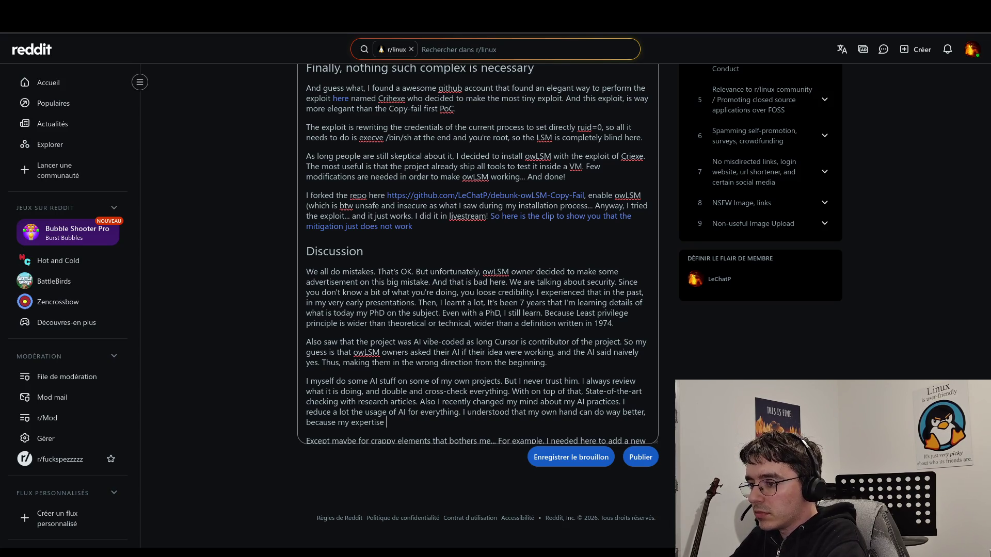
pyautogui.write('is')
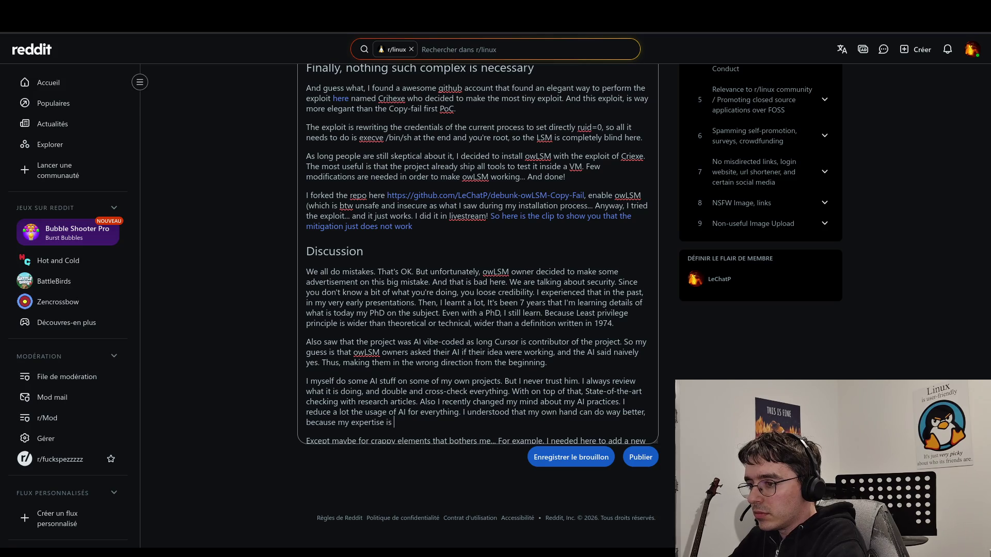
pyautogui.press('BackSpace')
pyautogui.press('BackSpace')
pyautogui.press('BackSpace')
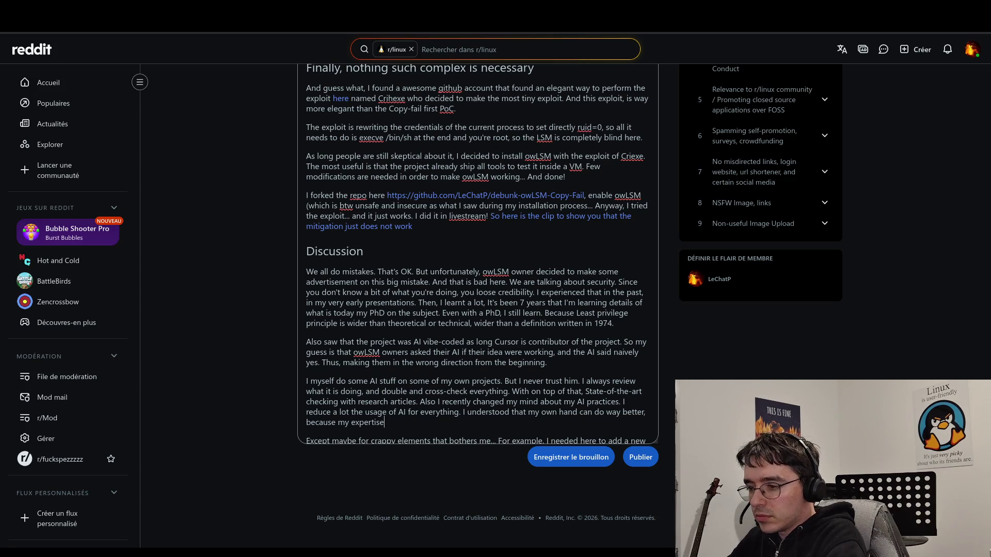
pyautogui.write('is by ')
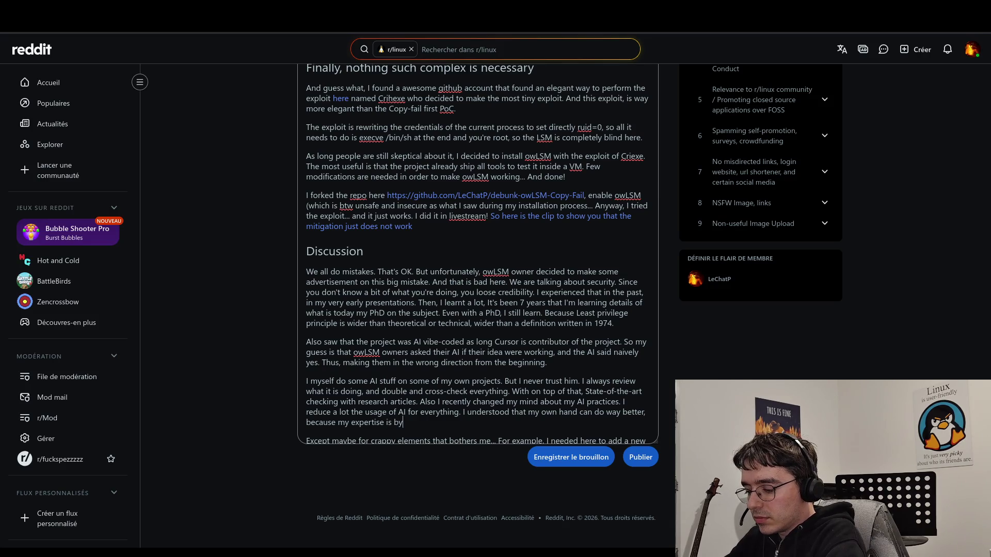
pyautogui.write('far way mor')
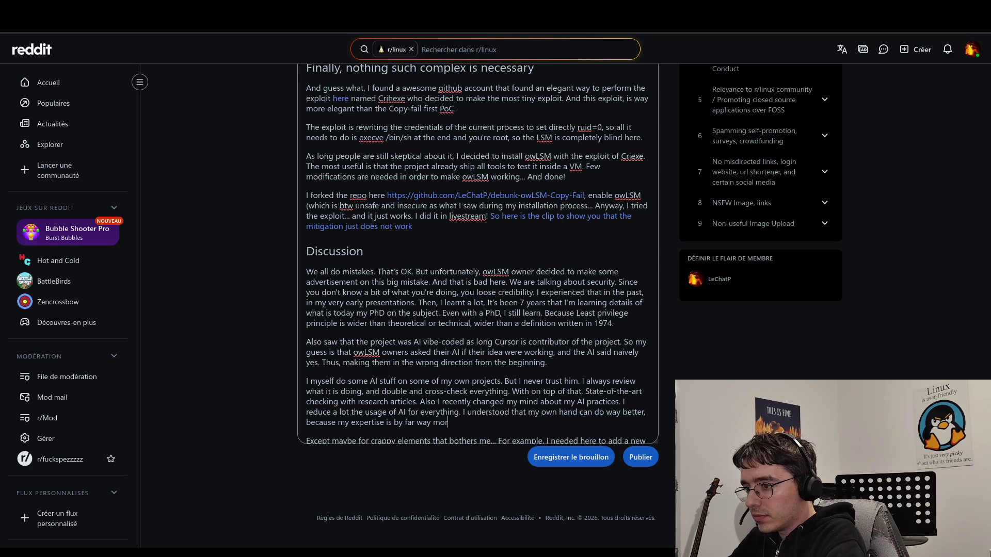
pyautogui.press('BackSpace')
pyautogui.press('BackSpace')
pyautogui.press('BackSpace')
pyautogui.write('be')
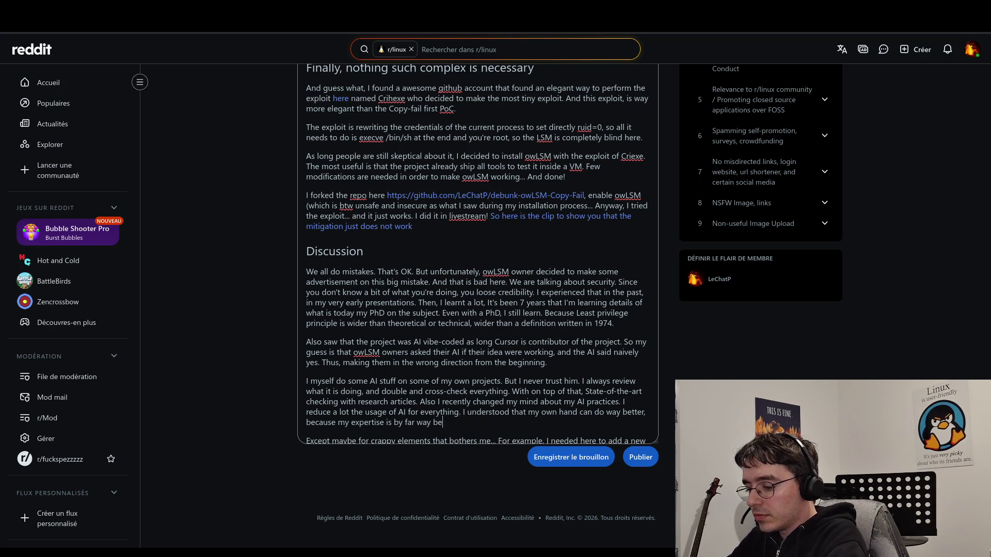
pyautogui.write('tter')
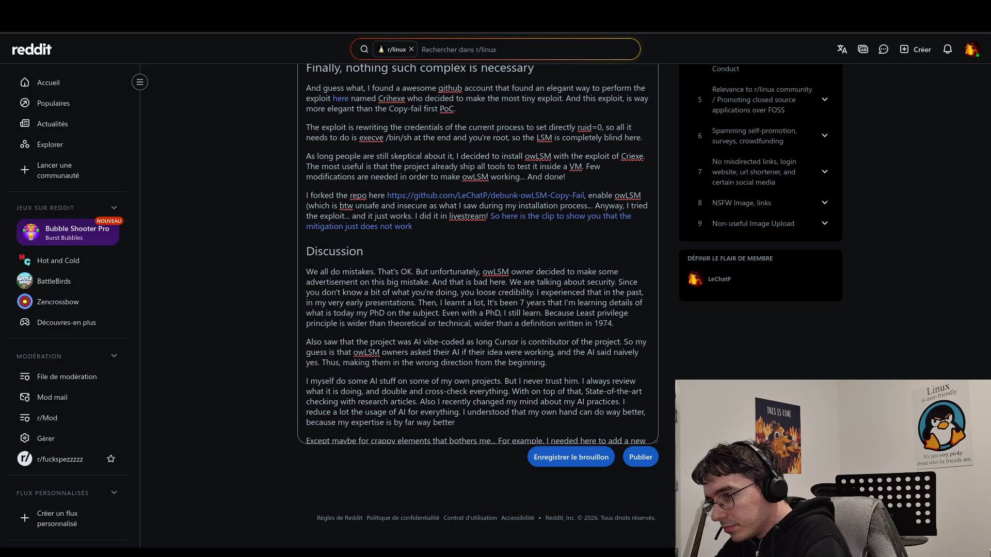
pyautogui.press('BackSpace')
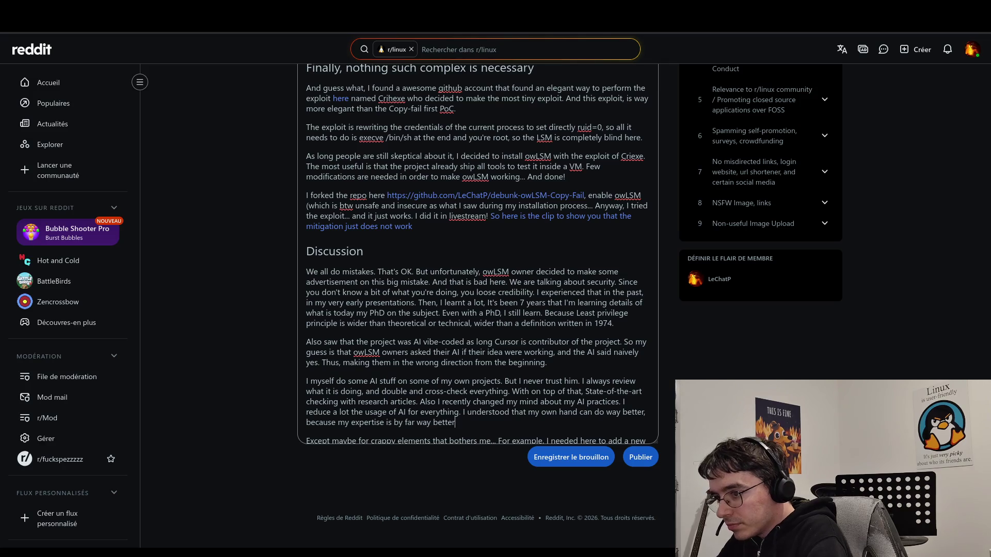
# - Qualify the expertise as 'PhD and engineering' expertise in the new sentence
pyautogui.write('PhD')
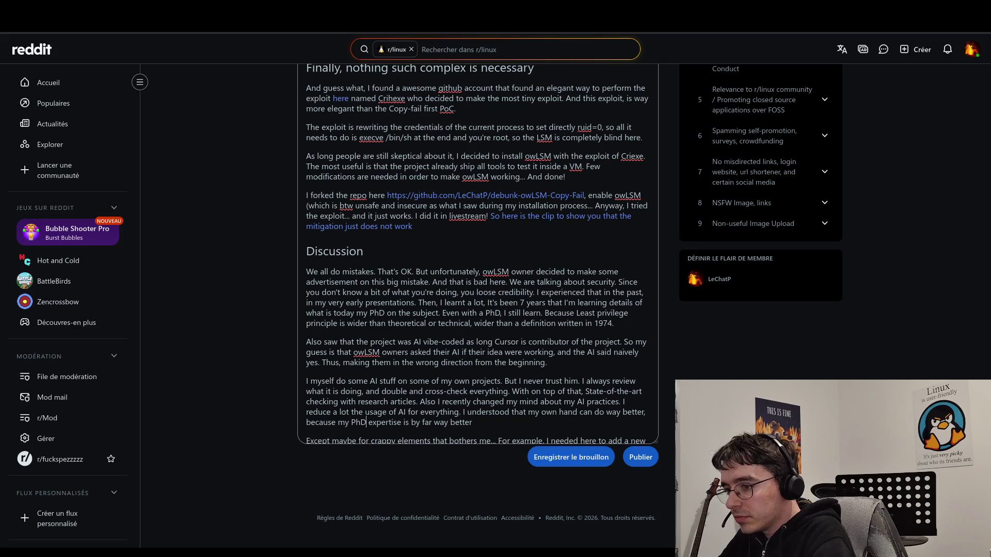
pyautogui.click(353, 422)
pyautogui.write('engineering and')
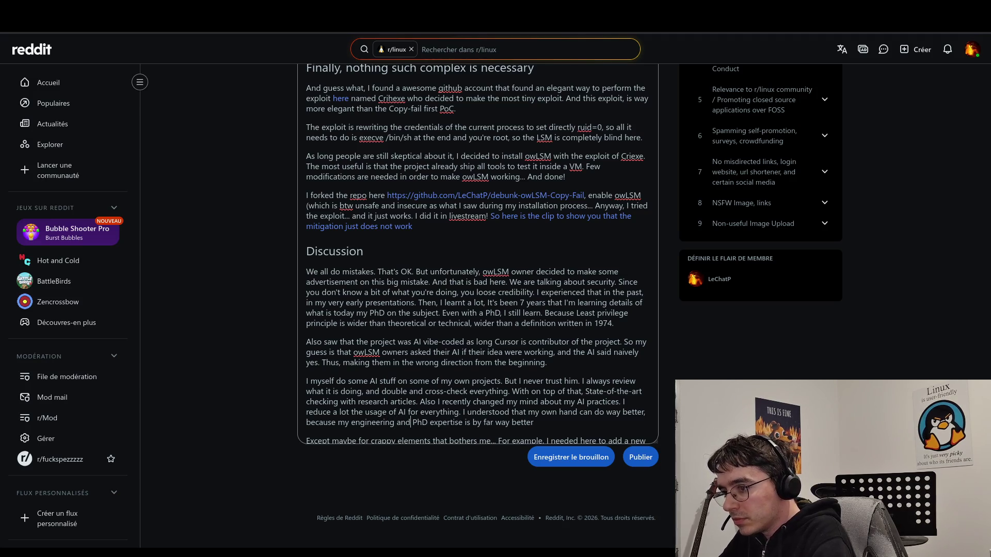
pyautogui.press('BackSpace')
pyautogui.press('BackSpace')
pyautogui.press('BackSpace')
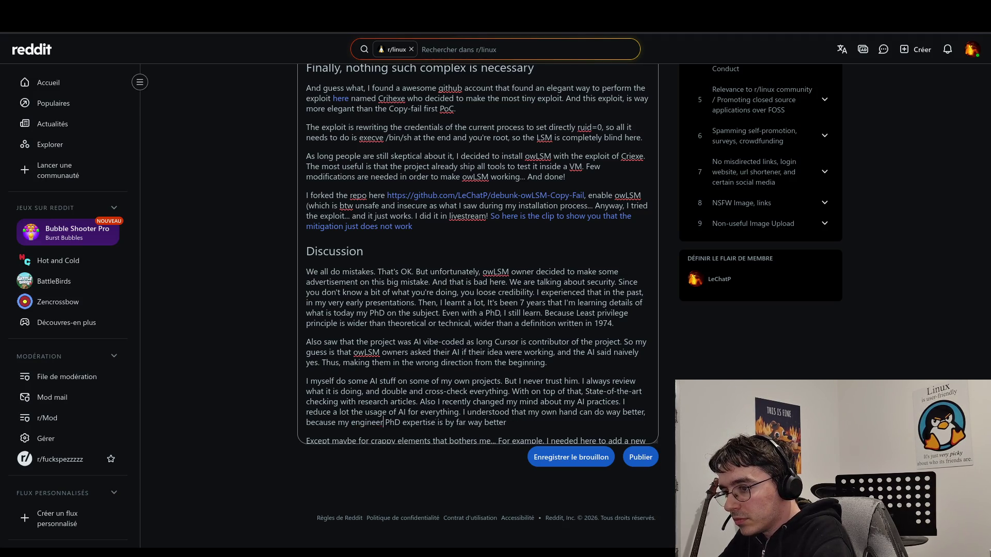
pyautogui.click(367, 422)
pyautogui.write('and enginee')
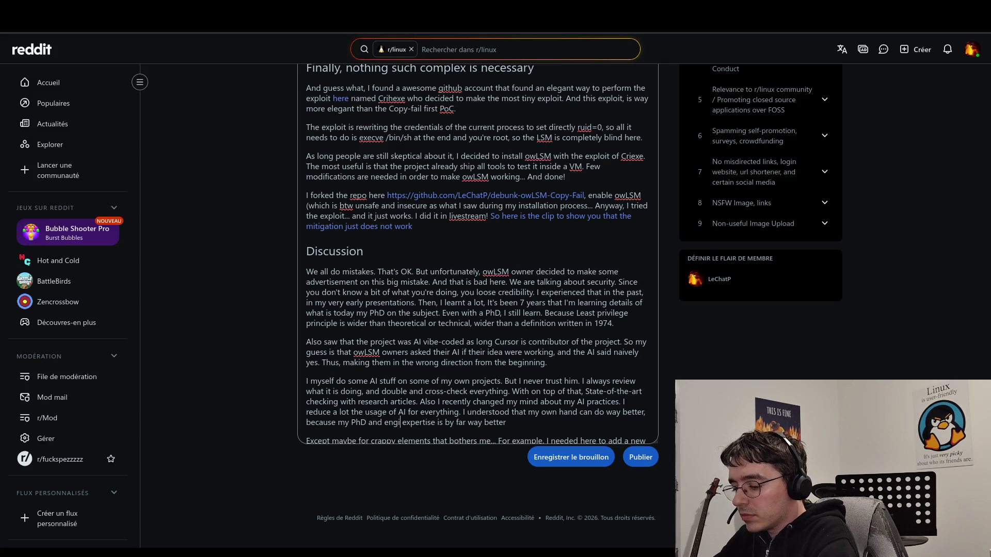
pyautogui.write('ring')
# - Replace the ending 'better' with 'more accurate than any trained AI'
pyautogui.press('End')
pyautogui.press('BackSpace')
pyautogui.press('BackSpace')
pyautogui.press('BackSpace')
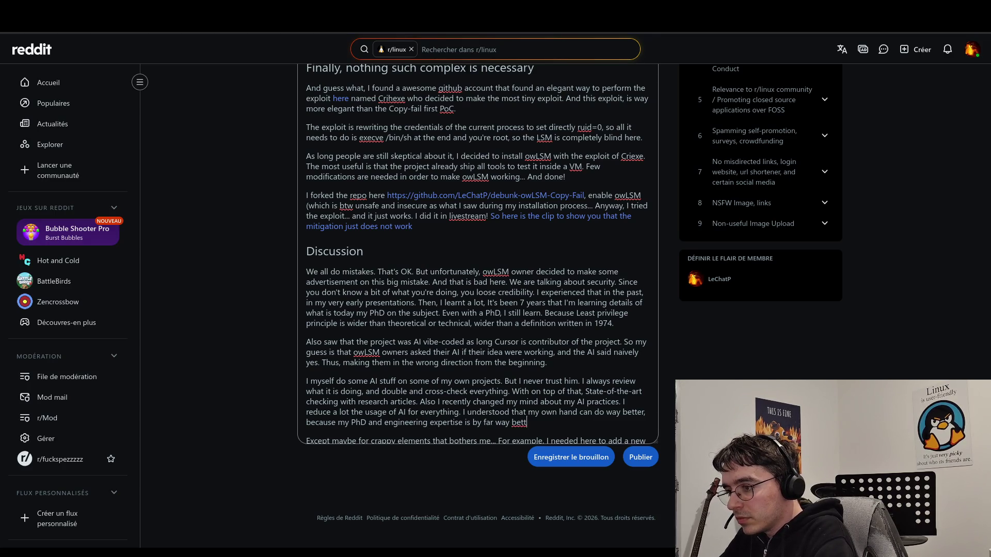
pyautogui.write('mo')
pyautogui.press('BackSpace')
pyautogui.press('BackSpace')
pyautogui.write('more accurate that')
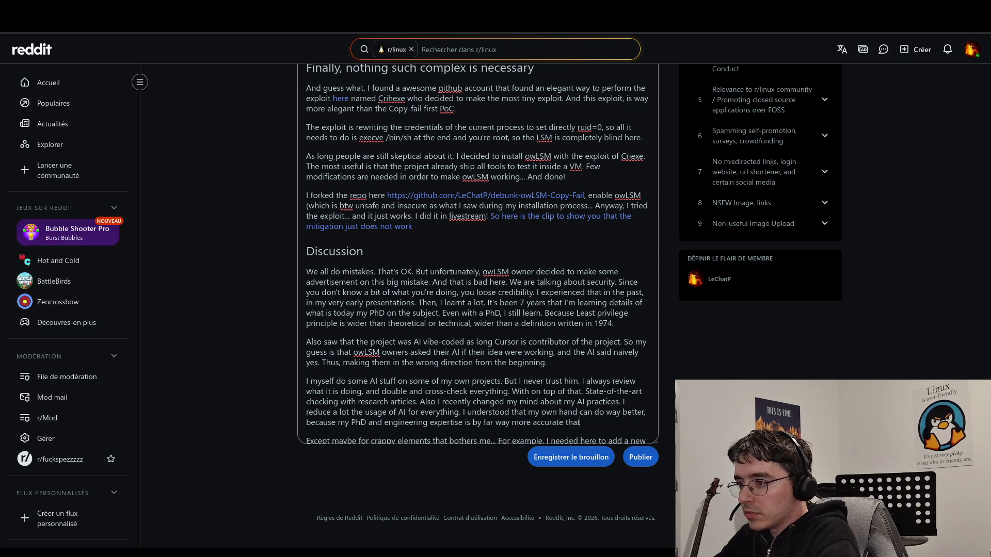
pyautogui.write(' a crappy')
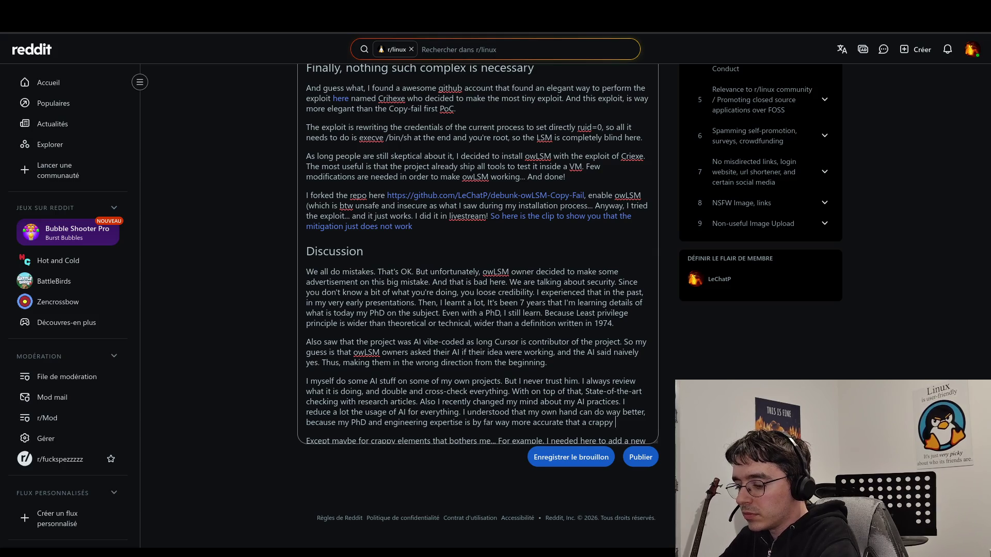
pyautogui.press('BackSpace')
pyautogui.press('BackSpace')
pyautogui.press('BackSpace')
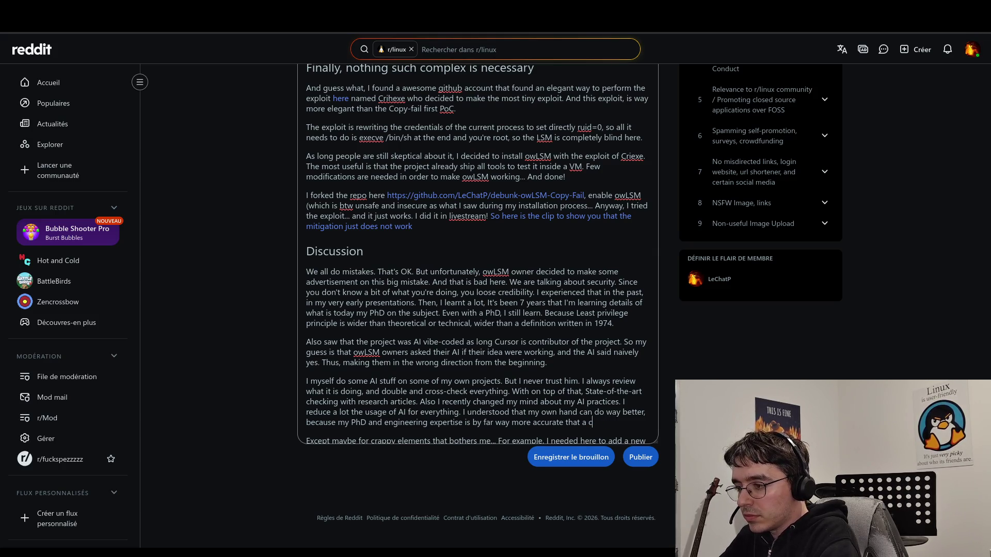
pyautogui.press('BackSpace')
pyautogui.write('n any ')
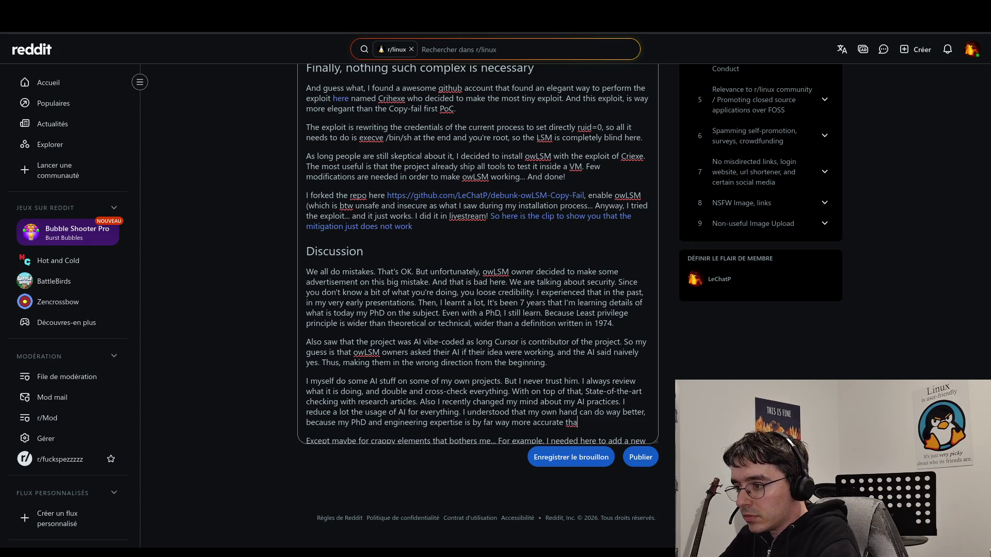
pyautogui.write('AI.')
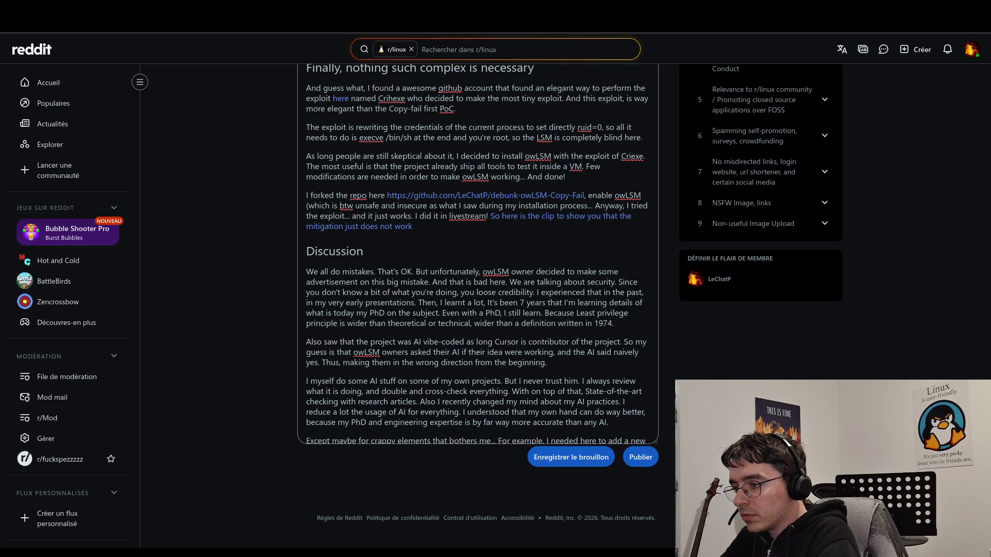
pyautogui.click(600, 422)
pyautogui.write('trained')
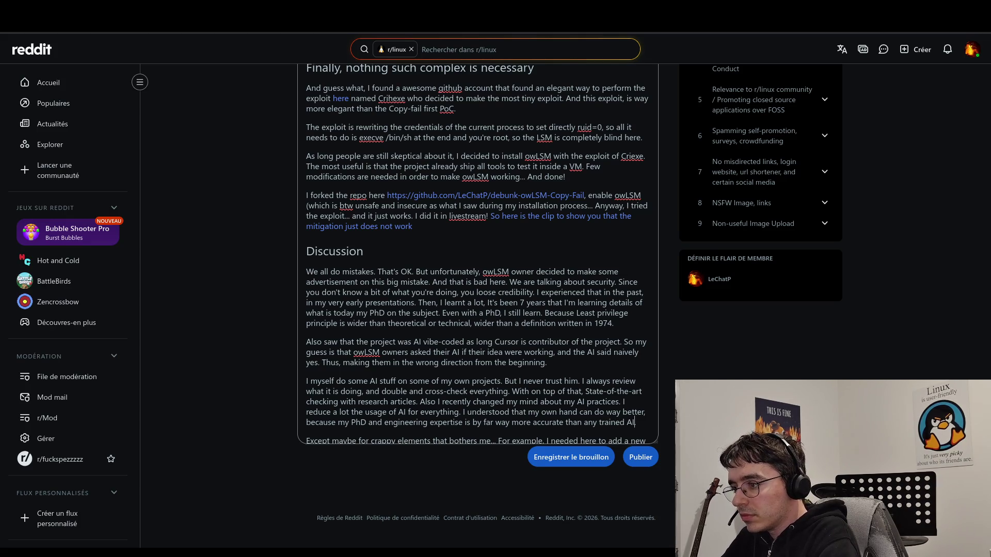
pyautogui.click(637, 423)
pyautogui.press('BackSpace')
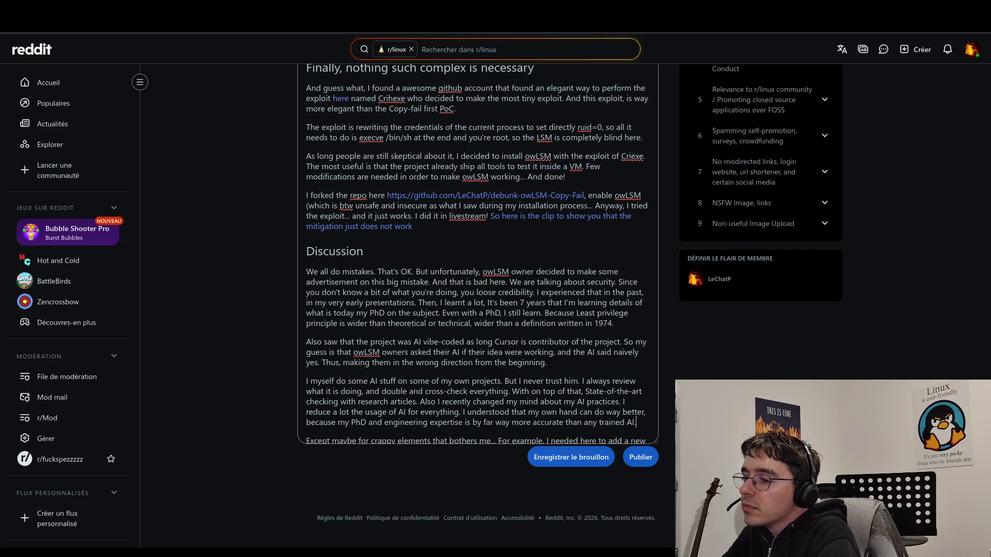
# - Change 'my own hand' to 'my own hands' in the AI-use paragraph
pyautogui.hotkey('ctrl', 'shift', 'End')
pyautogui.press('Delete')
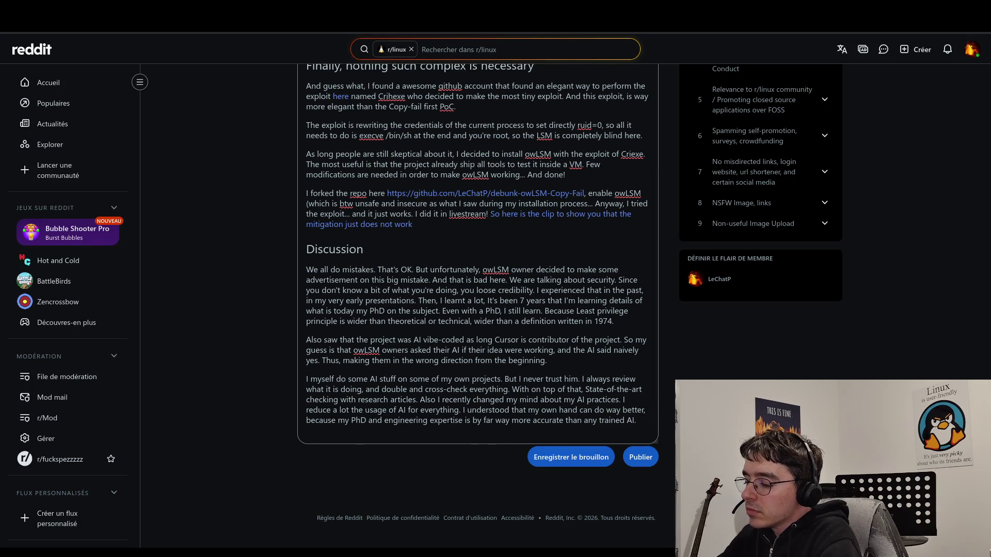
pyautogui.hotkey('ctrl', 'z')
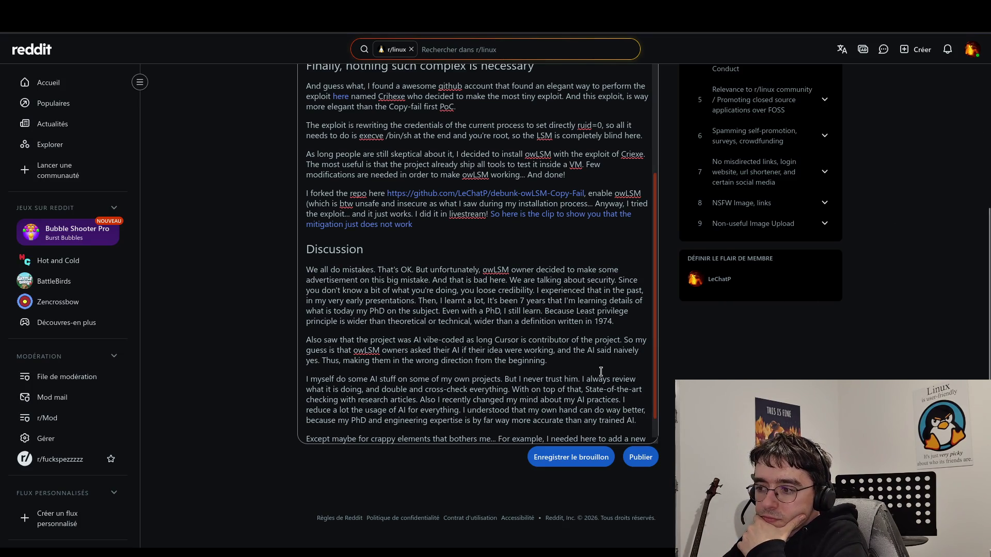
pyautogui.scroll(-1, 601, 371)
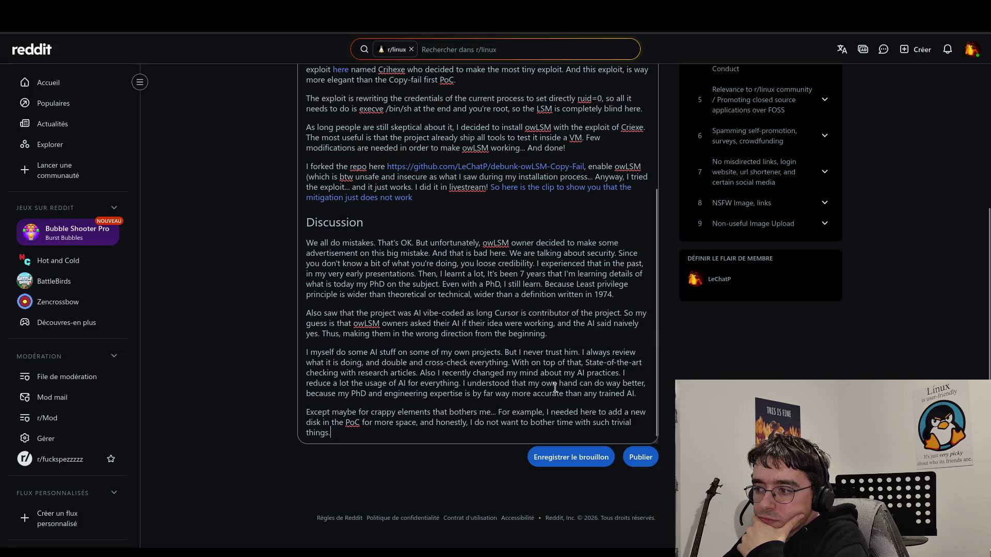
pyautogui.click(578, 383)
pyautogui.write('s')
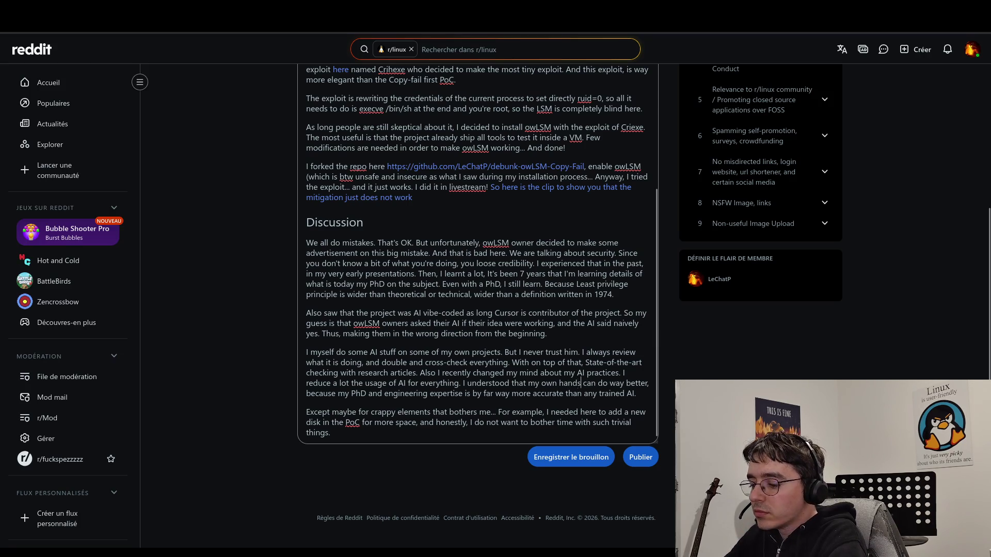
pyautogui.click(637, 395)
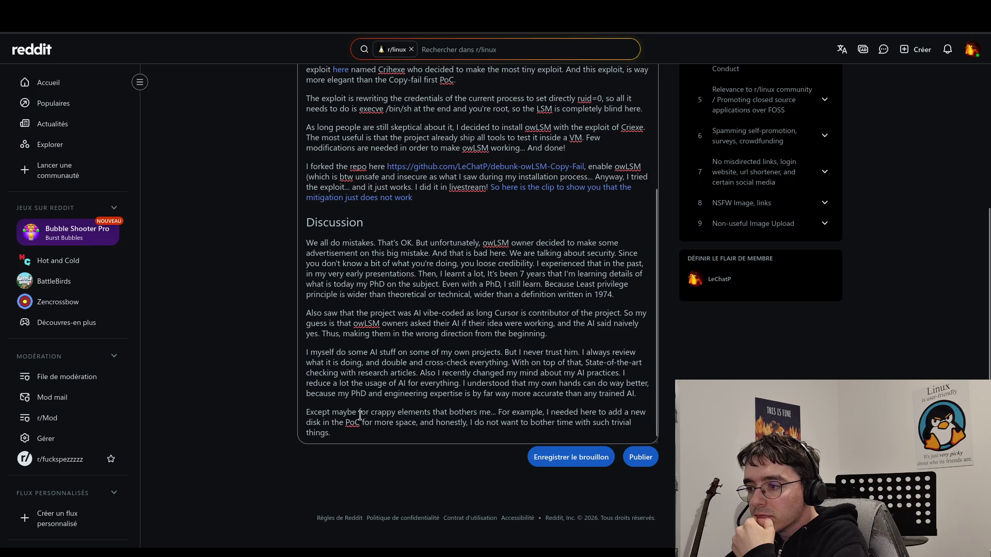
# - Delete the 'Except maybe for crappy elements' paragraph and switch the post body to Markdown
pyautogui.press('Right')
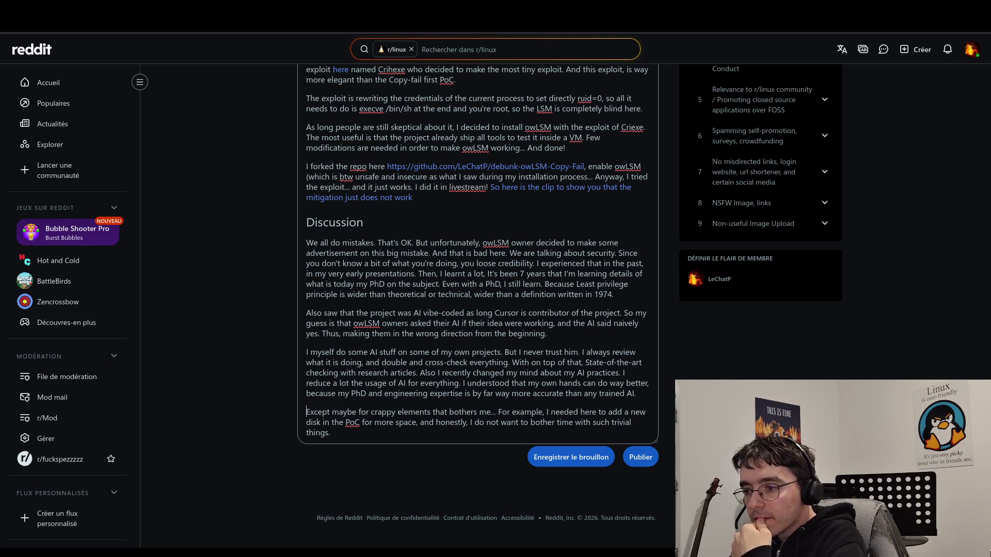
pyautogui.hotkey('shift', 'Down')
pyautogui.hotkey('shift', 'Down')
pyautogui.hotkey('shift', 'Down')
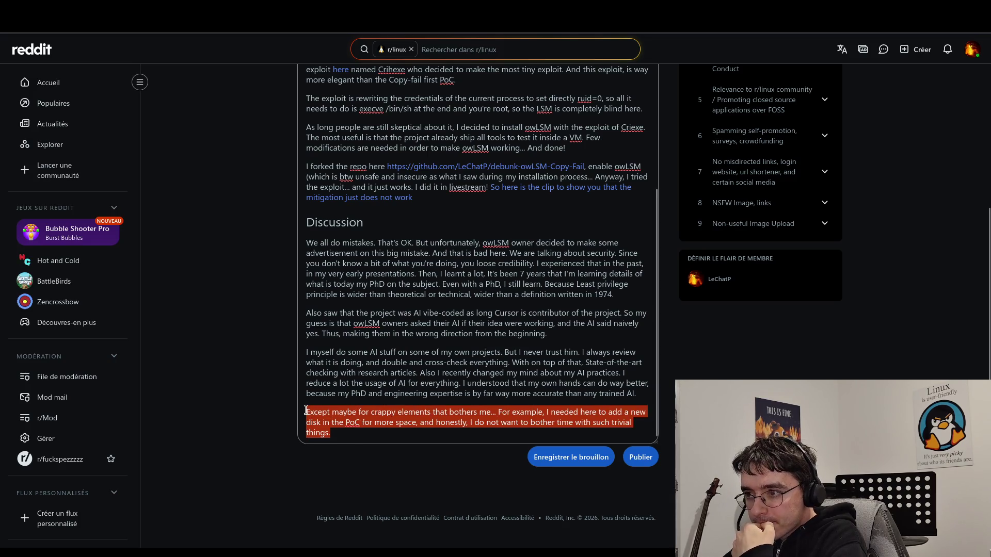
pyautogui.press('BackSpace')
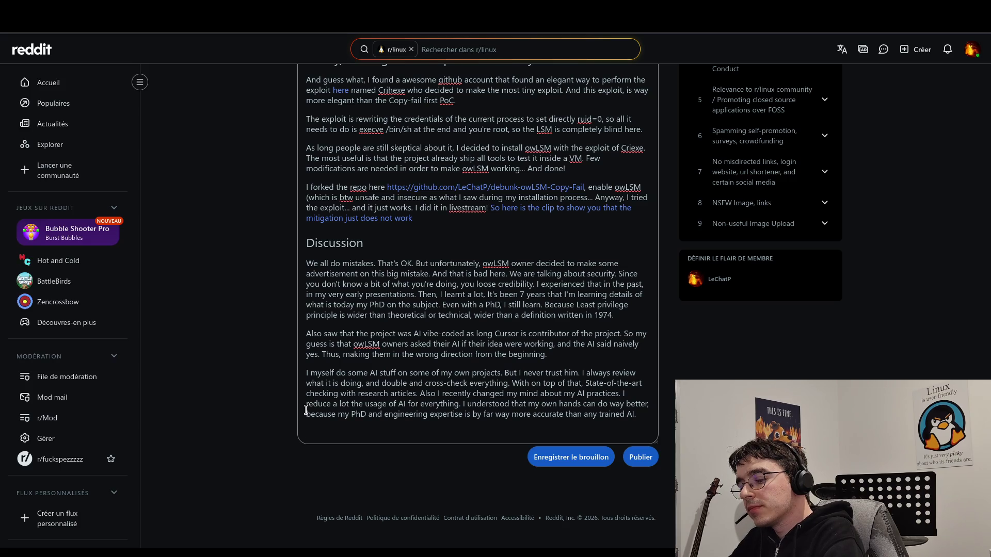
pyautogui.write('So I')
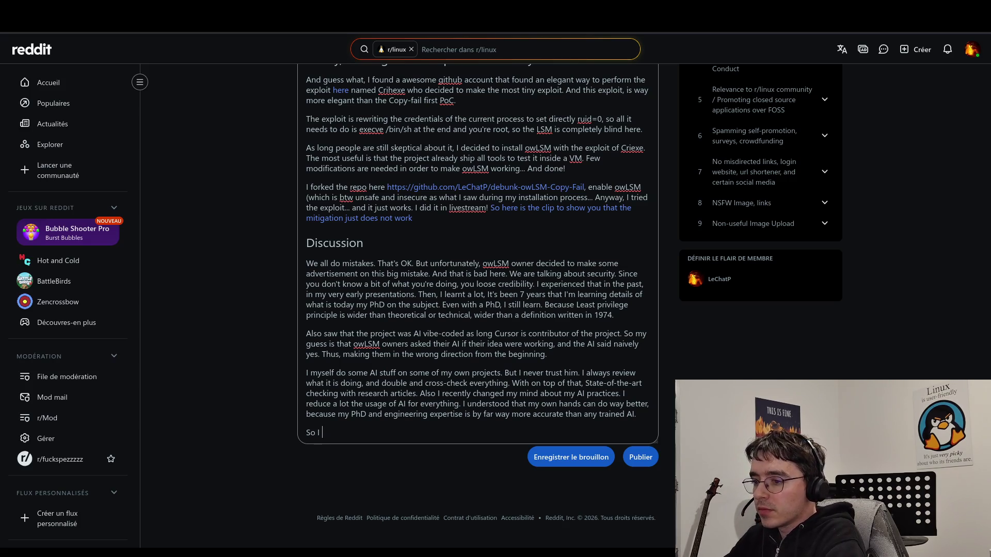
pyautogui.press('BackSpace')
pyautogui.press('BackSpace')
pyautogui.press('BackSpace')
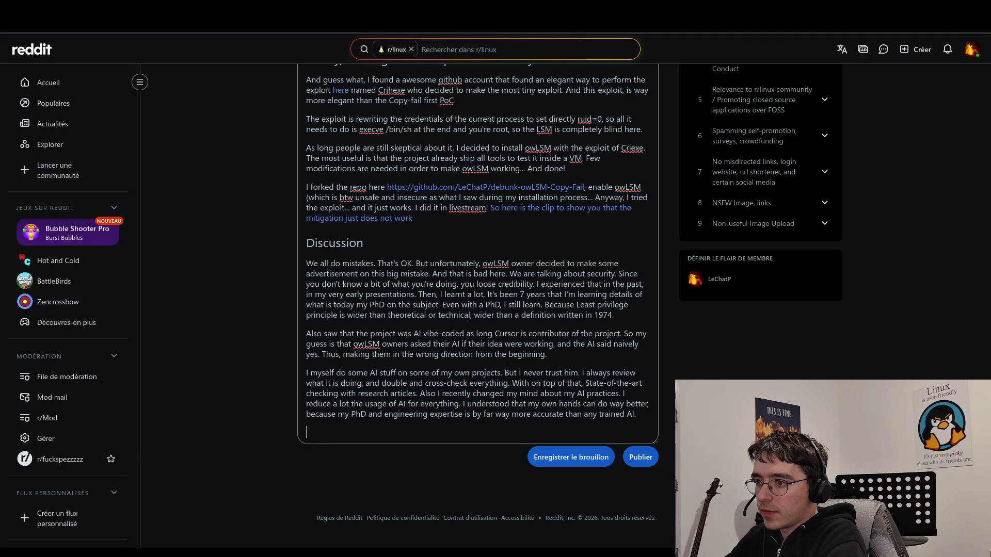
pyautogui.scroll(10, 441, 211)
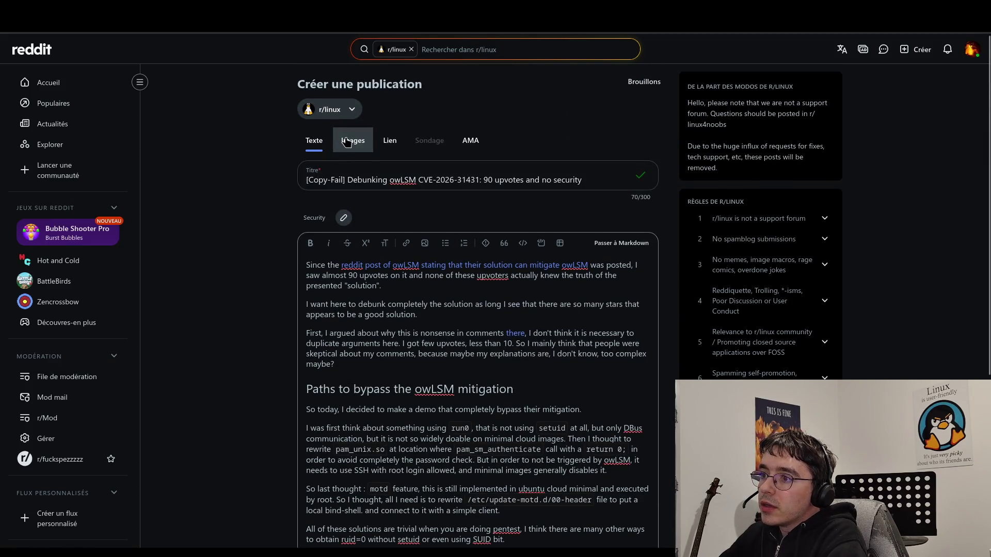
pyautogui.click(598, 240)
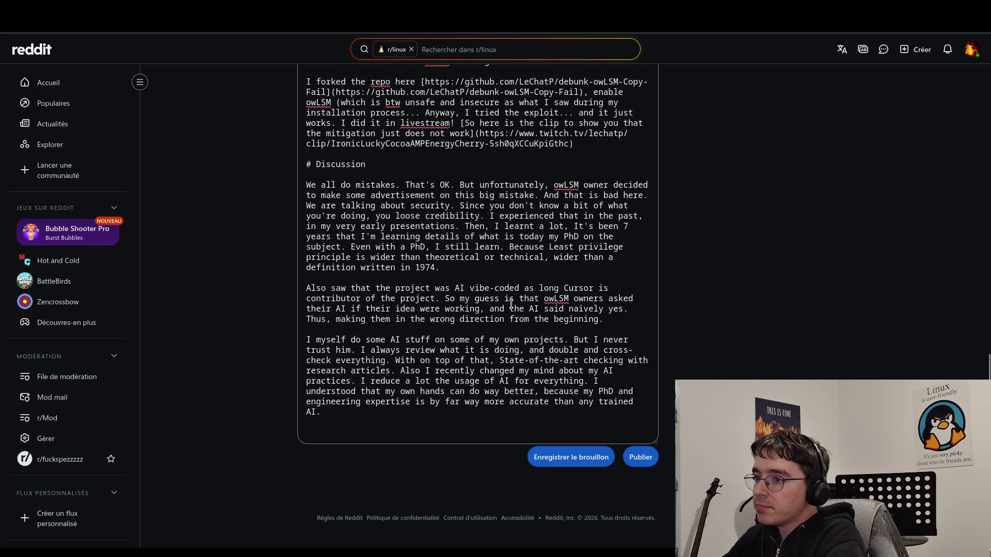
# - Add a 'Conclusion' heading and begin its paragraph with 'In conclusion I maybe have to sa'
pyautogui.write('#Conclusion')
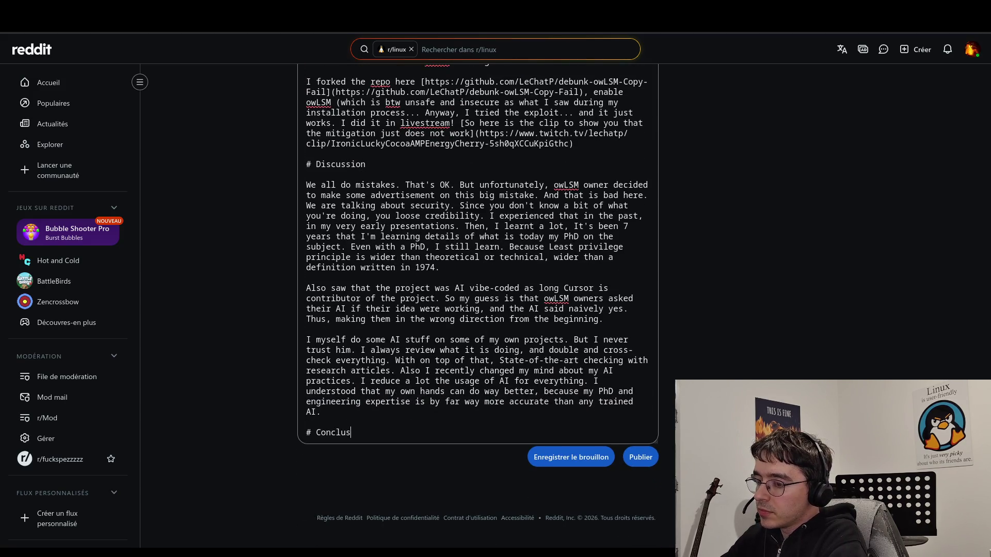
pyautogui.press('Return')
pyautogui.press('Return')
pyautogui.write('In ')
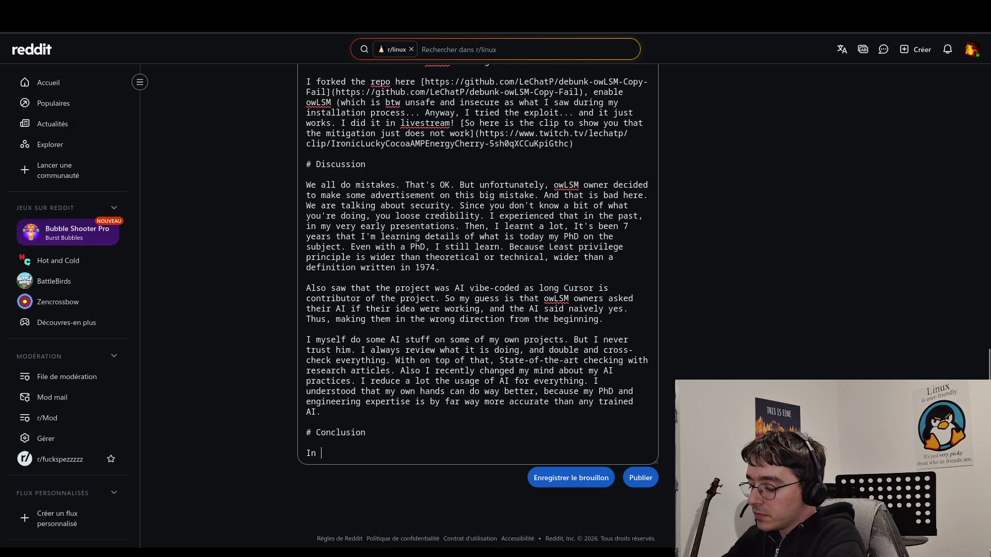
pyautogui.write('conclusio')
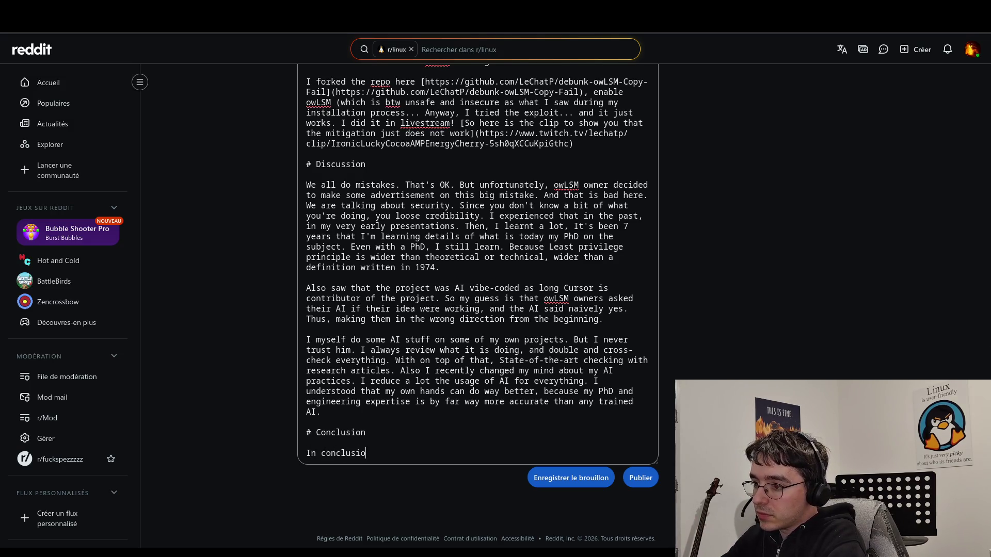
pyautogui.write('n I maybe')
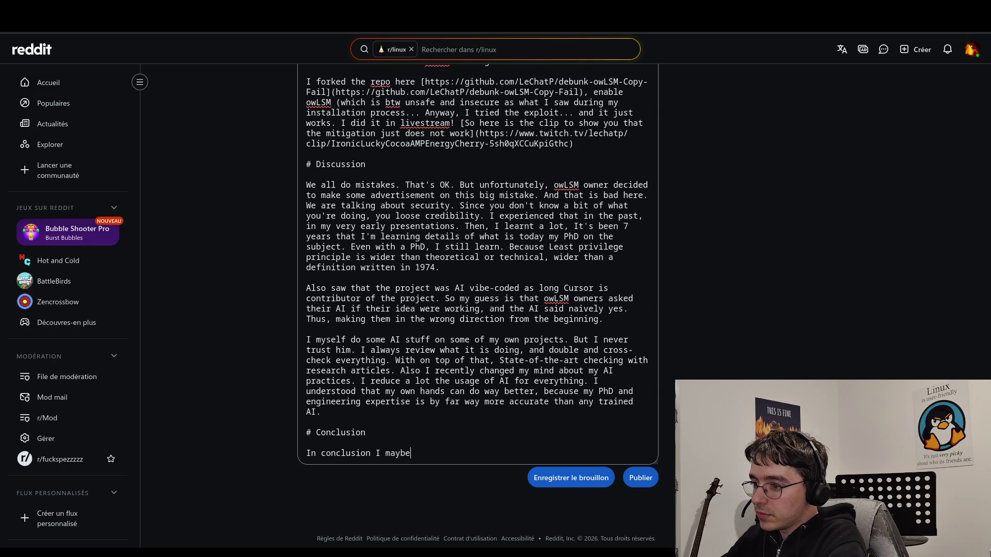
pyautogui.write(' have to say')
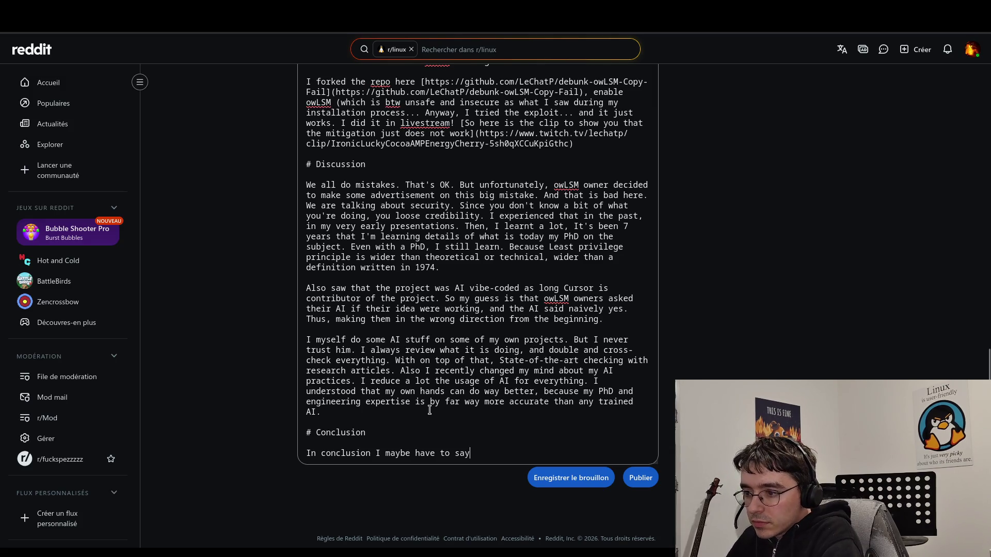
# - Add a comma after 'In conclusion' and continue the sentence with 'do not trust AI. Trust yourself.'
pyautogui.click(371, 454)
pyautogui.write(',')
pyautogui.click(500, 451)
pyautogui.write(', do ')
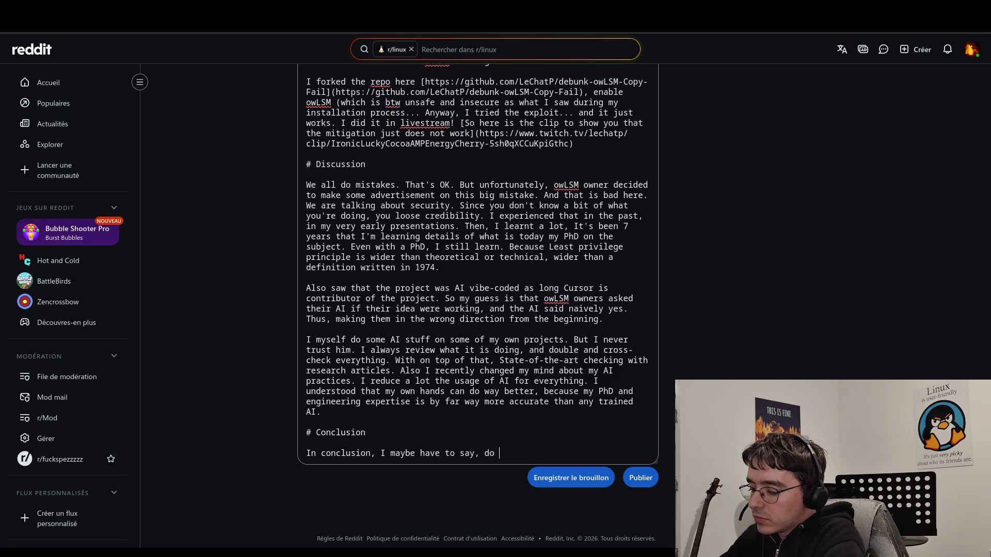
pyautogui.write('not trust AI')
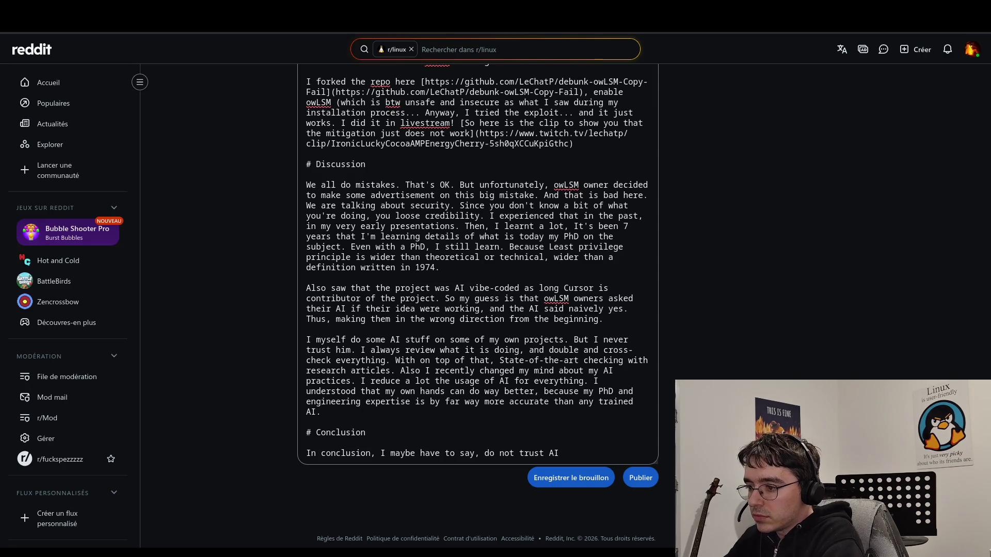
pyautogui.write('becaus')
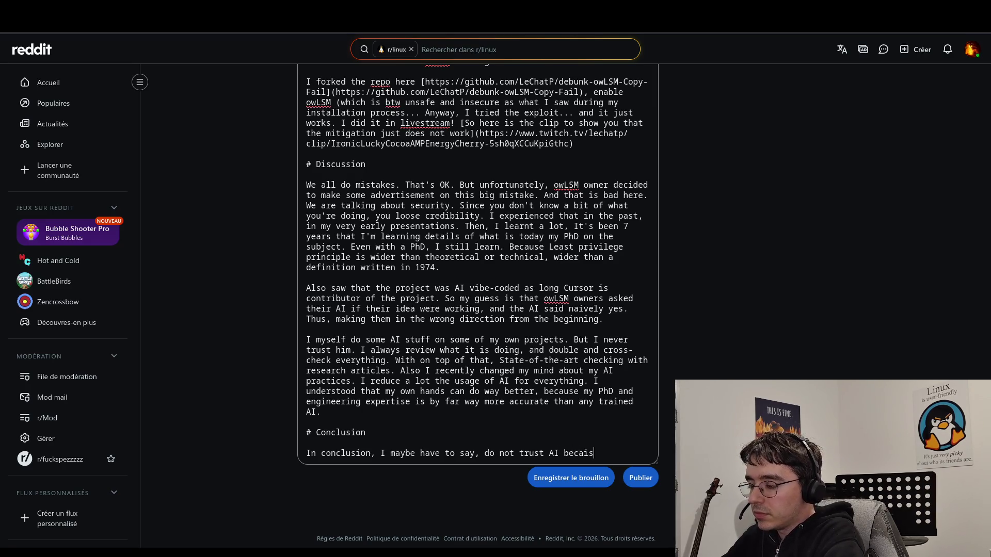
pyautogui.write('e that')
pyautogui.press('BackSpace')
pyautogui.press('BackSpace')
pyautogui.press('BackSpace')
pyautogui.press('BackSpace')
pyautogui.press('BackSpace')
pyautogui.press('BackSpace')
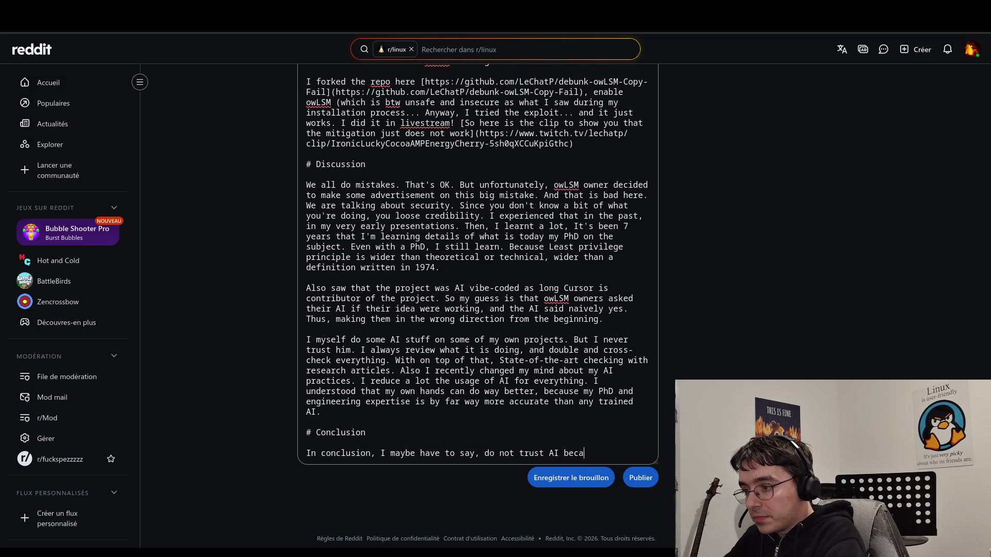
pyautogui.press('BackSpace')
pyautogui.write('.')
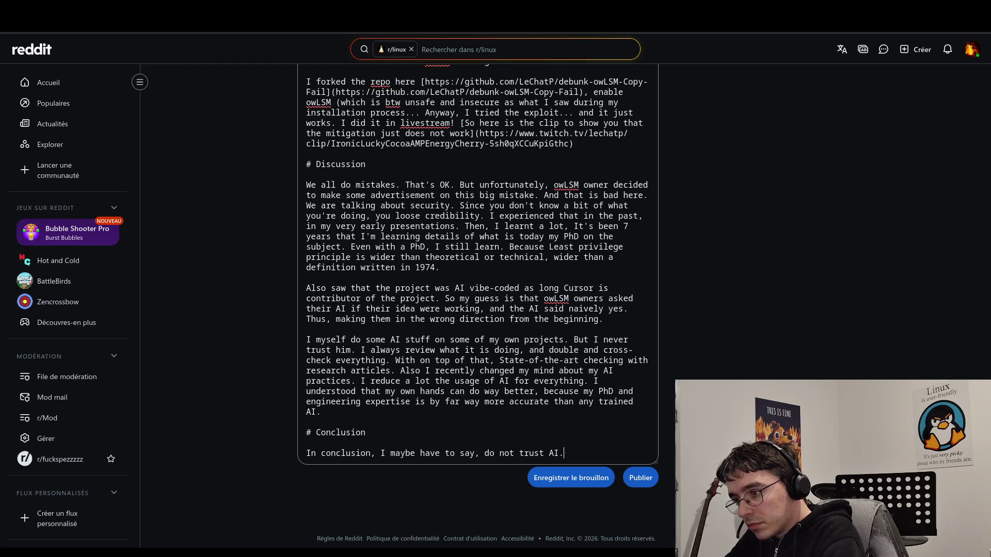
pyautogui.write(' Trust yous')
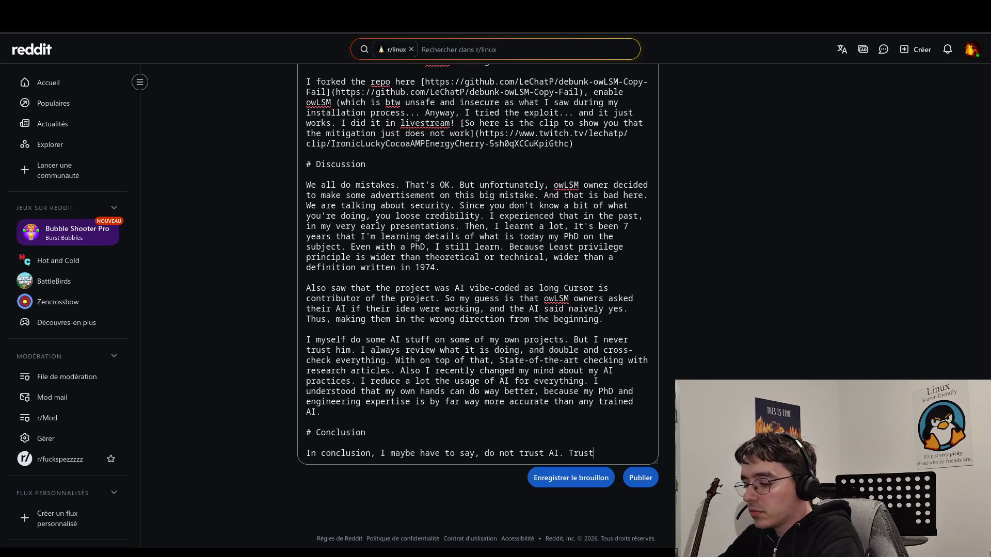
pyautogui.press('BackSpace')
pyautogui.write('rself.')
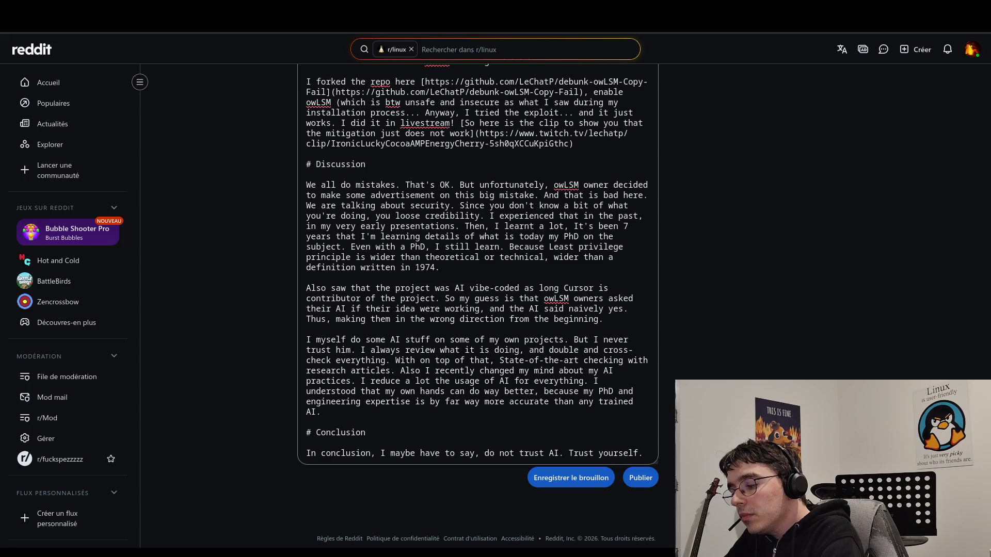
# - Add the line 'If you don't know something, you maybe can ask AI, but find answers elsewhere.'
pyautogui.press('Return')
pyautogui.write('If you kn')
pyautogui.press('BackSpace')
pyautogui.press('BackSpace')
pyautogui.write("don't know,")
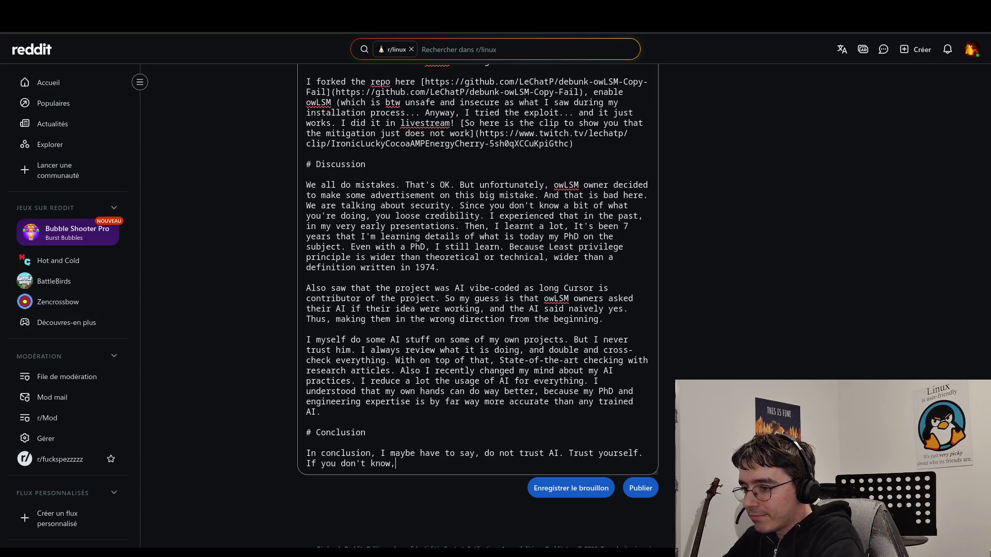
pyautogui.press('BackSpace')
pyautogui.write(' something ')
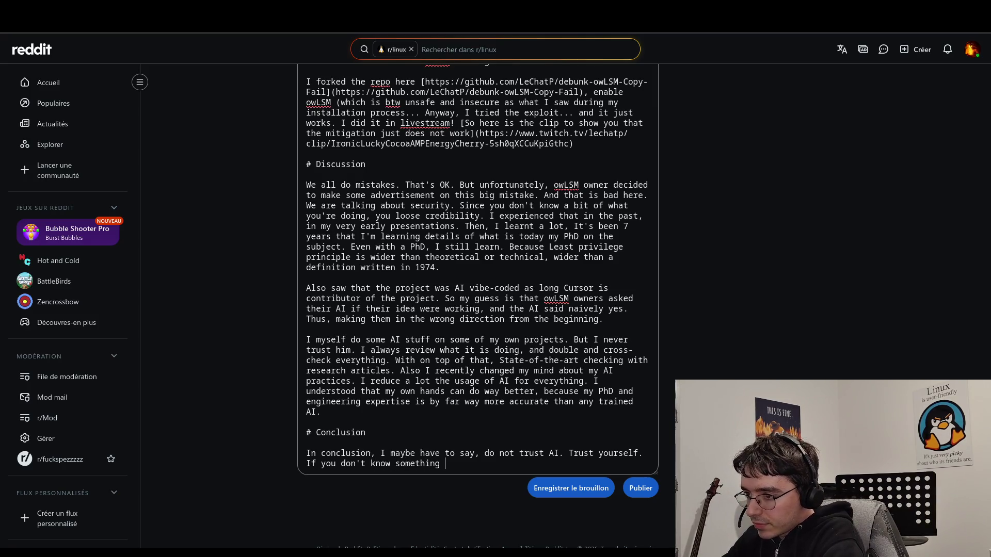
pyautogui.write('about')
pyautogui.press('BackSpace')
pyautogui.press('BackSpace')
pyautogui.press('BackSpace')
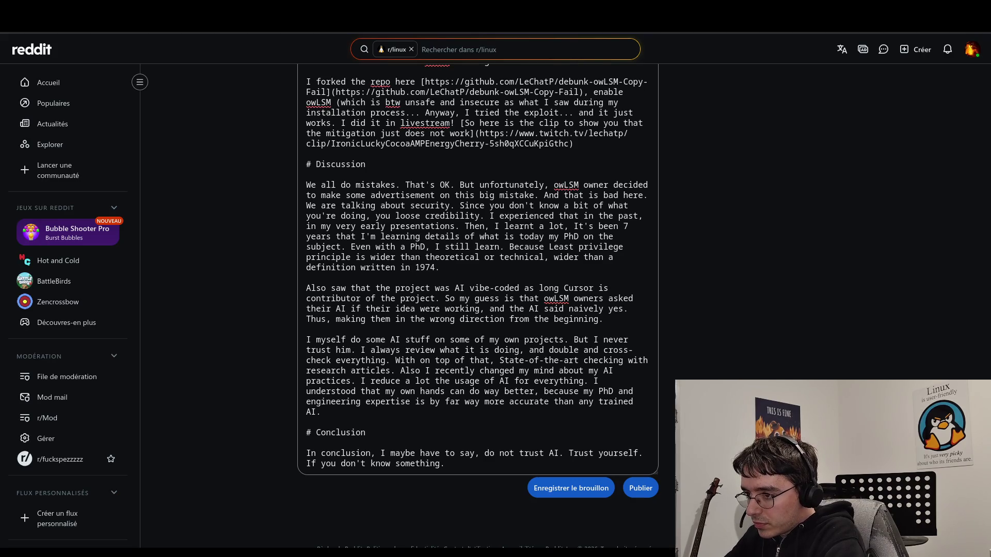
pyautogui.press('BackSpace')
pyautogui.write(', you ')
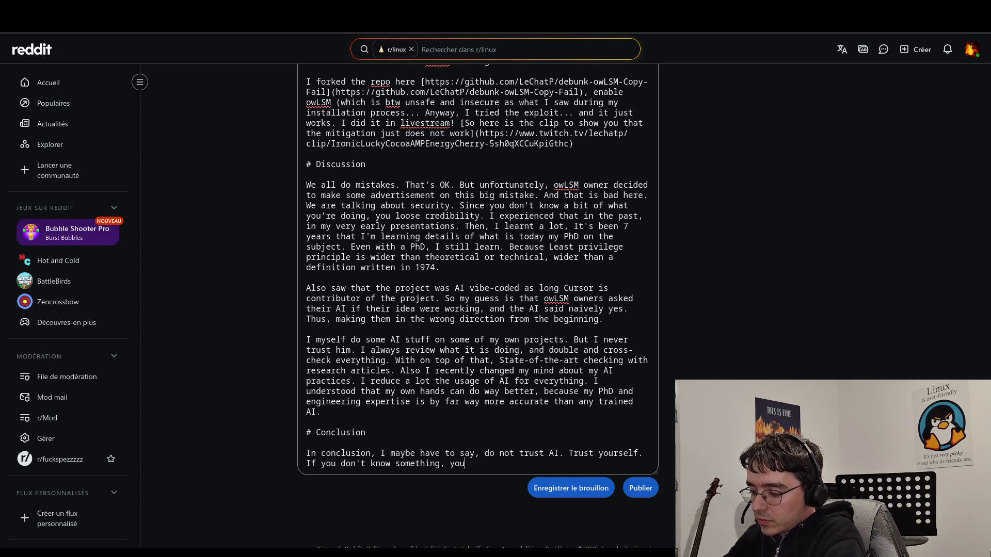
pyautogui.write('maybe ')
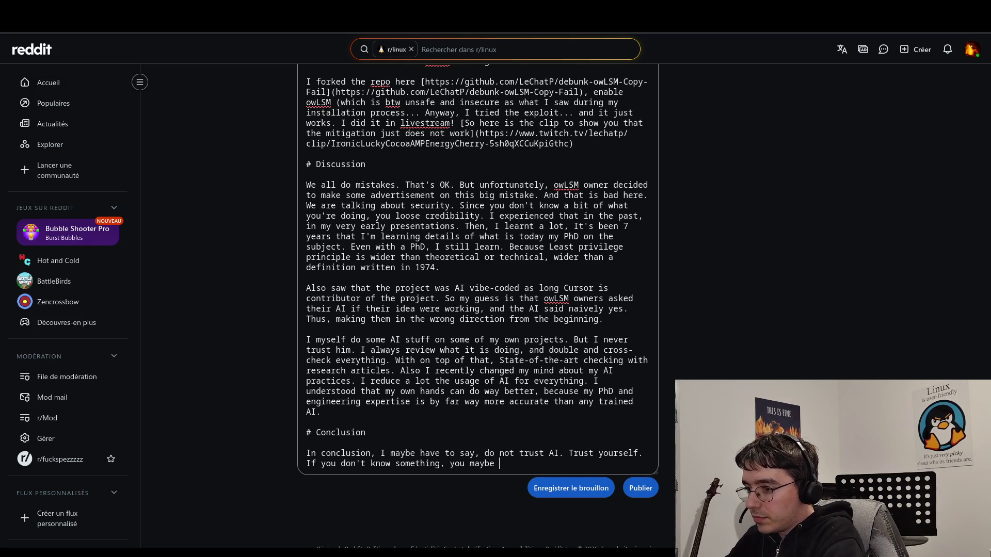
pyautogui.write('can ask AI,')
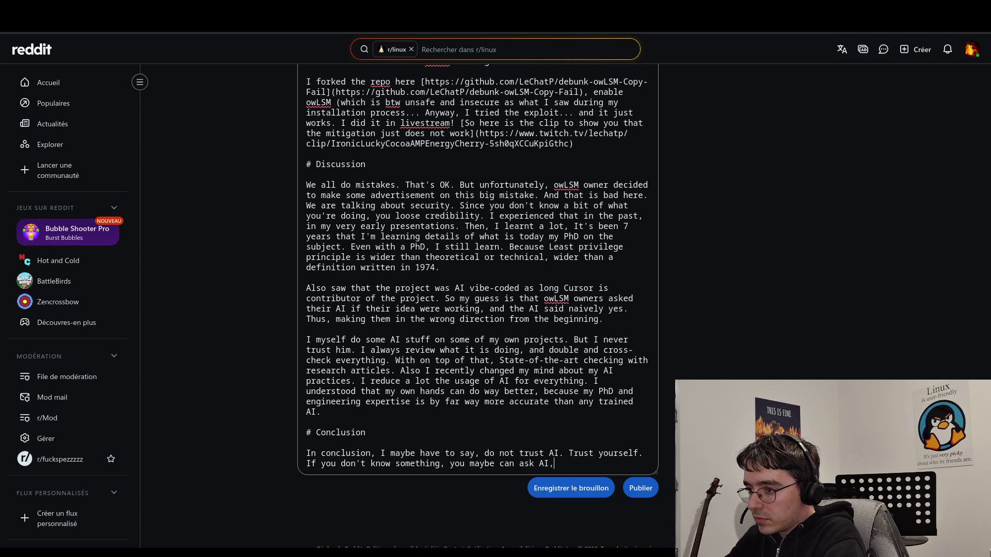
pyautogui.write(' but ')
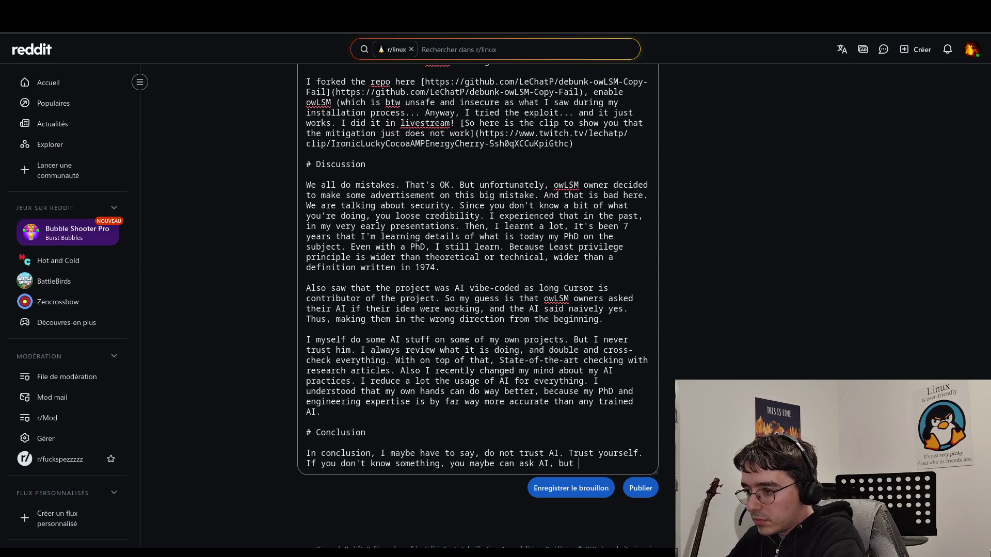
pyautogui.write('find')
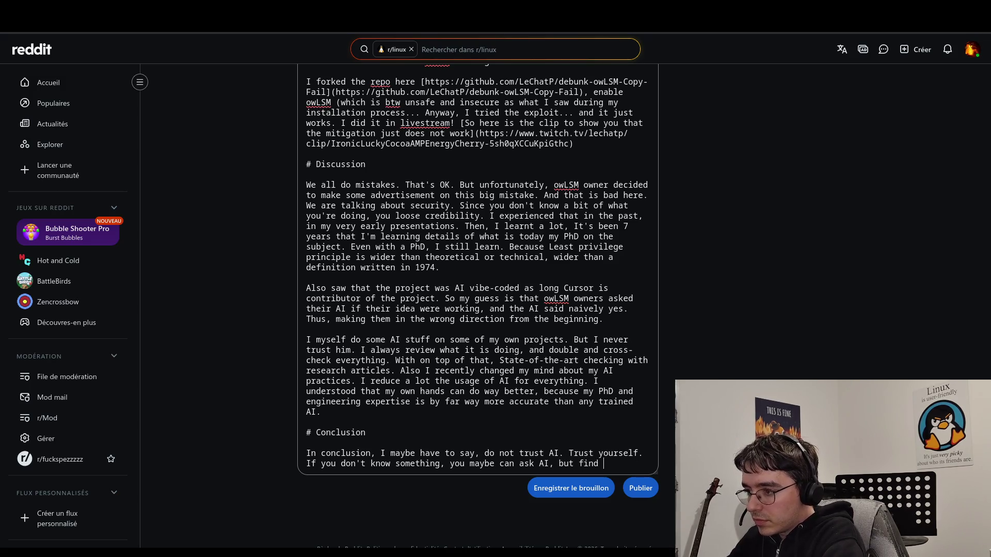
pyautogui.write(' answers ')
pyautogui.write('elsewe')
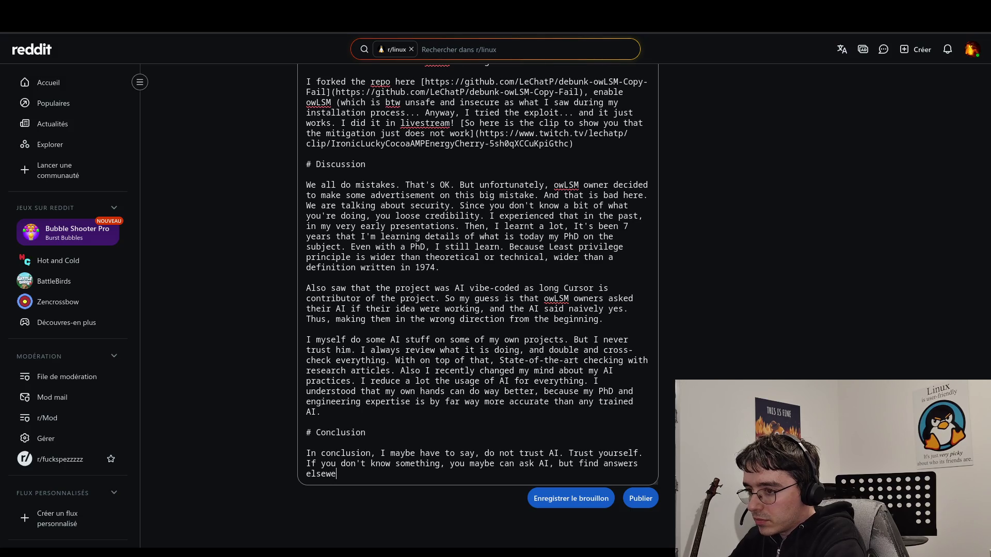
pyautogui.press('BackSpace')
pyautogui.write('here.')
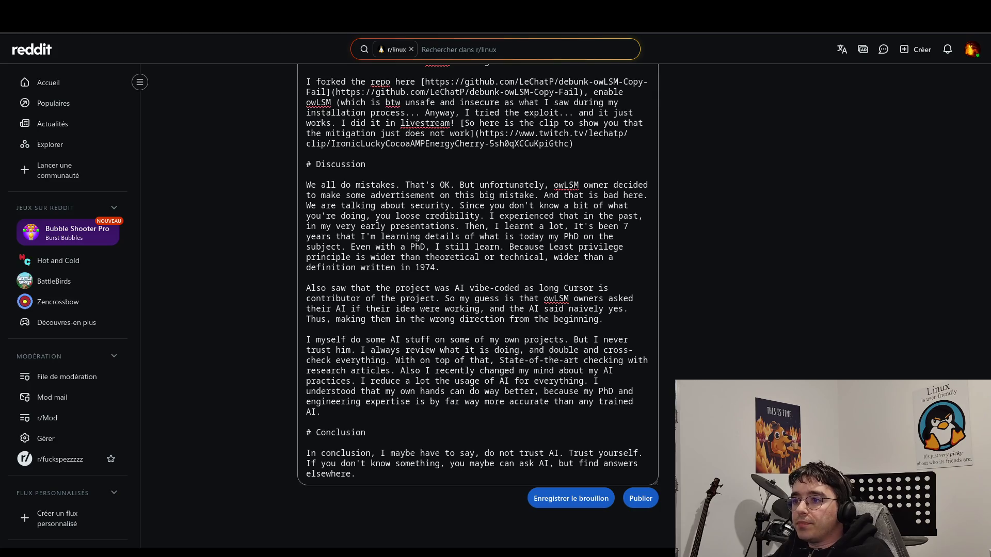
pyautogui.scroll(3, 456, 369)
pyautogui.scroll(-3, 457, 369)
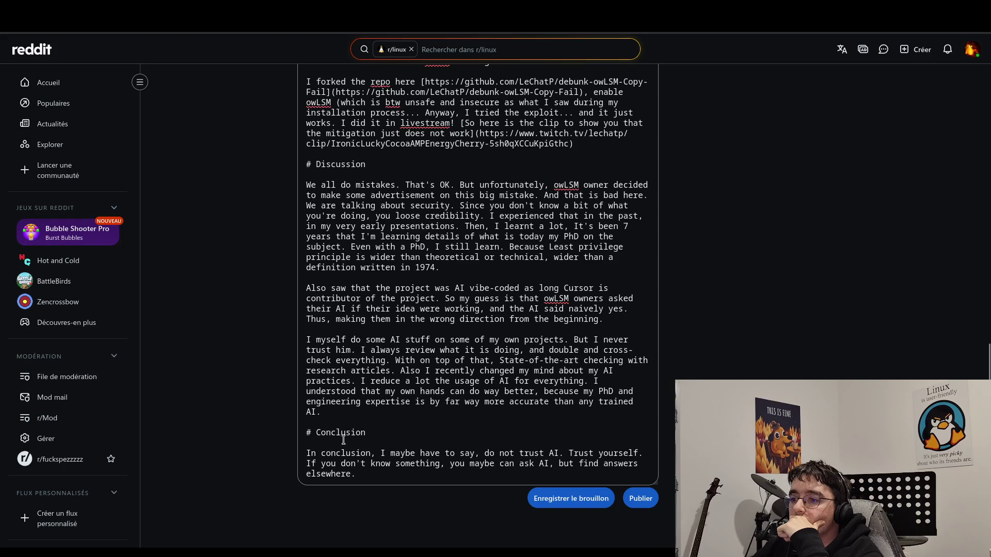
pyautogui.moveTo(369, 414)
pyautogui.mouseDown()
pyautogui.moveTo(516, 356)
pyautogui.moveTo(361, 67)
pyautogui.moveTo(310, 103)
pyautogui.moveTo(295, 176)
pyautogui.moveTo(298, 168)
pyautogui.mouseUp()
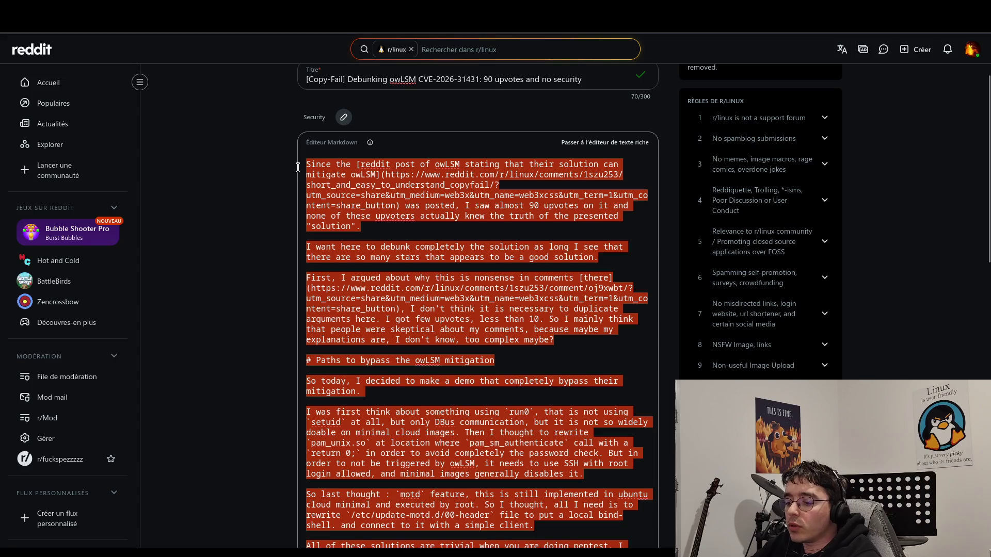
pyautogui.scroll(-10, 392, 188)
pyautogui.click(437, 246)
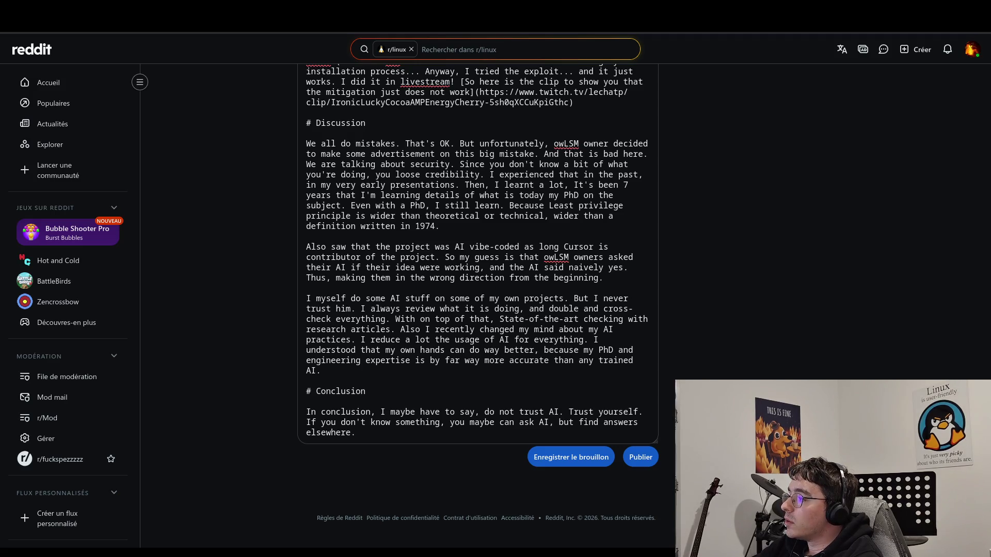
pyautogui.moveTo(322, 372); pyautogui.dragTo(281, 138)
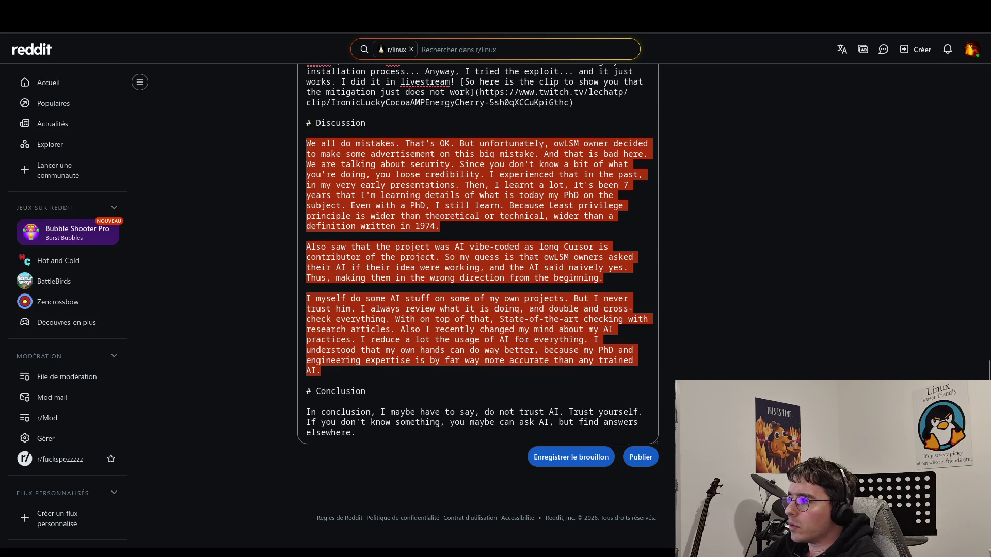
pyautogui.hotkey('alt', 'Tab')
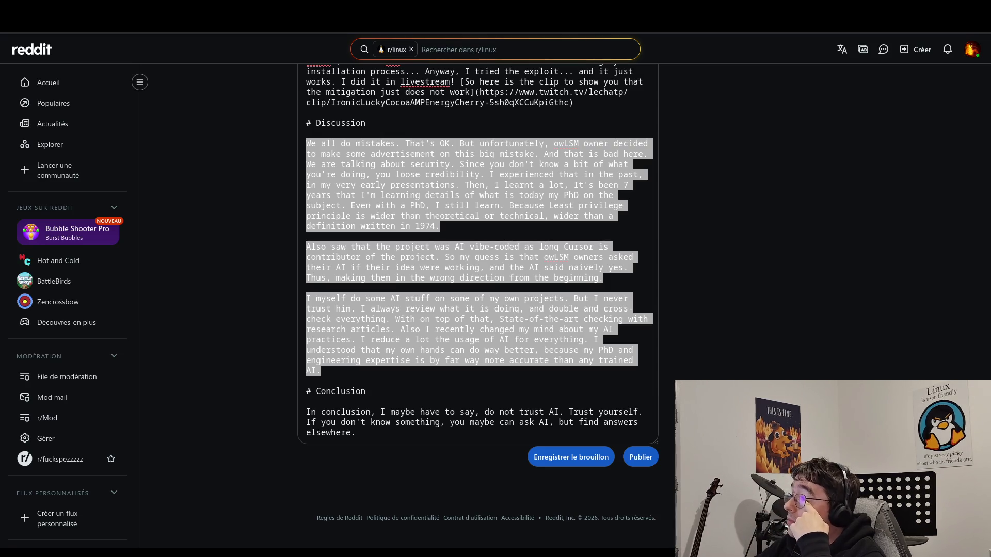
pyautogui.click(479, 330)
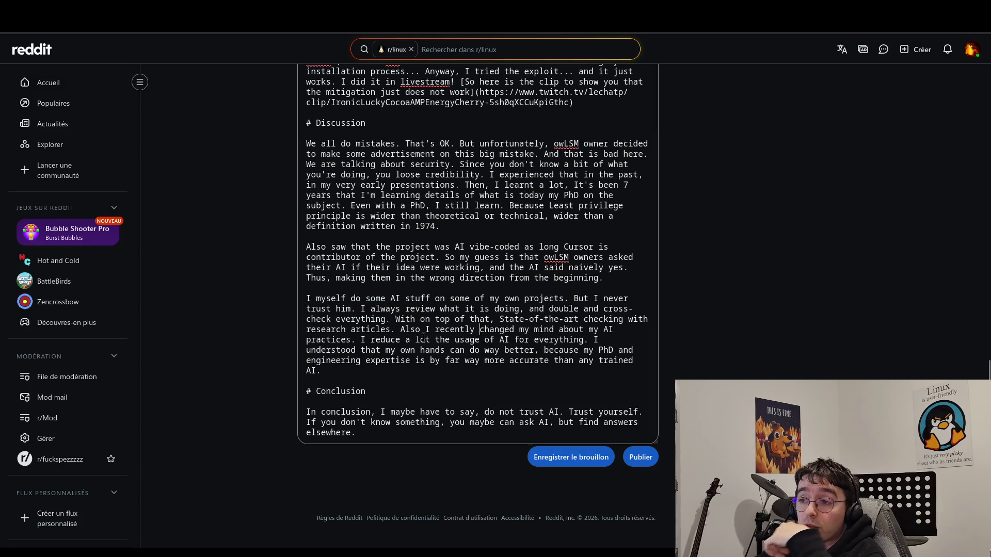
pyautogui.moveTo(372, 369); pyautogui.dragTo(291, 283)
pyautogui.click(303, 304)
pyautogui.click(325, 391)
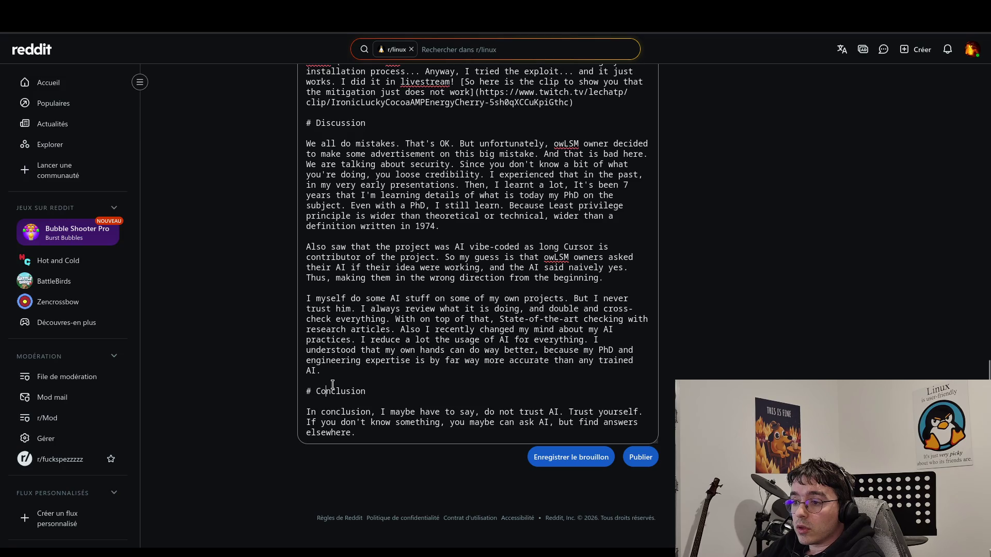
pyautogui.hotkey('ctrl', 'a')
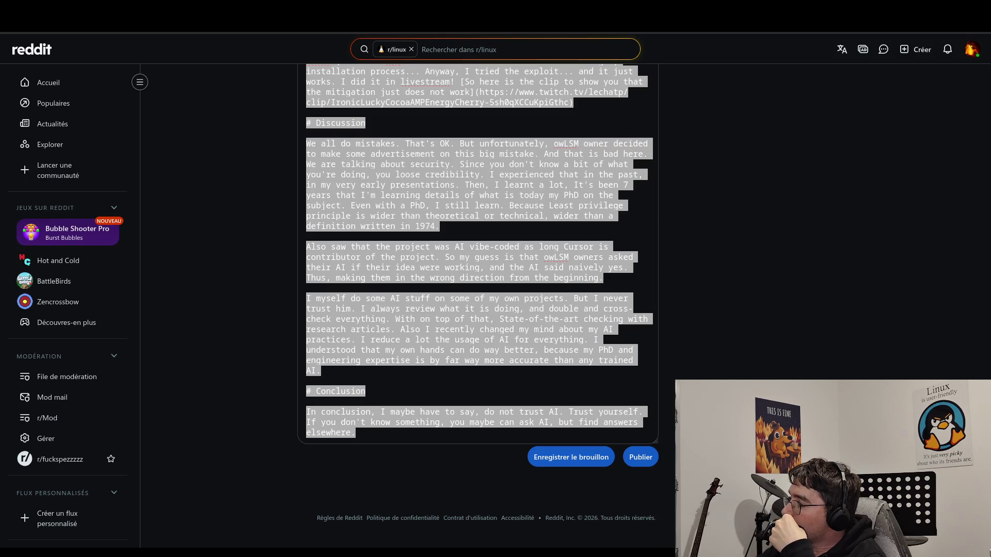
# - In the opening paragraph, replace 'knew the truth' with 'checked under the hood' and 'the presented' with 'of this'
pyautogui.click(405, 288)
pyautogui.scroll(15, 406, 288)
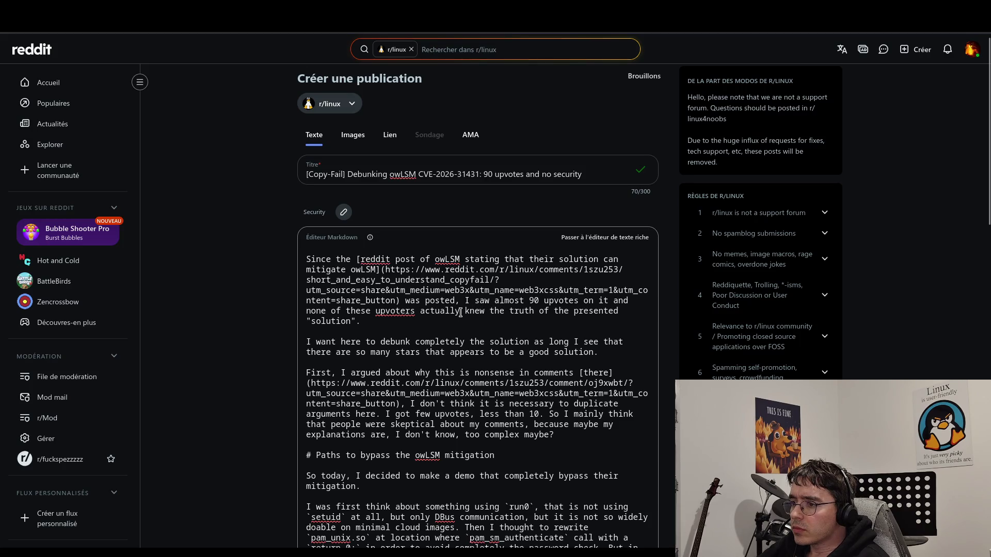
pyautogui.moveTo(465, 311); pyautogui.dragTo(540, 313)
pyautogui.click(541, 313)
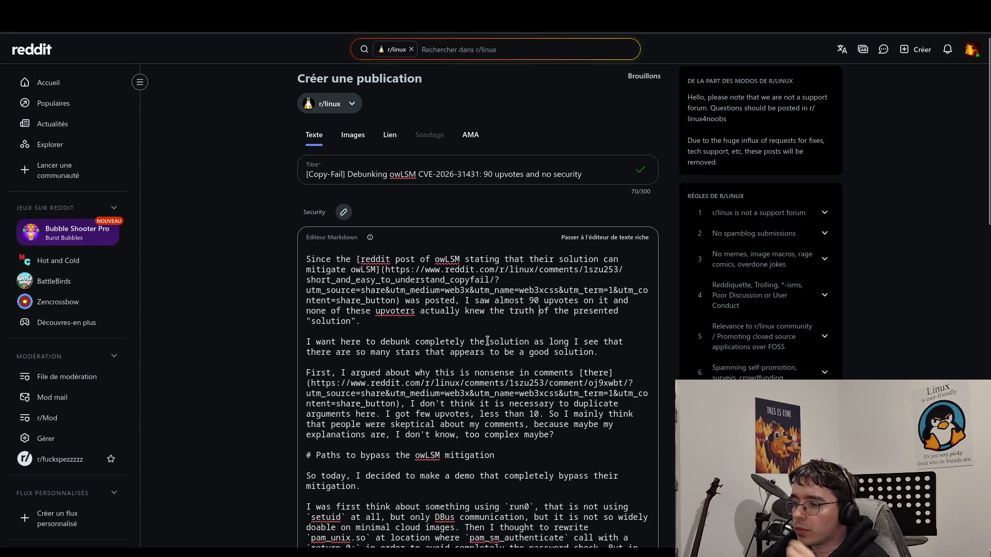
pyautogui.moveTo(464, 312)
pyautogui.mouseDown()
pyautogui.moveTo(548, 312)
pyautogui.moveTo(532, 313)
pyautogui.mouseUp()
pyautogui.click(461, 311)
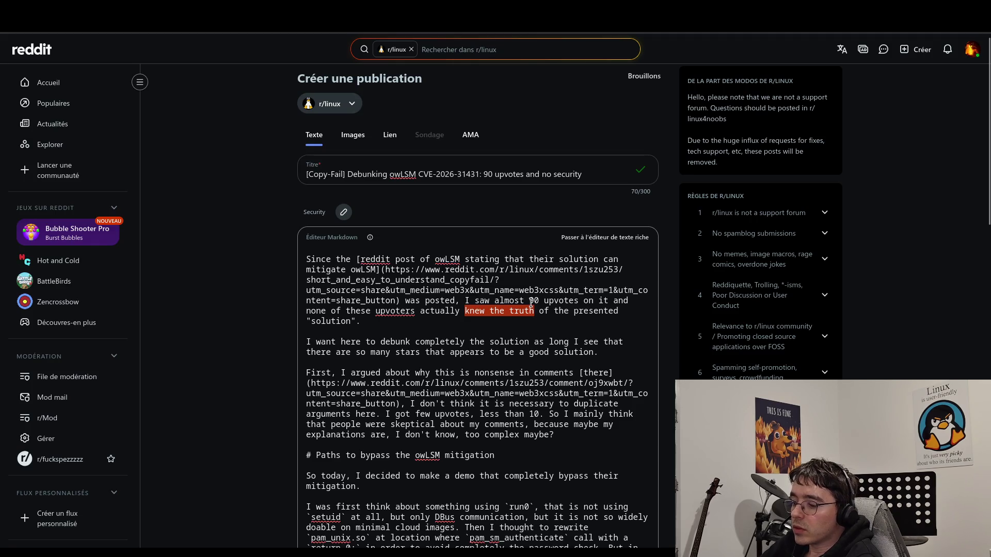
pyautogui.write('checked un')
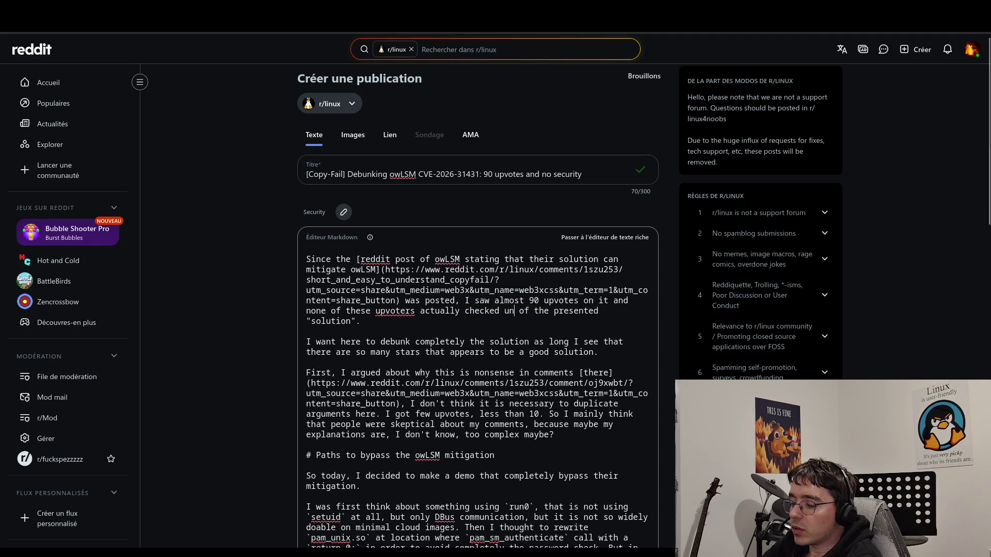
pyautogui.write('der the ')
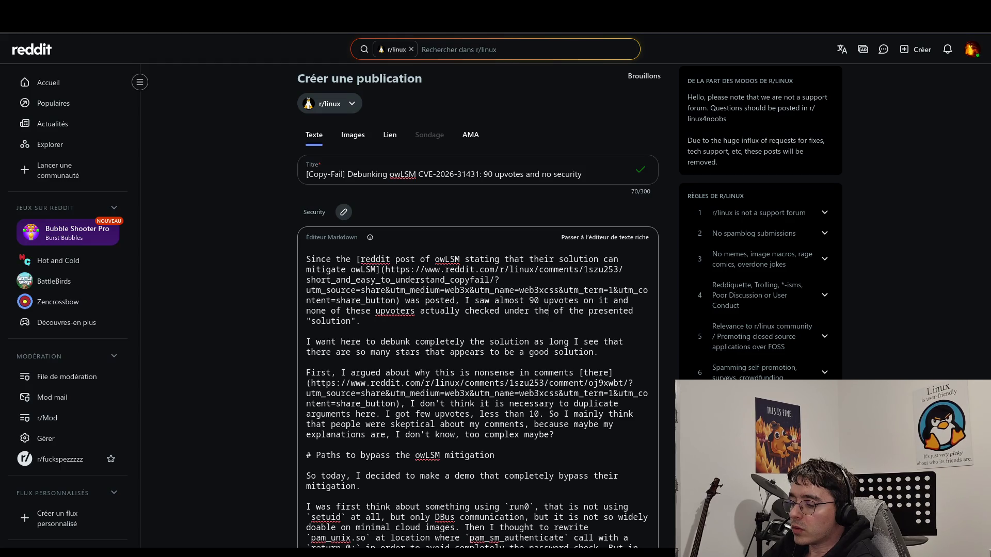
pyautogui.write('hood')
pyautogui.press('Delete')
pyautogui.press('Delete')
pyautogui.press('Delete')
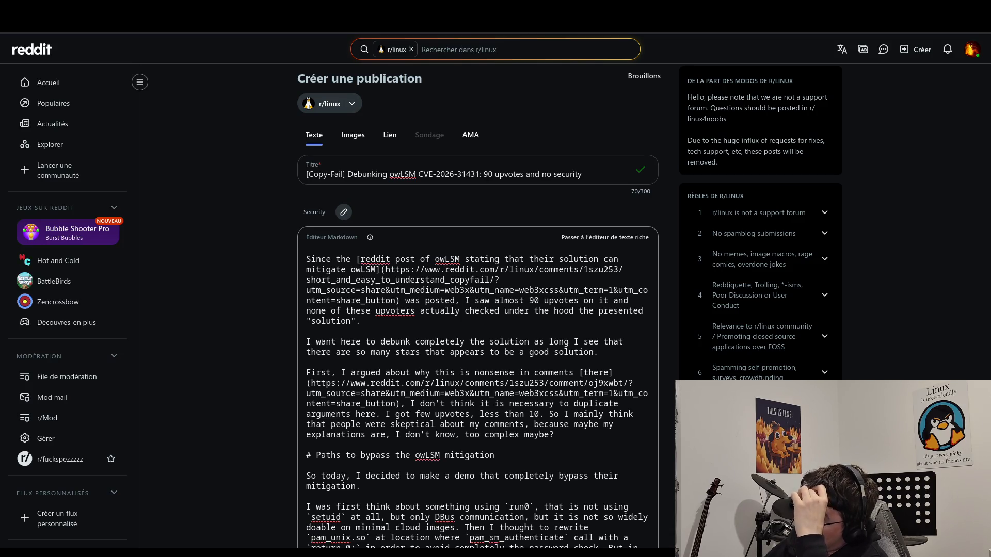
pyautogui.press('BackSpace')
pyautogui.press('BackSpace')
pyautogui.press('BackSpace')
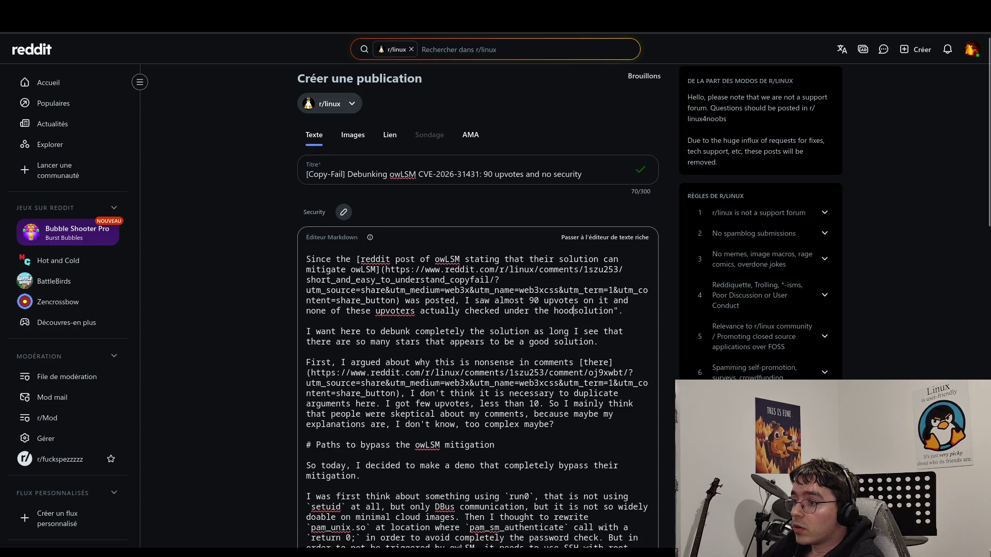
pyautogui.write('of this"')
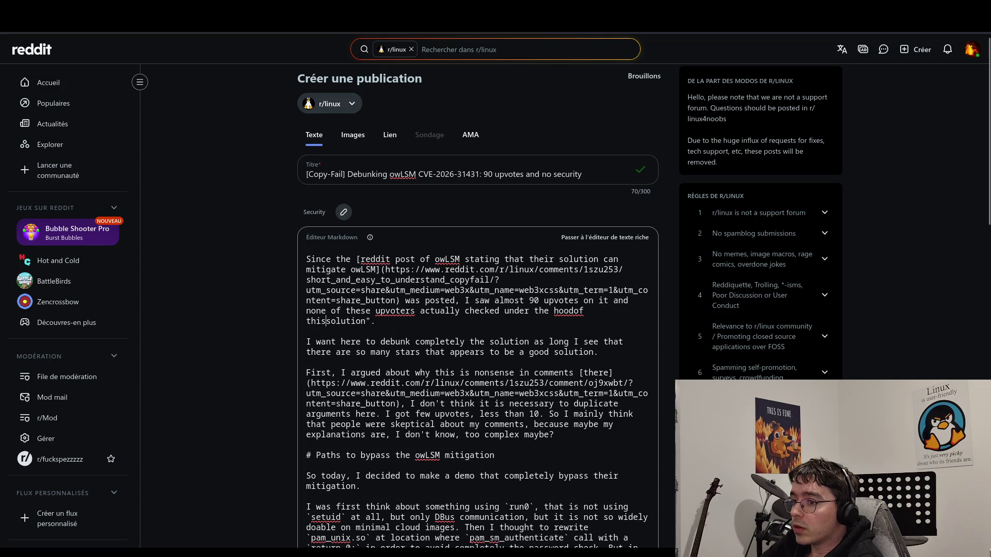
pyautogui.press('BackSpace')
pyautogui.write('"')
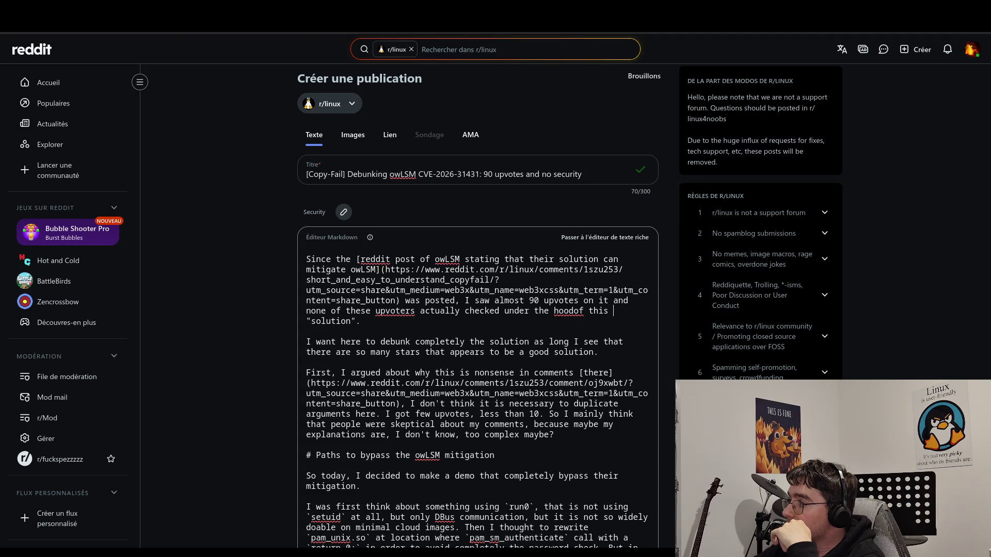
pyautogui.click(599, 438)
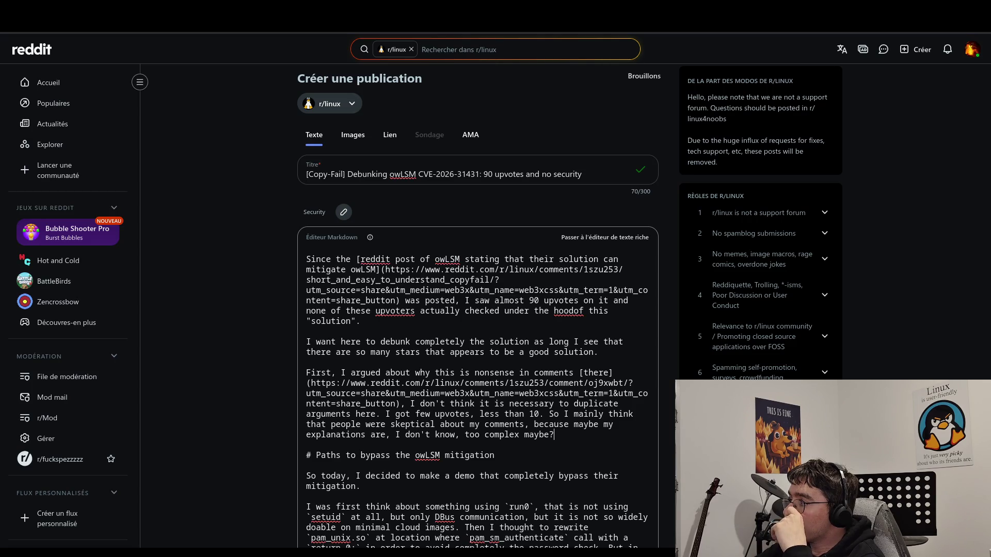
# - Replace the word 'do' with 'make' in the Discussion text
pyautogui.scroll(-10, 754, 294)
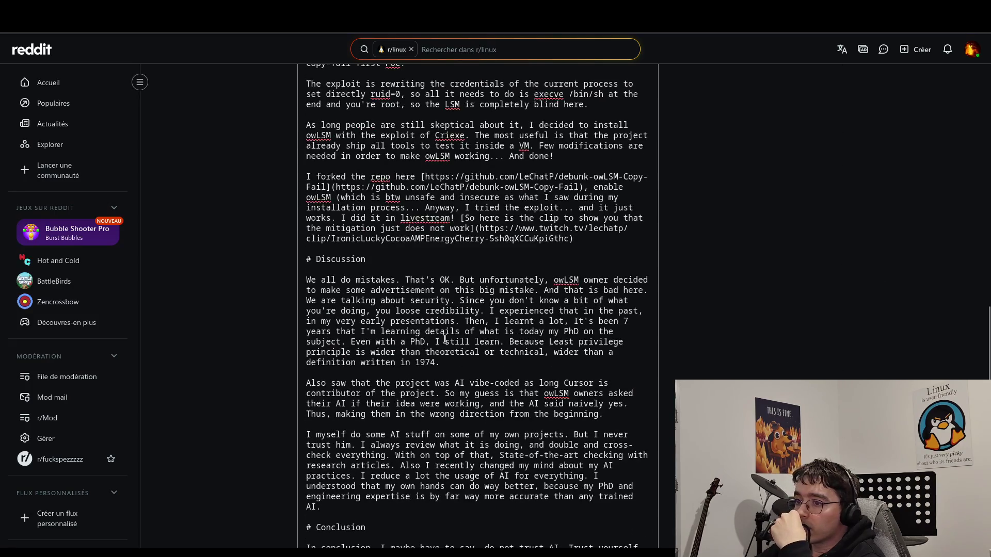
pyautogui.doubleClick(343, 279)
pyautogui.write('ma')
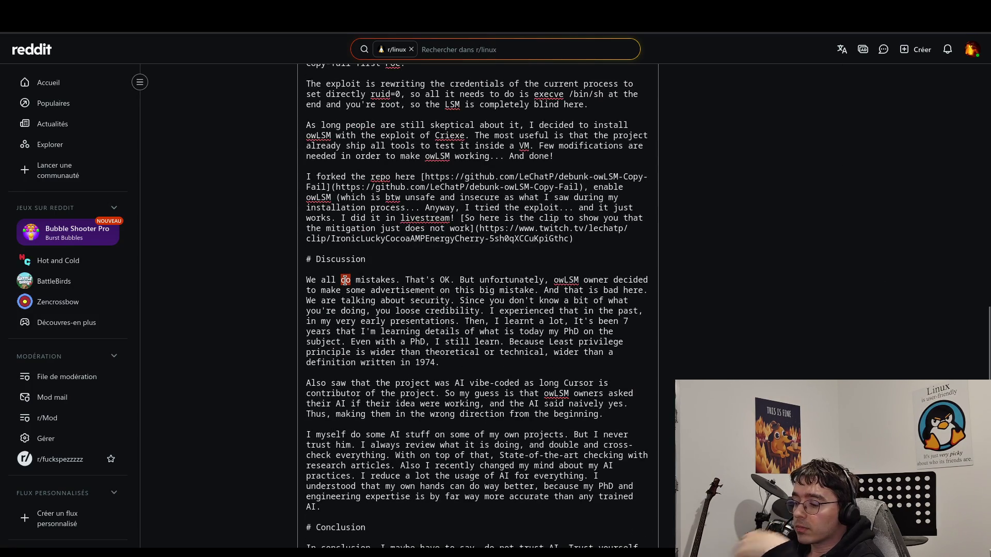
pyautogui.write('ke')
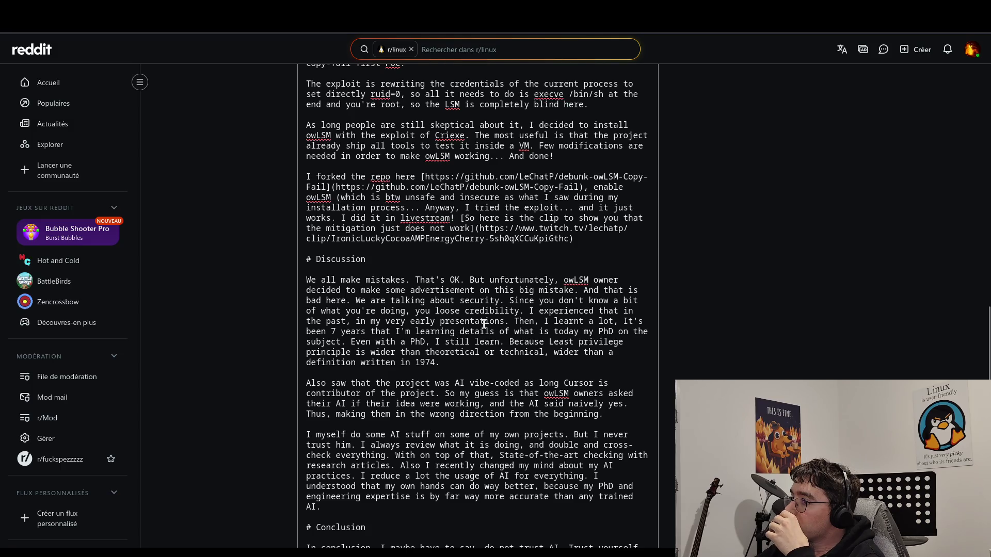
pyautogui.doubleClick(455, 281)
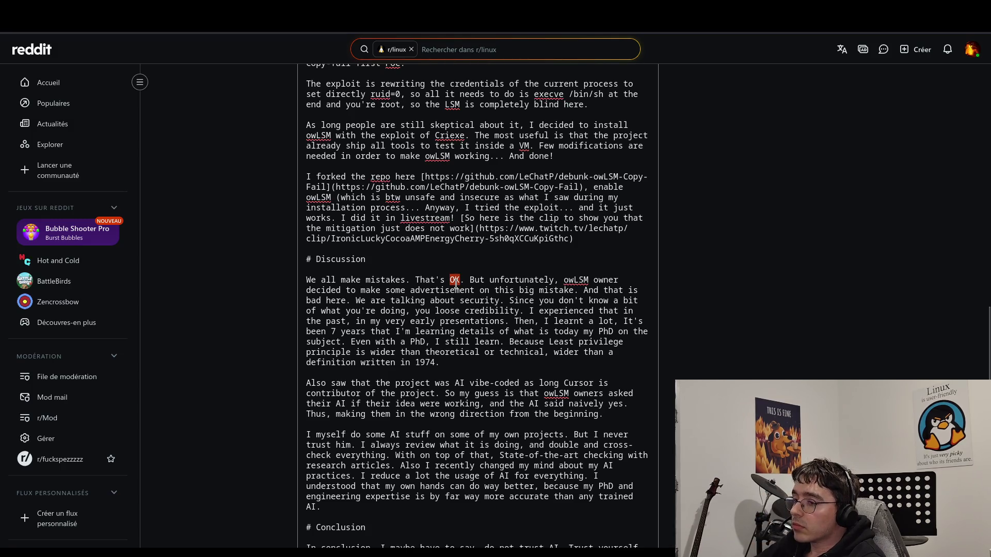
pyautogui.click(481, 308)
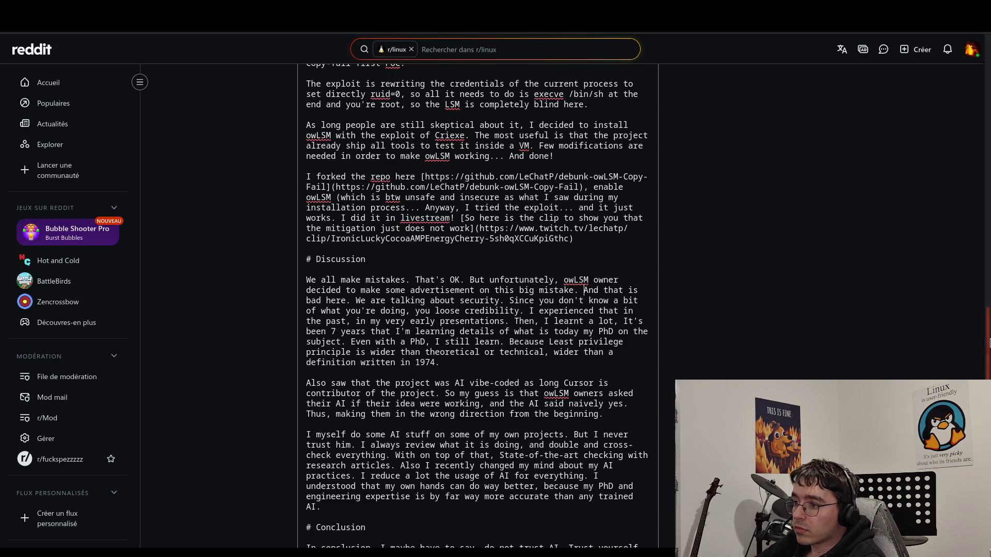
# - Insert 'the principle of' before 'Least privilege', dropping the redundant word 'principle'
pyautogui.click(550, 351)
pyautogui.click(546, 343)
pyautogui.write('the p')
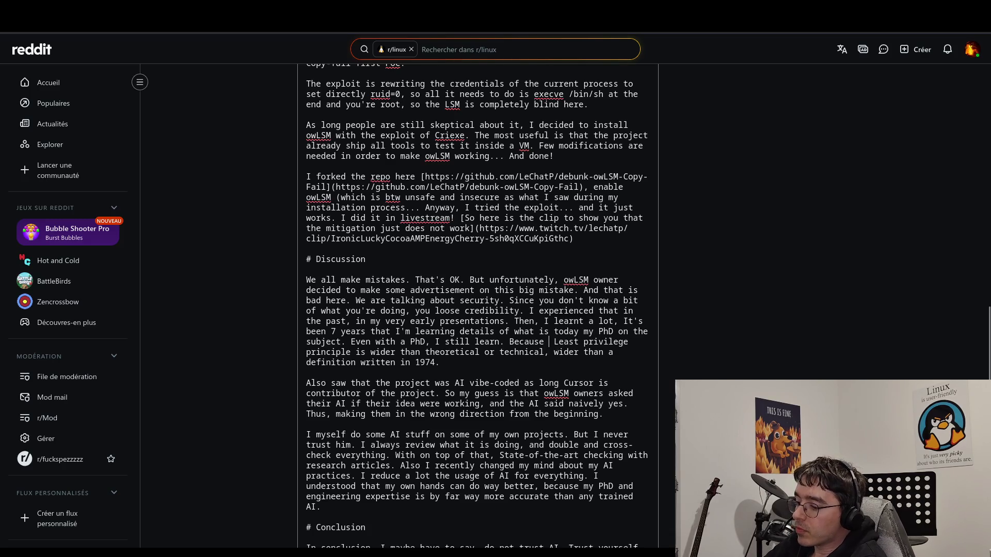
pyautogui.write('rinciple of')
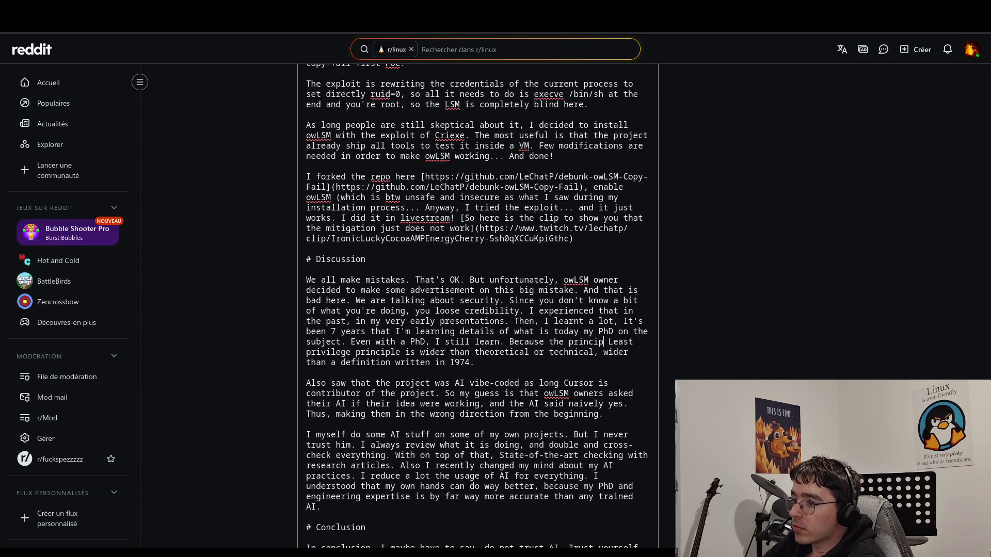
pyautogui.click(316, 352)
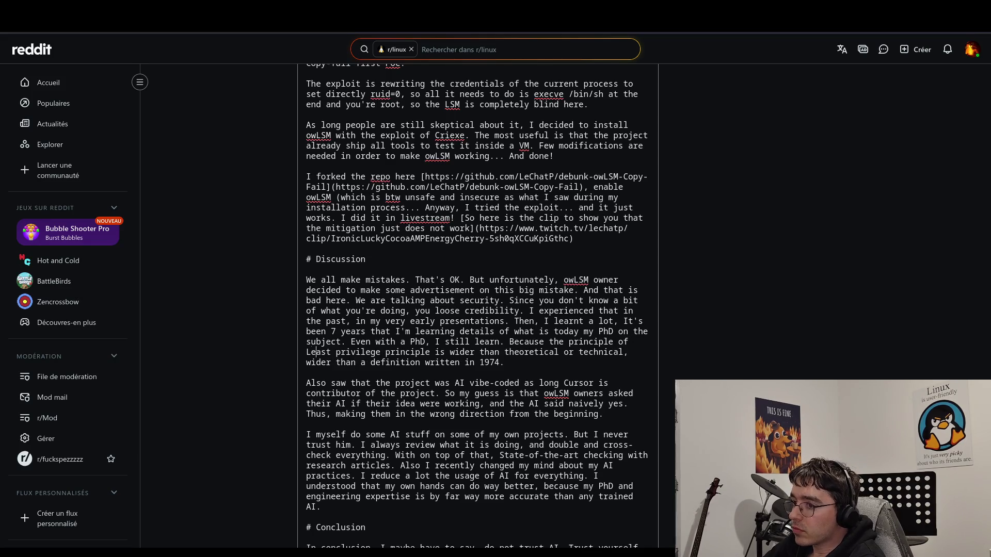
pyautogui.press('Delete')
pyautogui.press('Delete')
pyautogui.press('Delete')
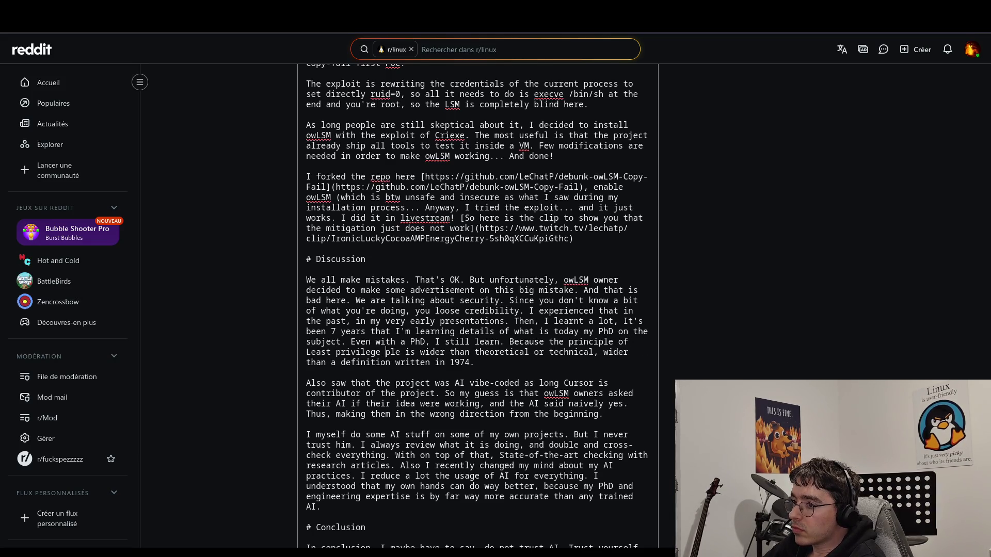
# - Replace the 'wider than theoretical…written in 1974' comparison with 'far more complex than a 1974 definition'
pyautogui.click(395, 352)
pyautogui.press('Delete')
pyautogui.press('Delete')
pyautogui.press('Delete')
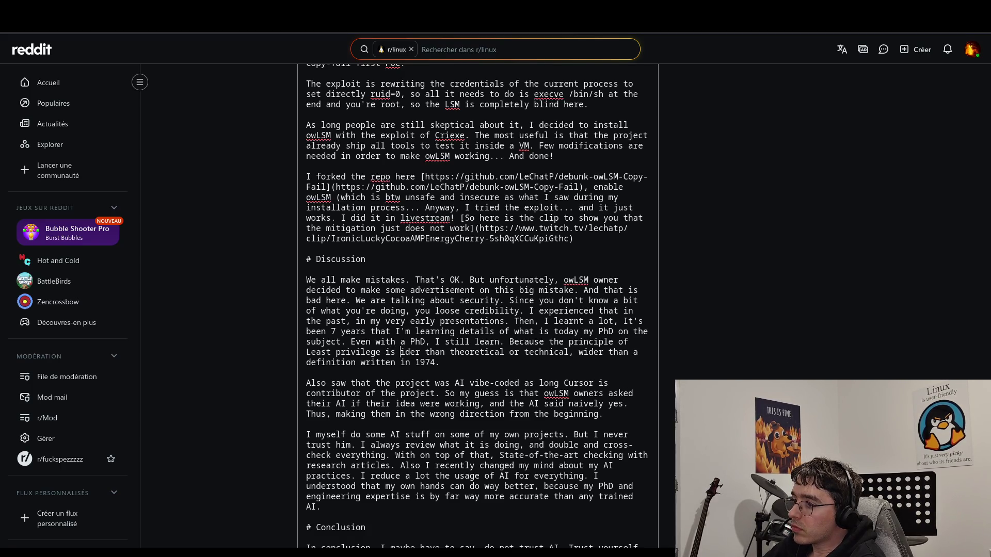
pyautogui.press('Delete')
pyautogui.press('Delete')
pyautogui.press('Delete')
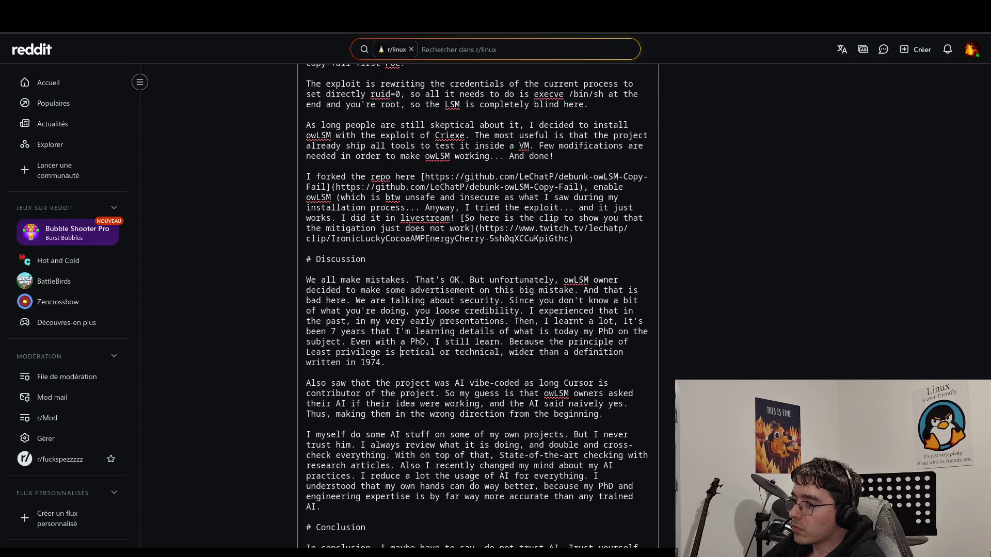
pyautogui.write('far mor')
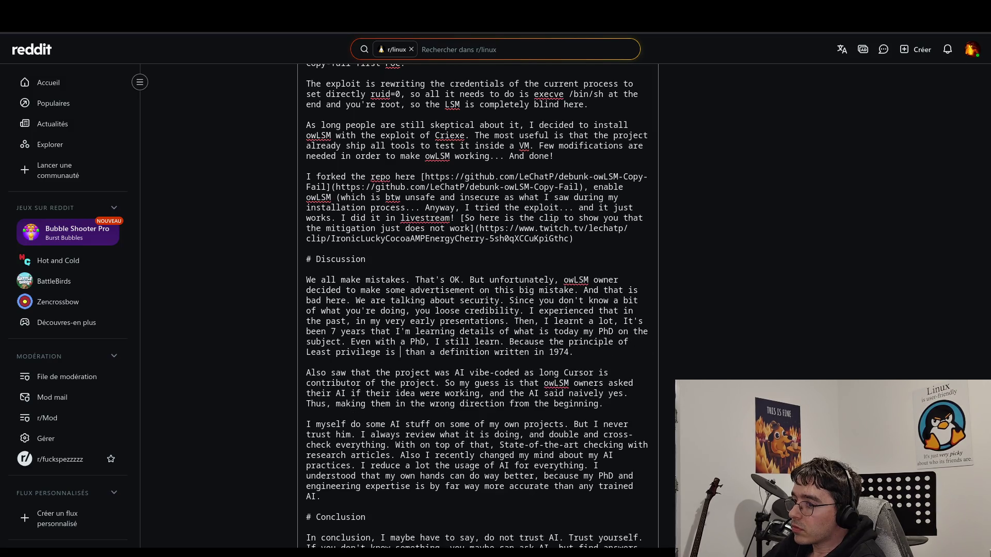
pyautogui.write('e complex')
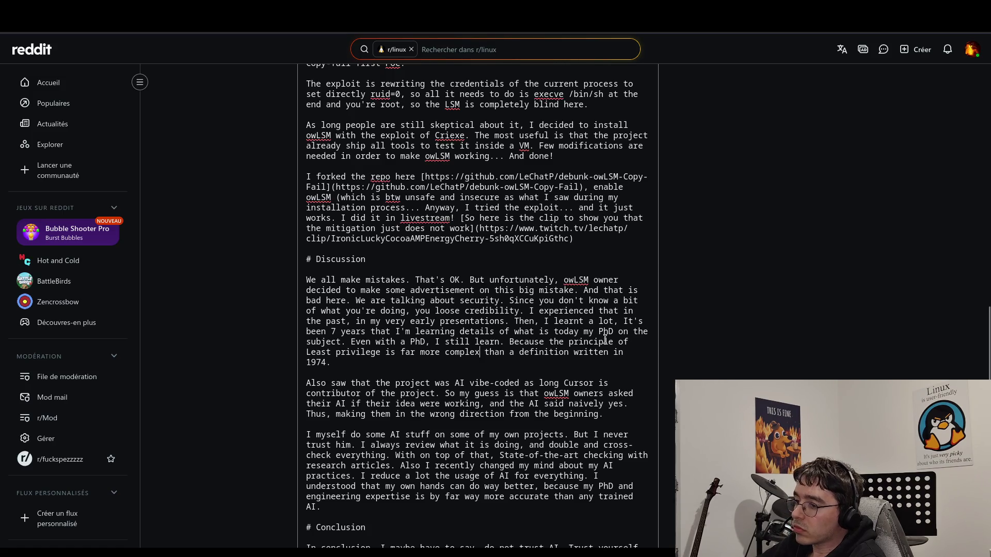
pyautogui.doubleClick(536, 355)
pyautogui.press('Delete')
pyautogui.press('Delete')
pyautogui.press('Delete')
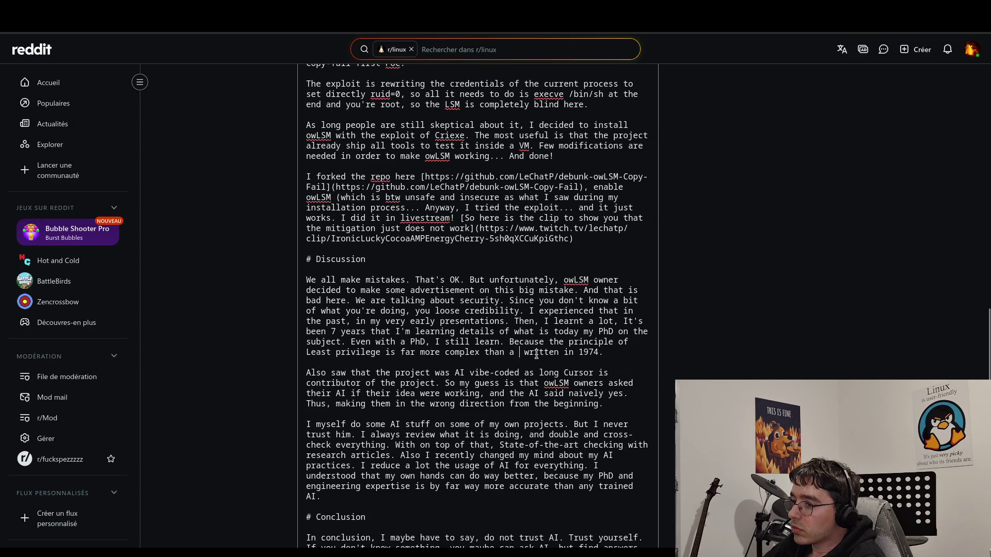
pyautogui.press('Delete')
pyautogui.press('Delete')
pyautogui.press('Delete')
pyautogui.press('BackSpace')
pyautogui.press('BackSpace')
pyautogui.write('a')
pyautogui.press('Right')
pyautogui.press('Right')
pyautogui.press('Right')
pyautogui.write('definition')
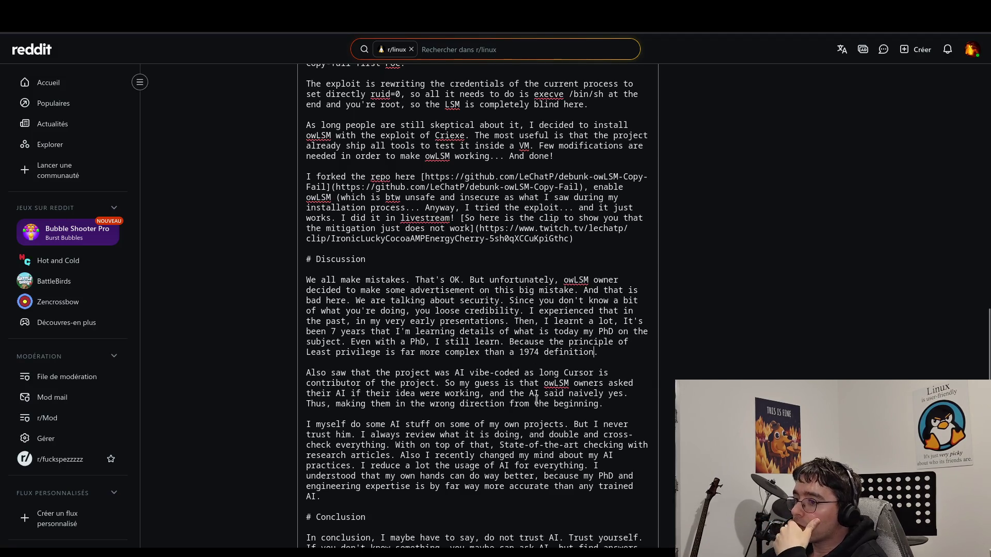
pyautogui.click(523, 424)
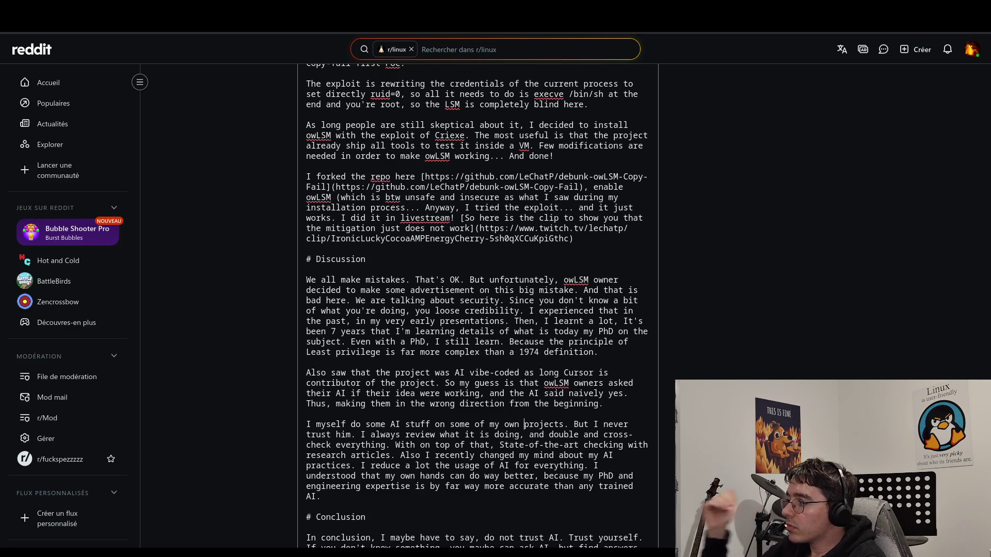
# - Change 'I never trust him' to 'I never trust it'
pyautogui.click(599, 404)
pyautogui.scroll(-3, 596, 402)
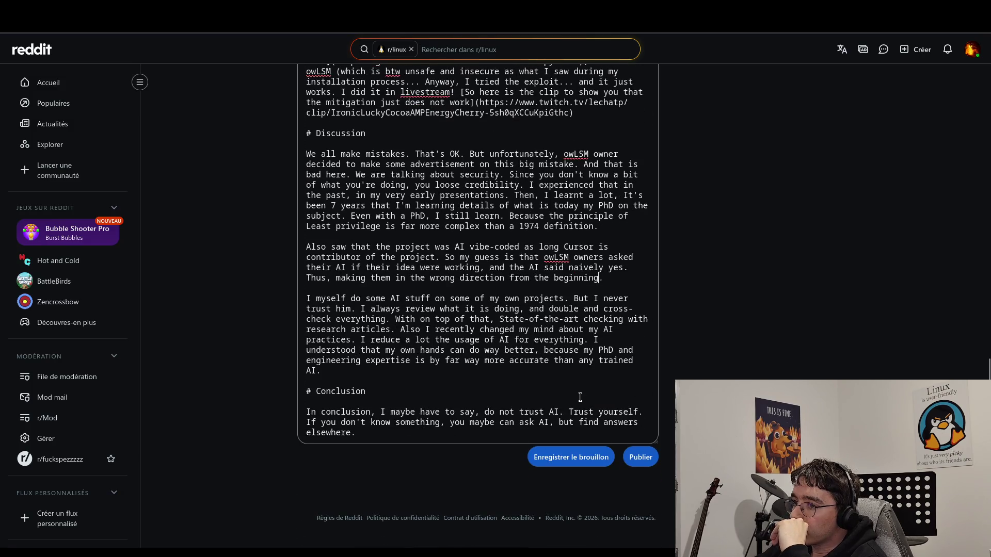
pyautogui.click(592, 377)
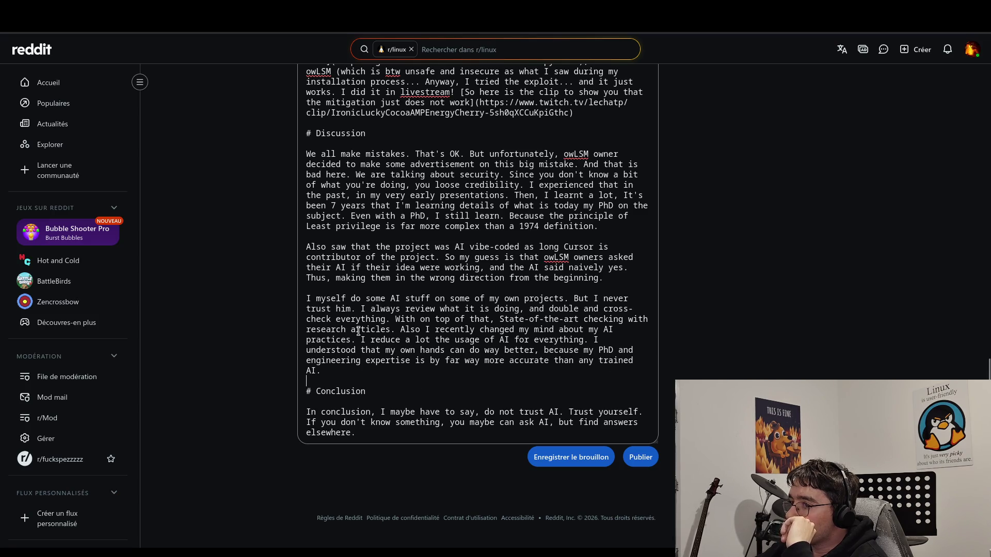
pyautogui.doubleClick(344, 309)
pyautogui.write('it')
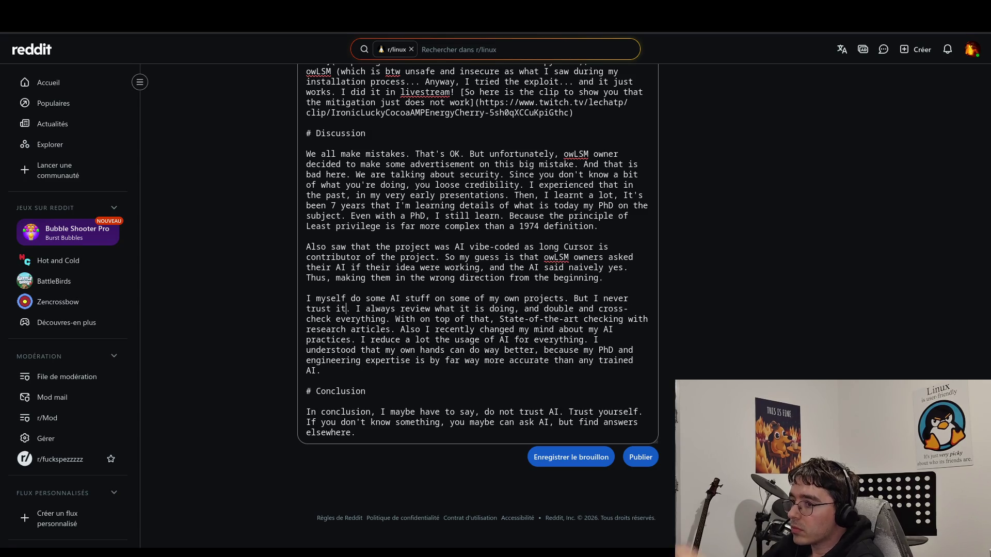
pyautogui.click(383, 373)
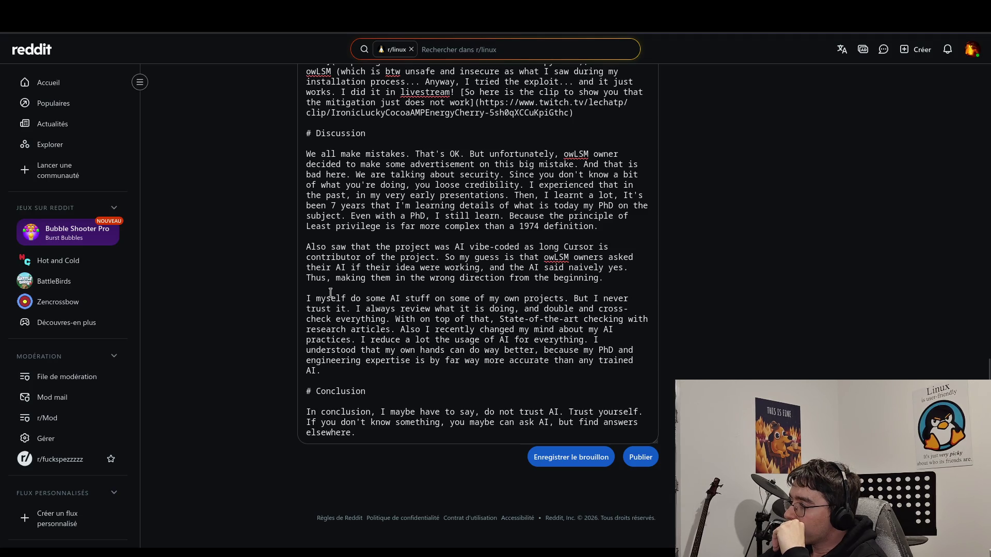
# - Try replacing 'trained' with 'hallucinating' in the AI paragraph, then restore 'trained'
pyautogui.click(479, 277)
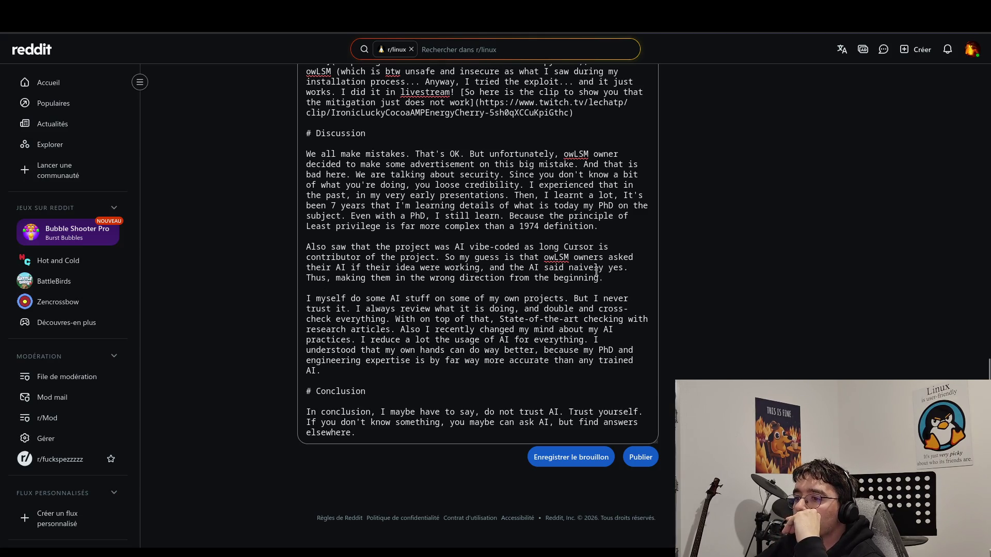
pyautogui.click(420, 329)
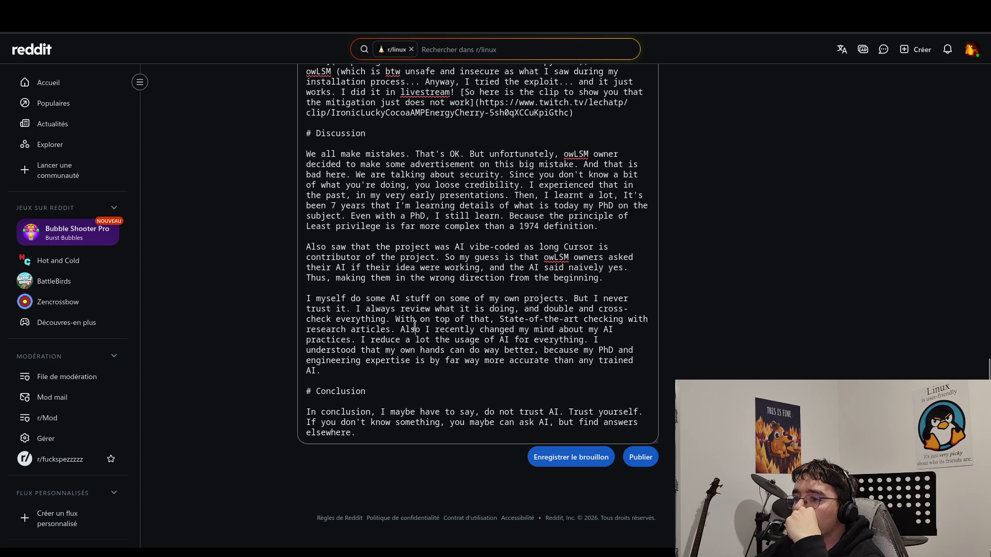
pyautogui.click(360, 319)
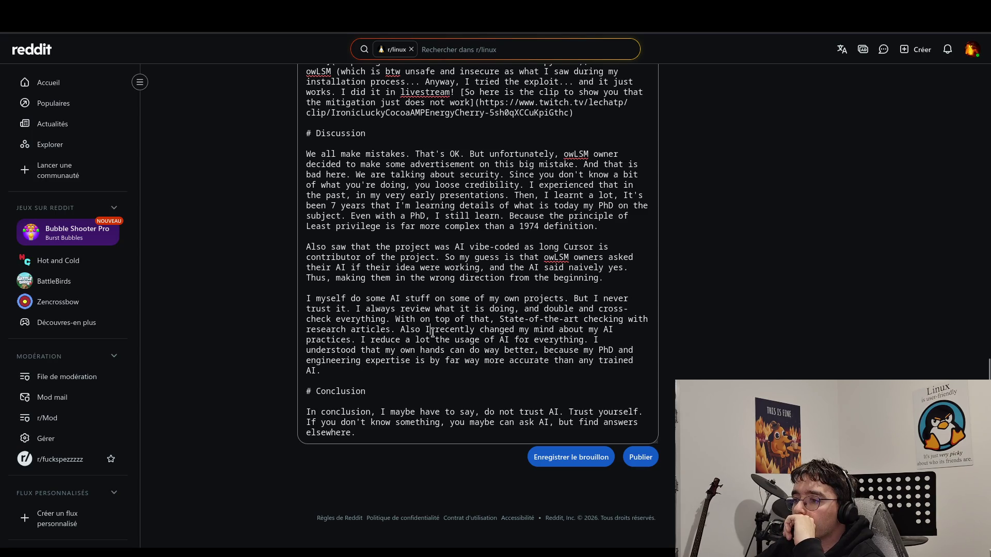
pyautogui.click(390, 320)
pyautogui.click(540, 336)
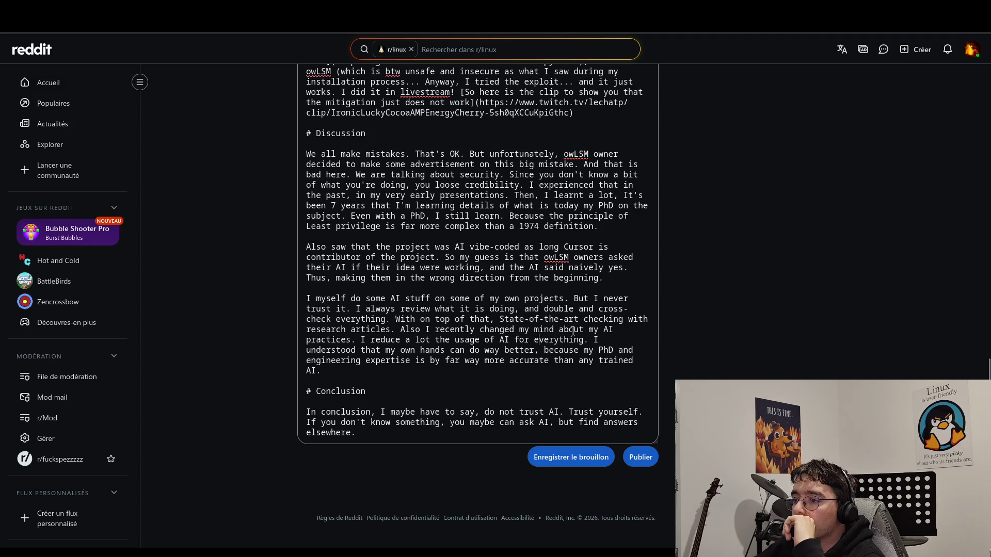
pyautogui.click(370, 341)
pyautogui.click(426, 370)
pyautogui.doubleClick(631, 360)
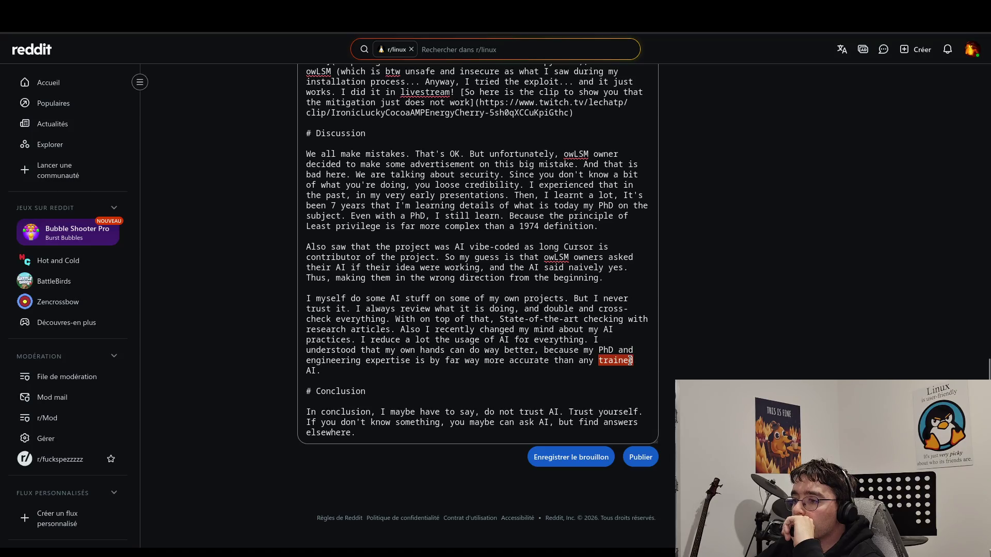
pyautogui.write('hallucinatin AI.')
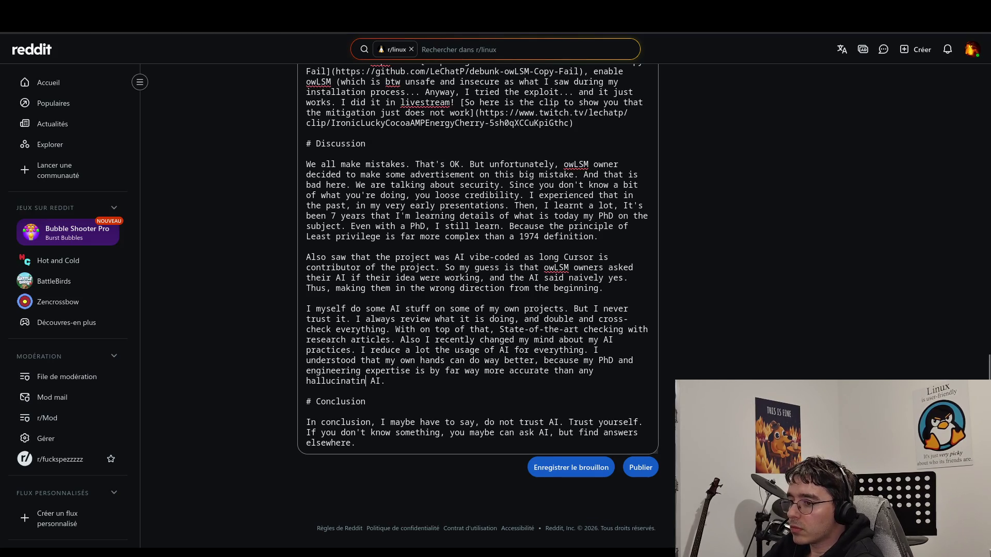
pyautogui.press('BackSpace')
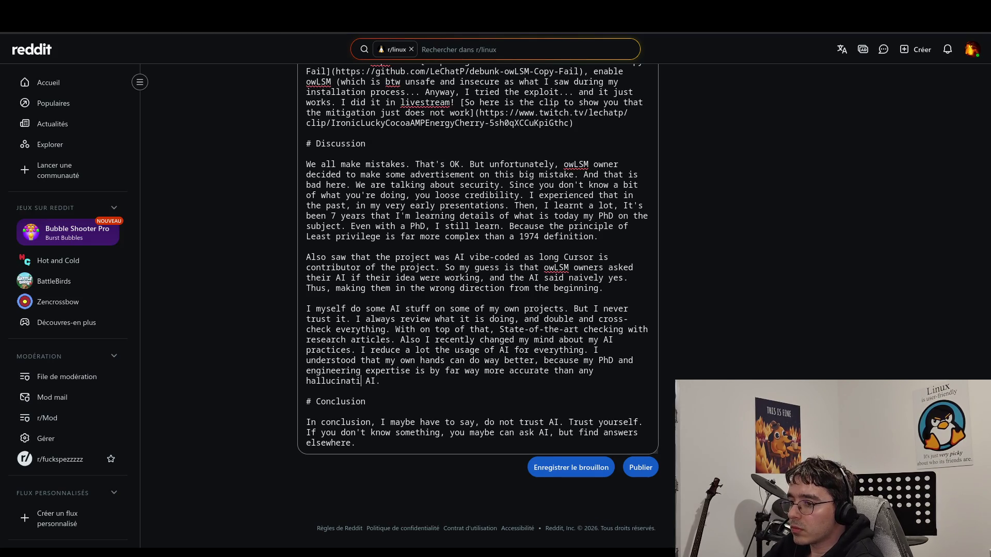
pyautogui.hotkey('ctrl', 'BackSpace')
pyautogui.write('trained')
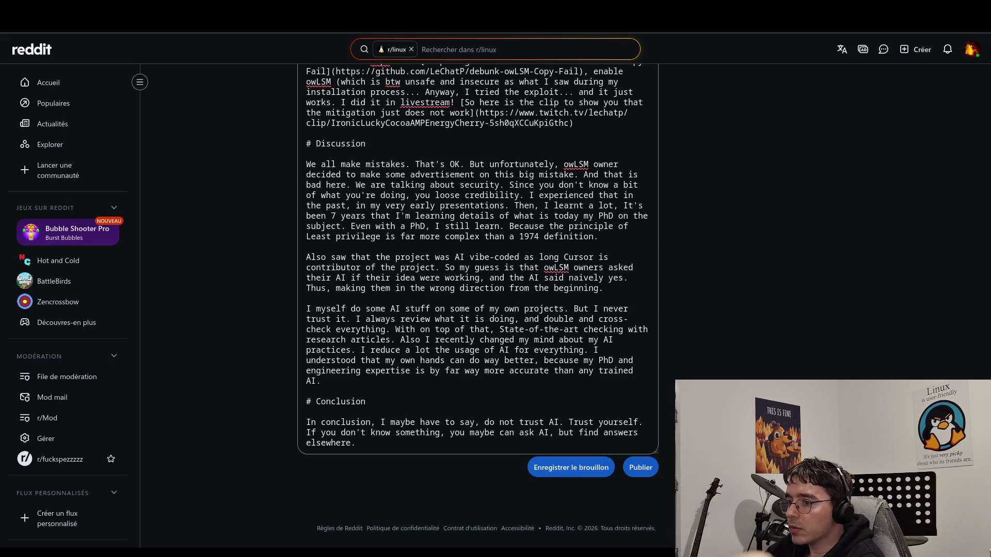
pyautogui.scroll(-1, 430, 302)
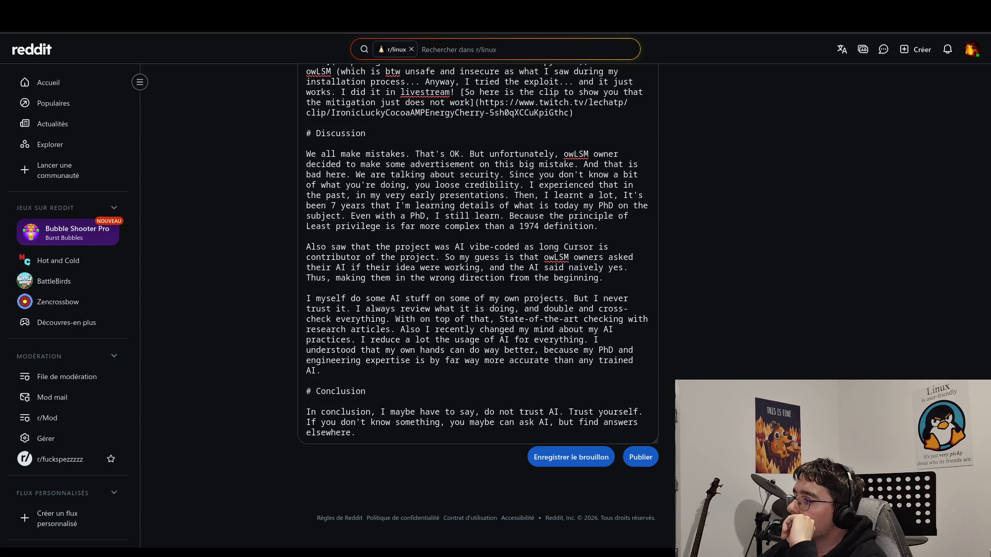
pyautogui.click(419, 438)
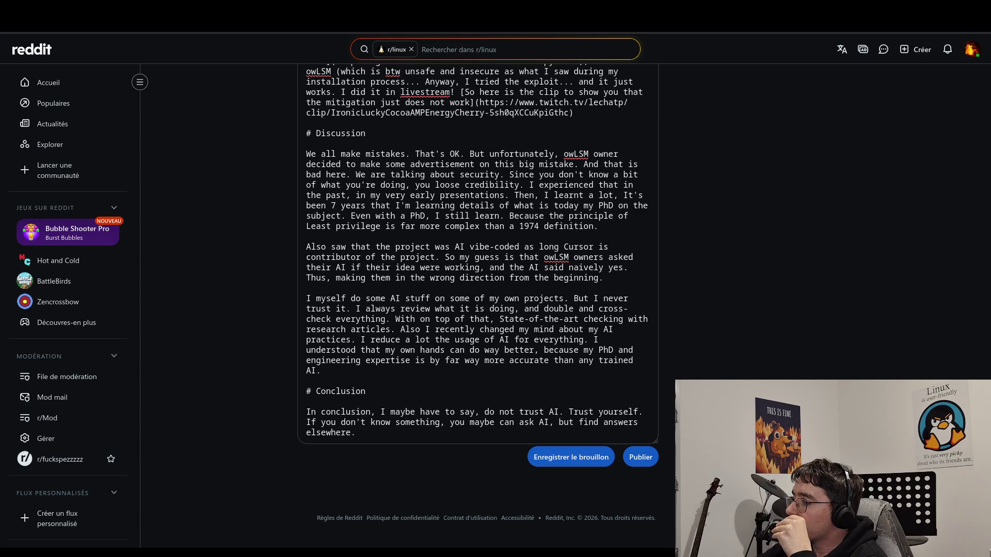
# - Rewrite the Conclusion as 'In conclusion, I have to say : to not trust the AI vibe'
pyautogui.moveTo(370, 434); pyautogui.dragTo(381, 413)
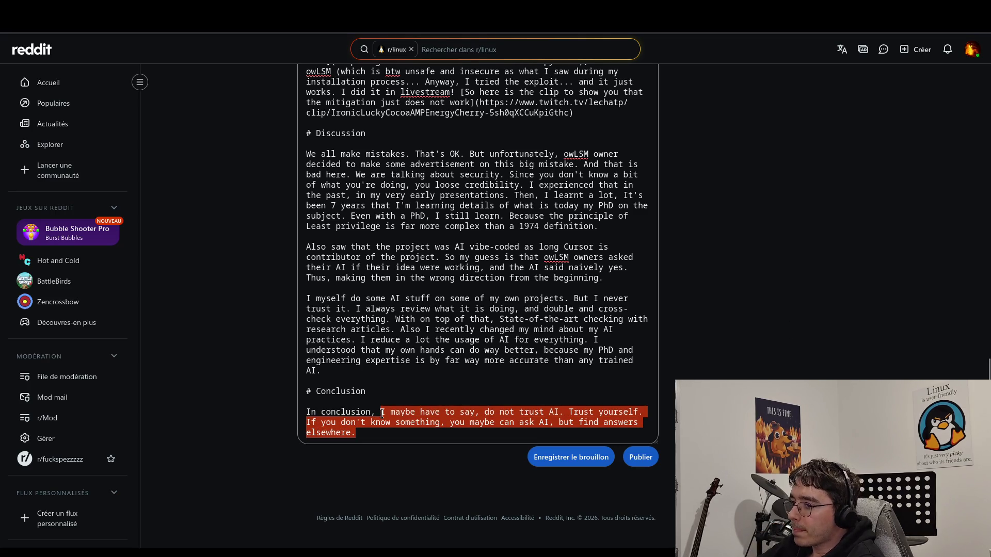
pyautogui.press('BackSpace')
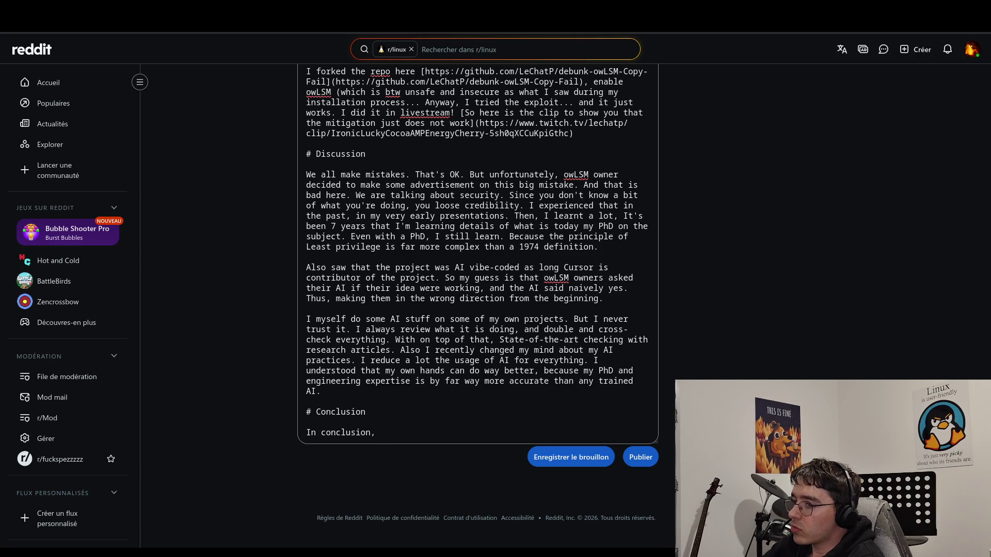
pyautogui.write('I')
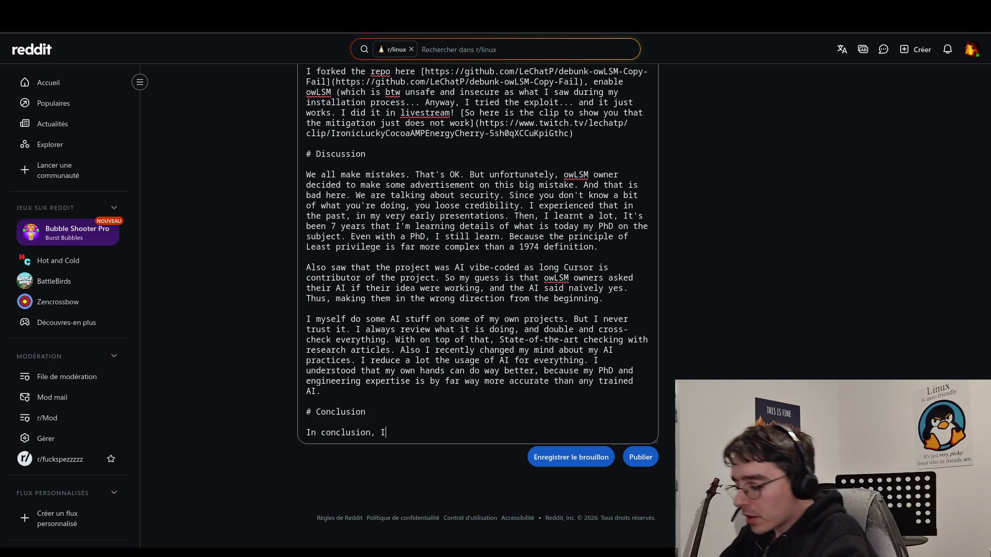
pyautogui.write(' have')
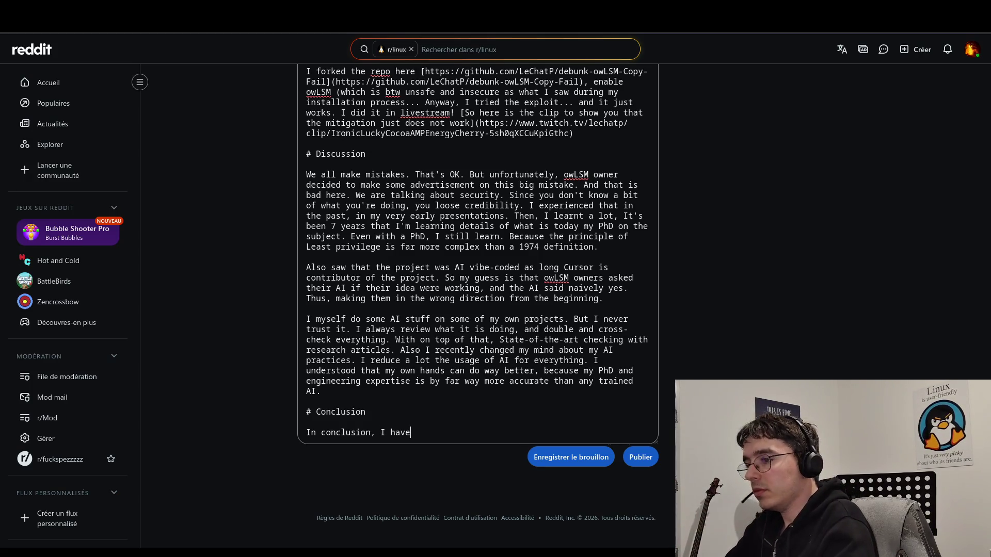
pyautogui.write(' to say : to not trust v')
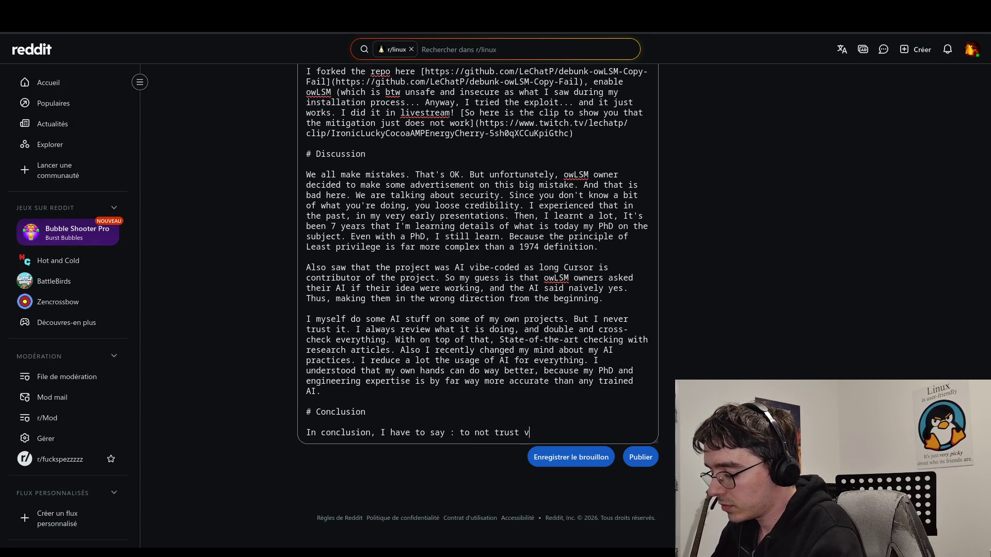
pyautogui.write('ibe')
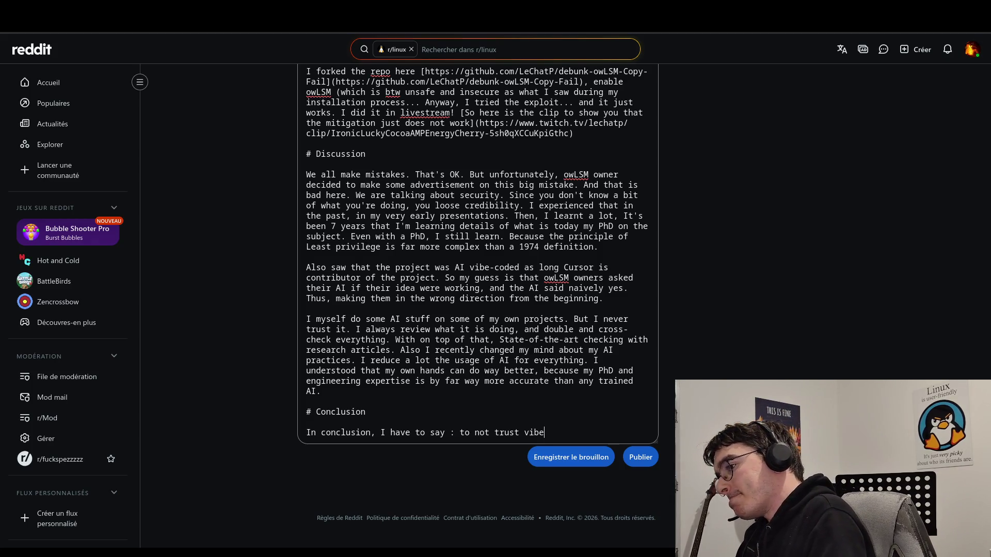
pyautogui.click(523, 433)
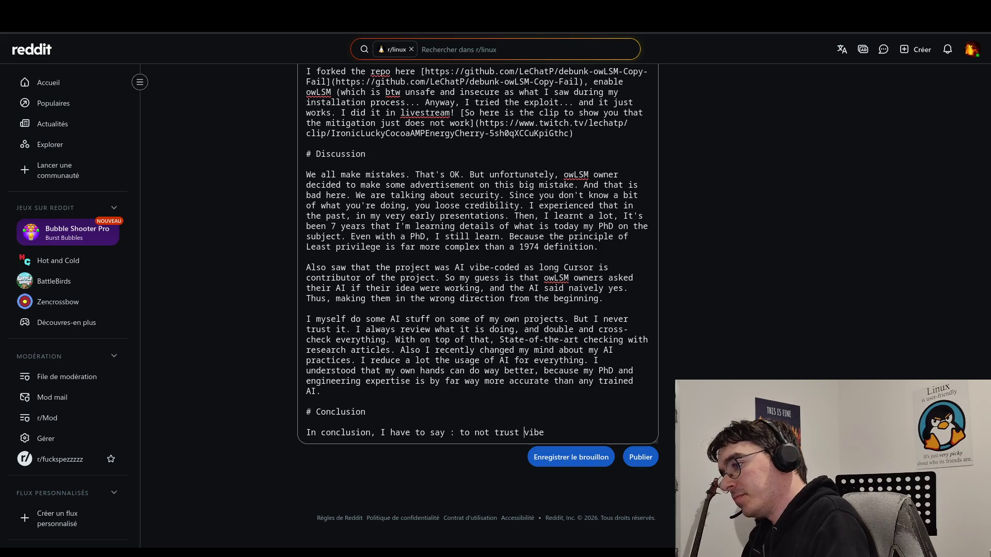
pyautogui.write('the ')
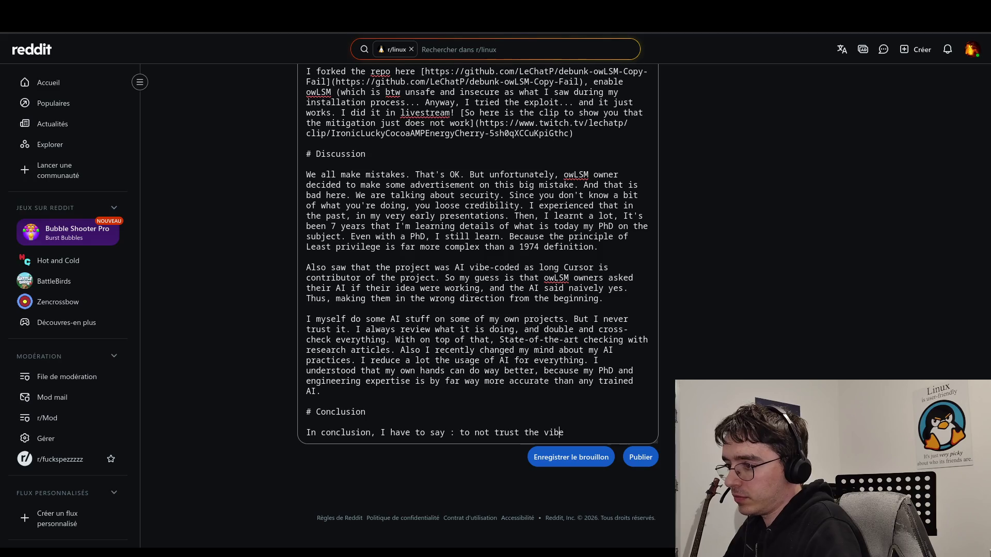
pyautogui.write('AI')
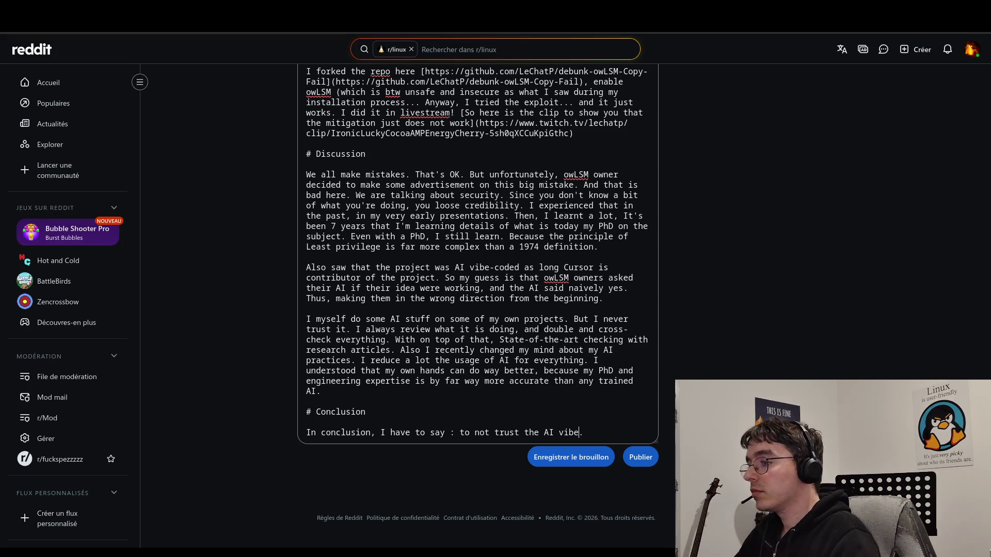
pyautogui.click(579, 433)
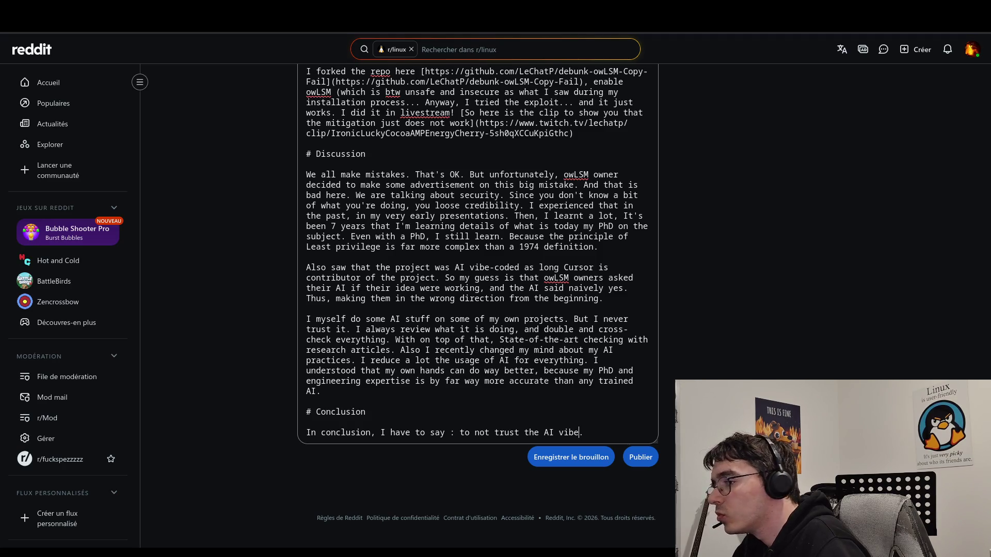
pyautogui.write('.')
# - Draft a follow-up sentence after 'the AI vibe', trying 'Trust yourself,' and then 'Do not trust yourself,'
pyautogui.press('End')
pyautogui.write('Trus')
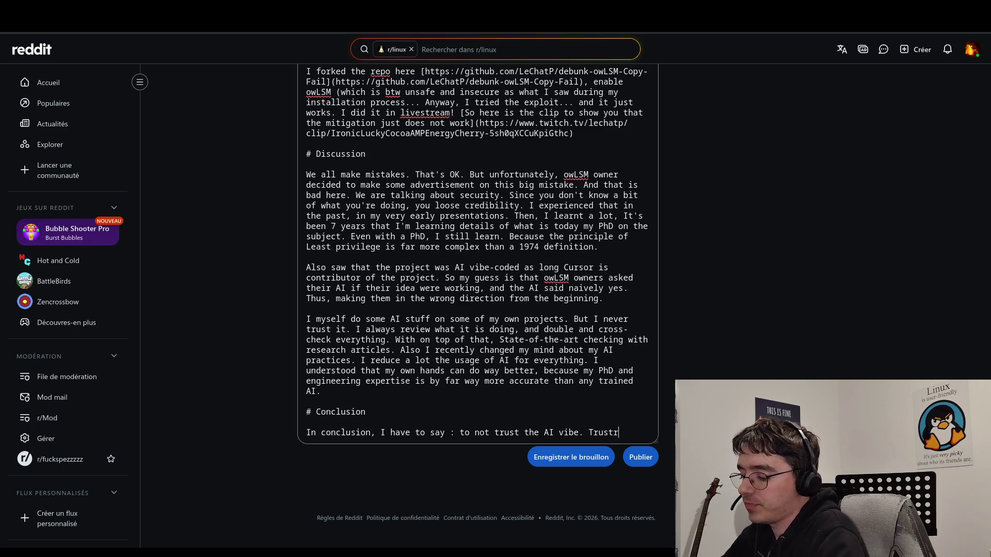
pyautogui.write('t yourselfd')
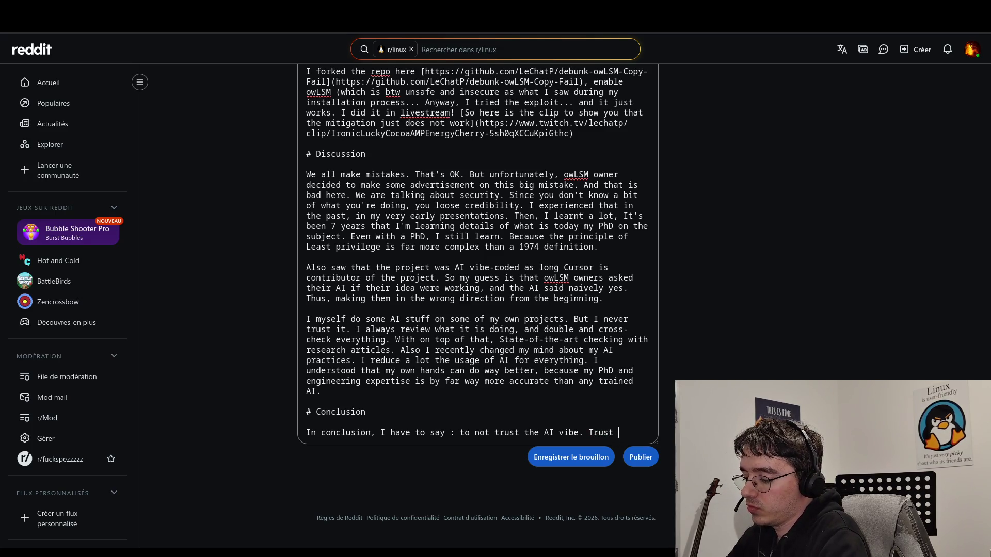
pyautogui.press('BackSpace')
pyautogui.write(',')
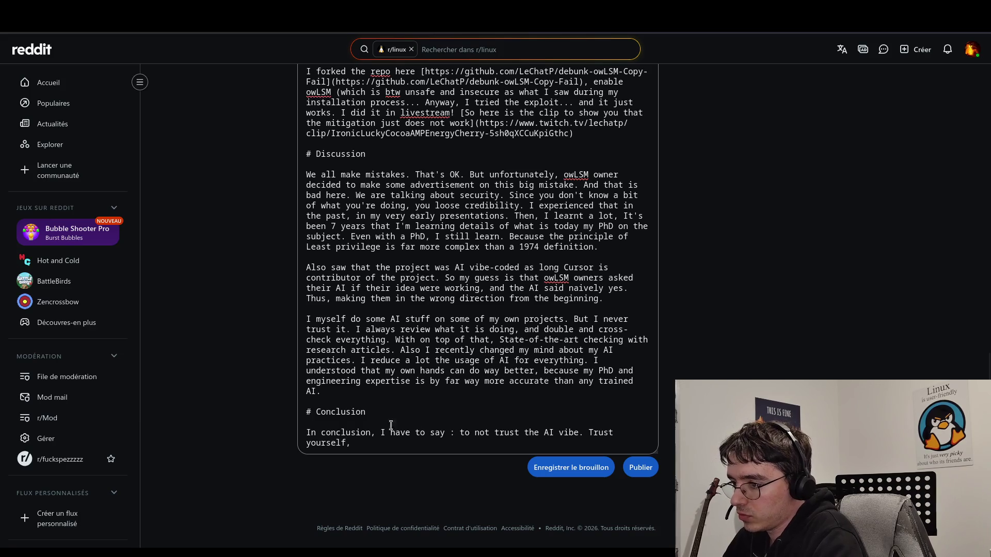
pyautogui.hotkey('ctrl', 'shift', 'Left')
pyautogui.hotkey('ctrl', 'shift', 'Left')
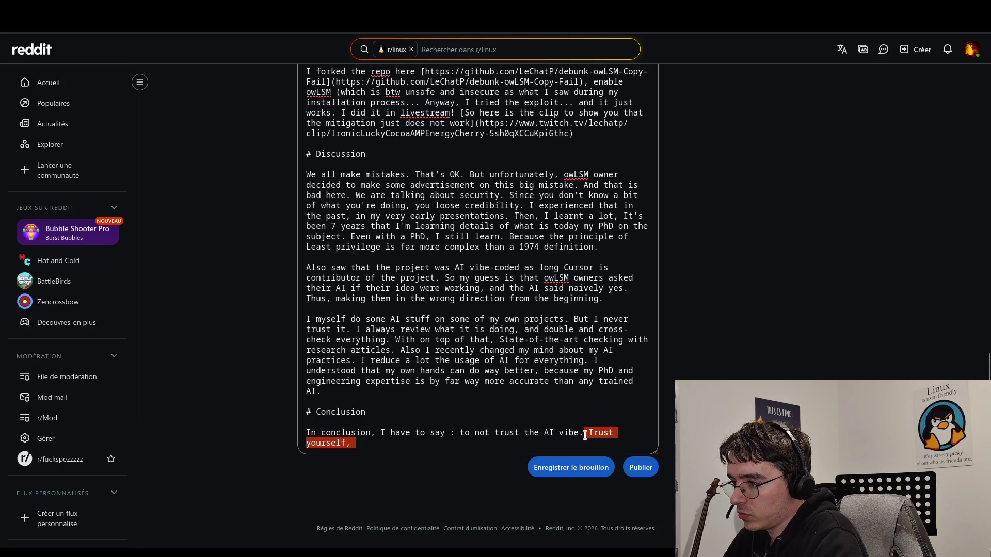
pyautogui.press('BackSpace')
pyautogui.write('Do not trust ')
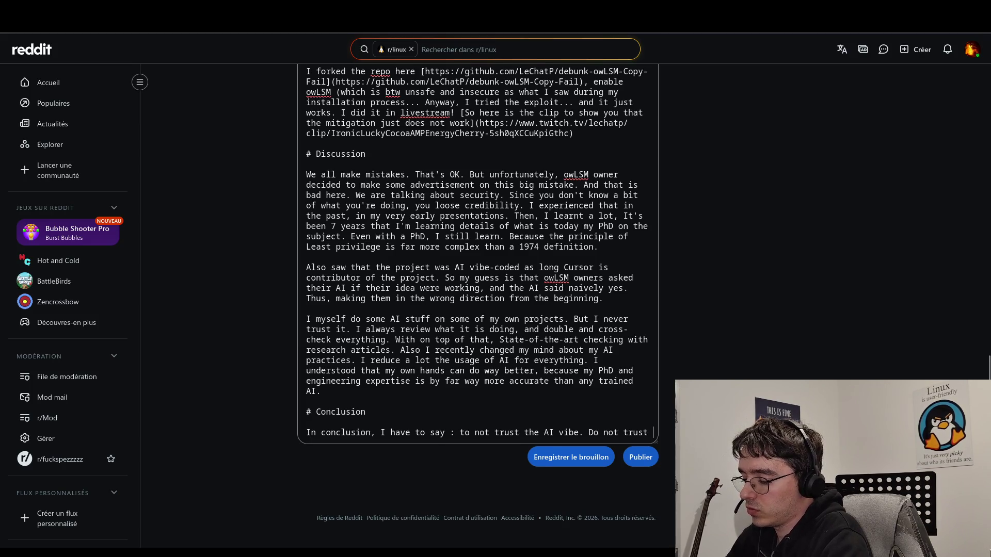
pyautogui.write('yourself,')
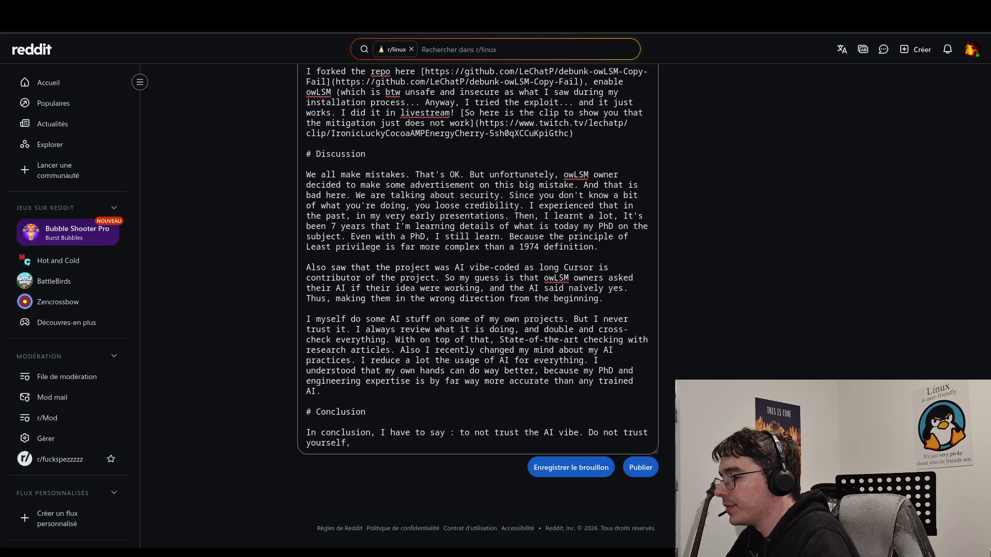
# - Replace the trial wording with 'Do study the state-of-the-art.'
pyautogui.press('BackSpace')
pyautogui.press('BackSpace')
pyautogui.press('BackSpace')
pyautogui.press('BackSpace')
pyautogui.press('BackSpace')
pyautogui.press('BackSpace')
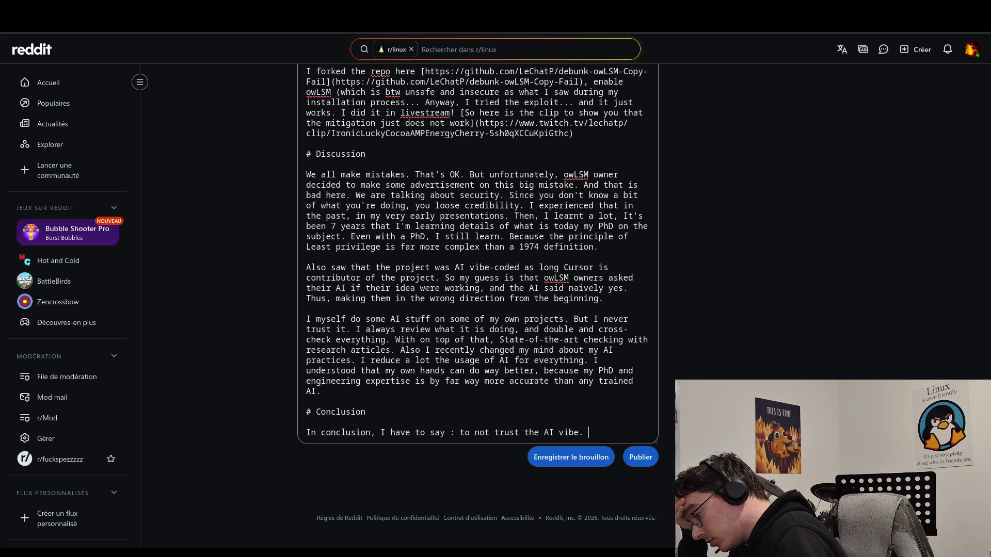
pyautogui.write('Do better')
pyautogui.press('BackSpace')
pyautogui.press('BackSpace')
pyautogui.press('BackSpace')
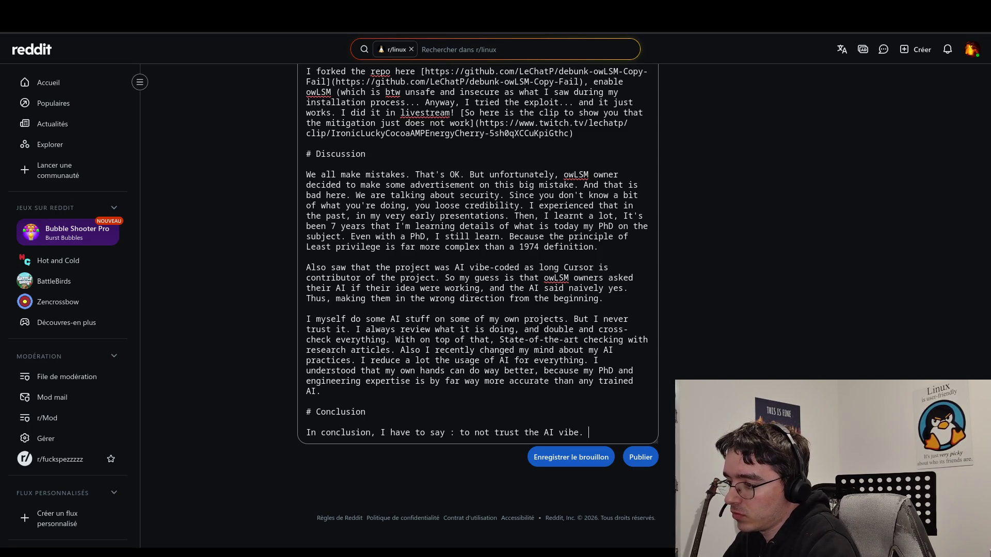
pyautogui.write('Do read the ')
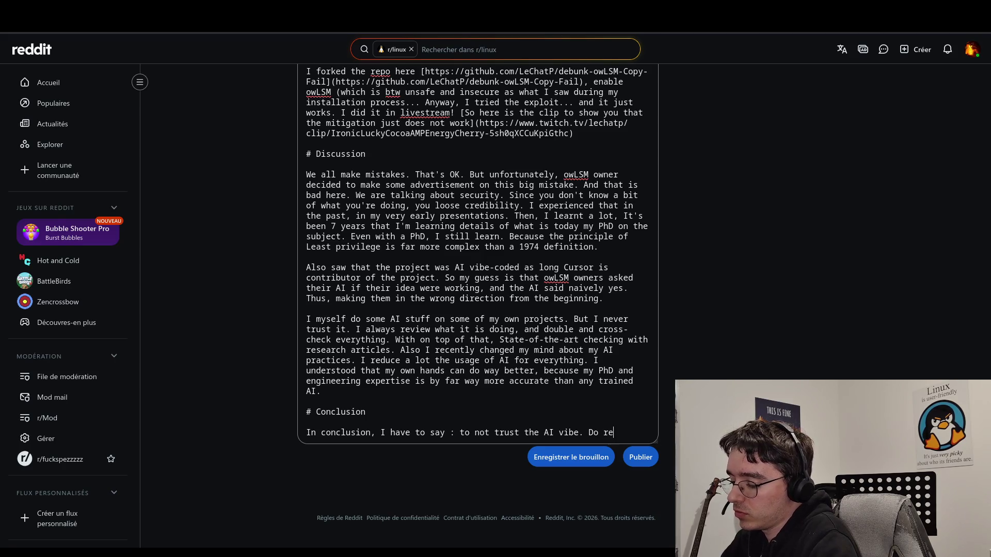
pyautogui.write('st')
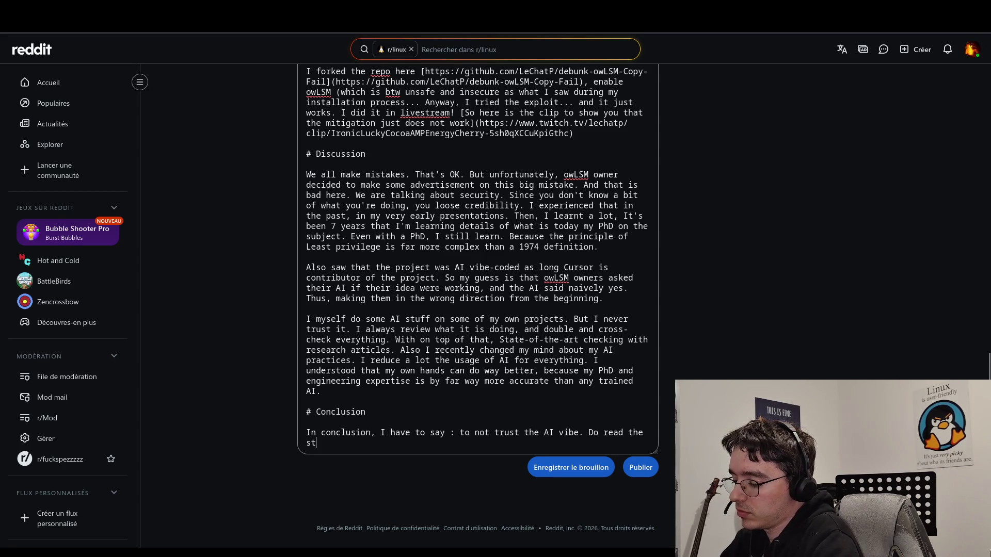
pyautogui.write('ate-of-the')
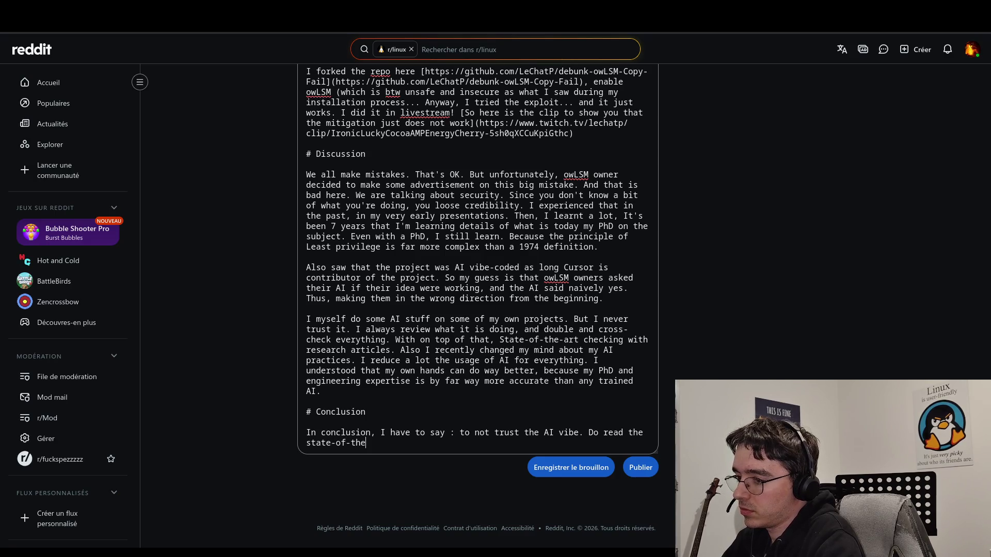
pyautogui.write('-art.')
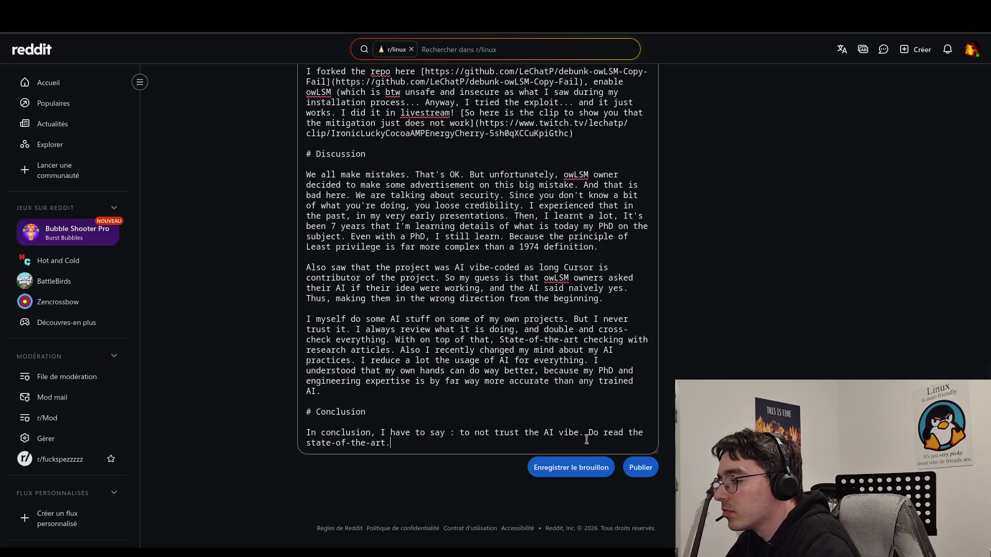
pyautogui.doubleClick(608, 433)
pyautogui.write('study')
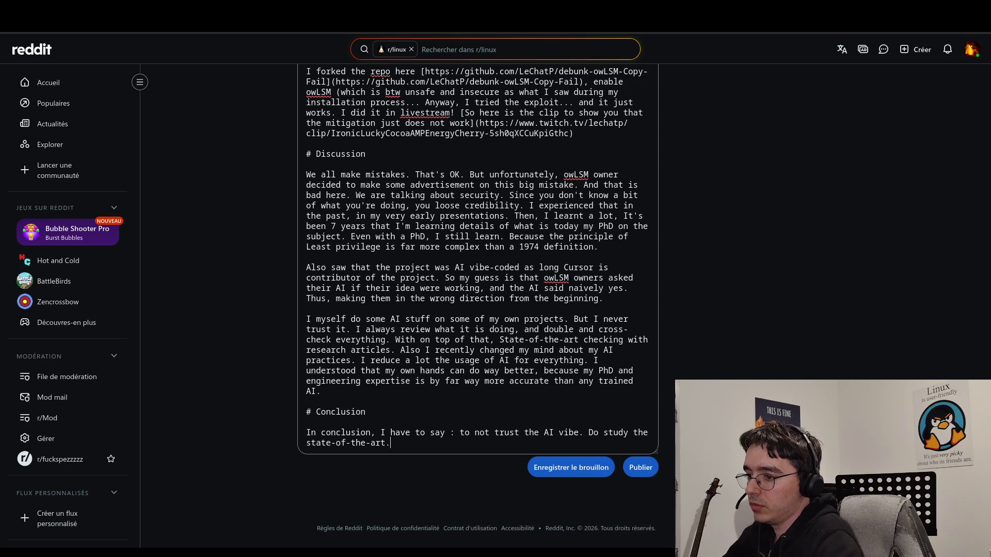
# - Add 'Understand bias in AI. You can learn many things with AI.' to the Conclusion
pyautogui.write('Under')
pyautogui.press('BackSpace')
pyautogui.write('st')
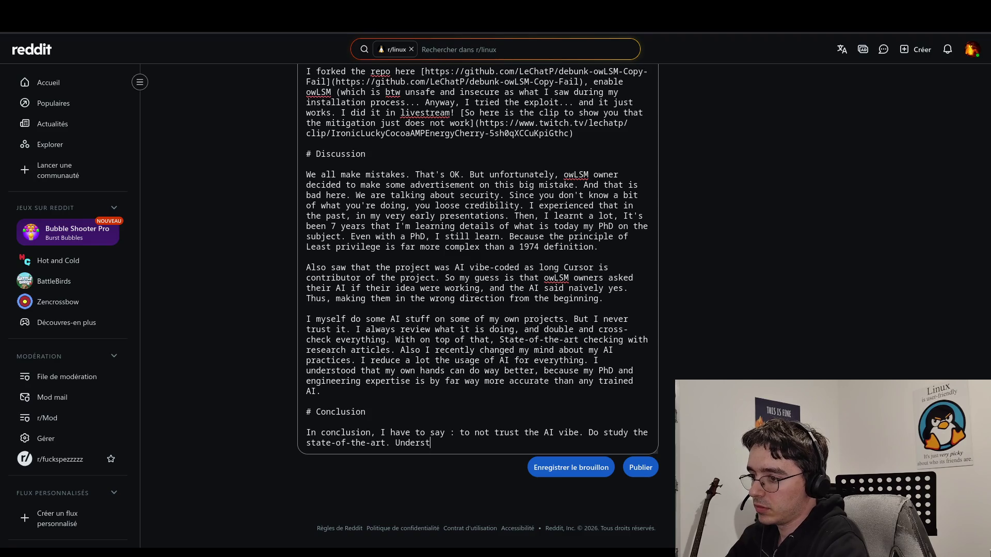
pyautogui.write('and biases')
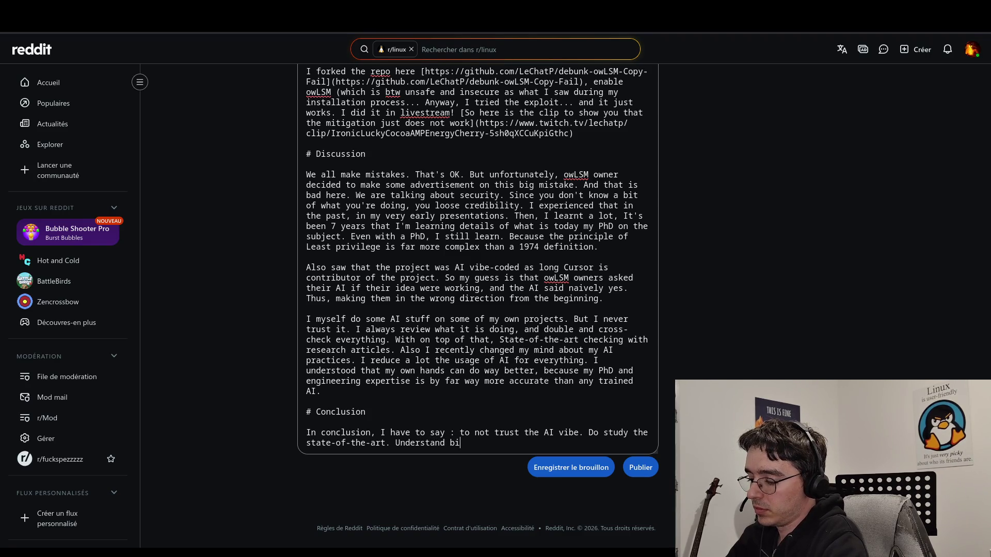
pyautogui.press('BackSpace')
pyautogui.press('BackSpace')
pyautogui.press('BackSpace')
pyautogui.write('in AI')
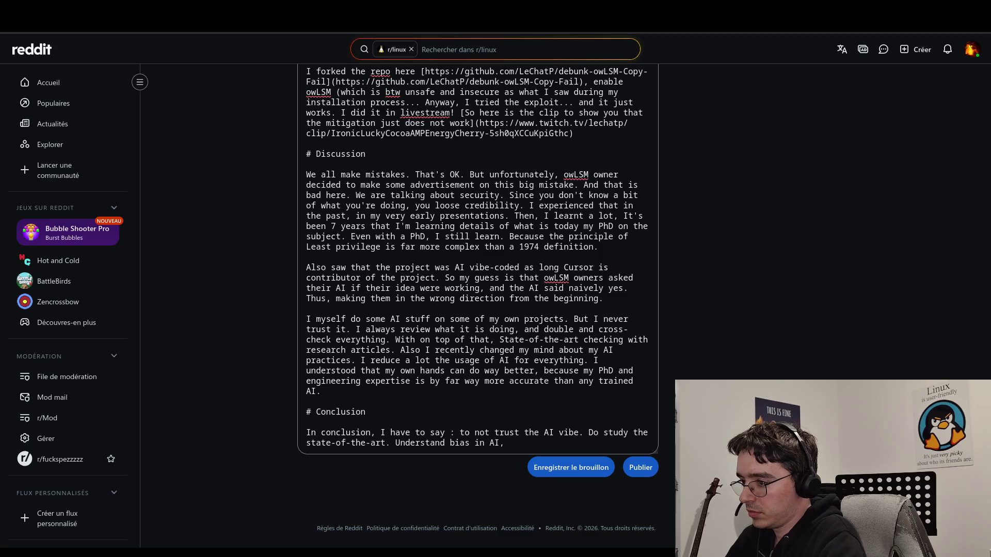
pyautogui.write('lear')
pyautogui.press('BackSpace')
pyautogui.press('BackSpace')
pyautogui.press('BackSpace')
pyautogui.press('BackSpace')
pyautogui.press('BackSpace')
pyautogui.press('BackSpace')
pyautogui.write('. You can learn ')
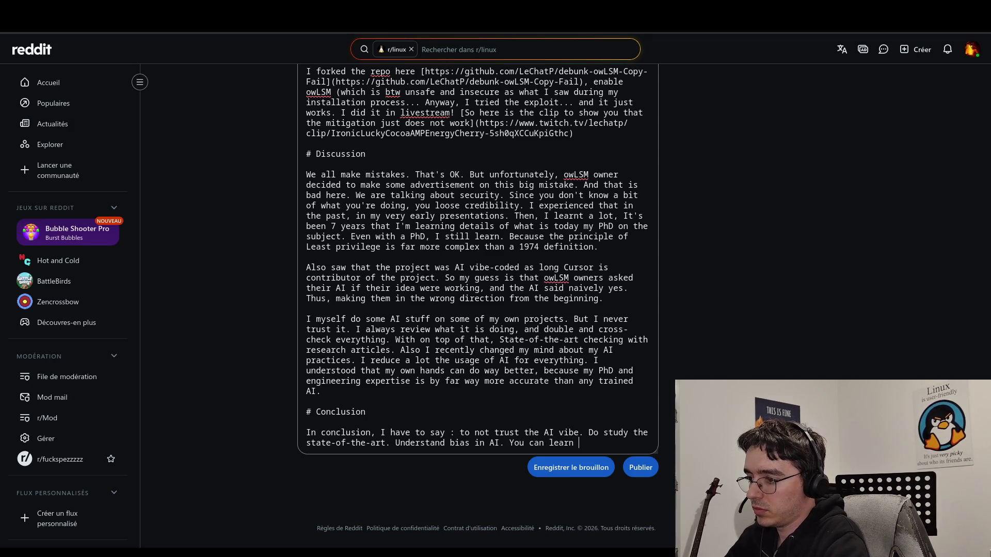
pyautogui.write('many things with ')
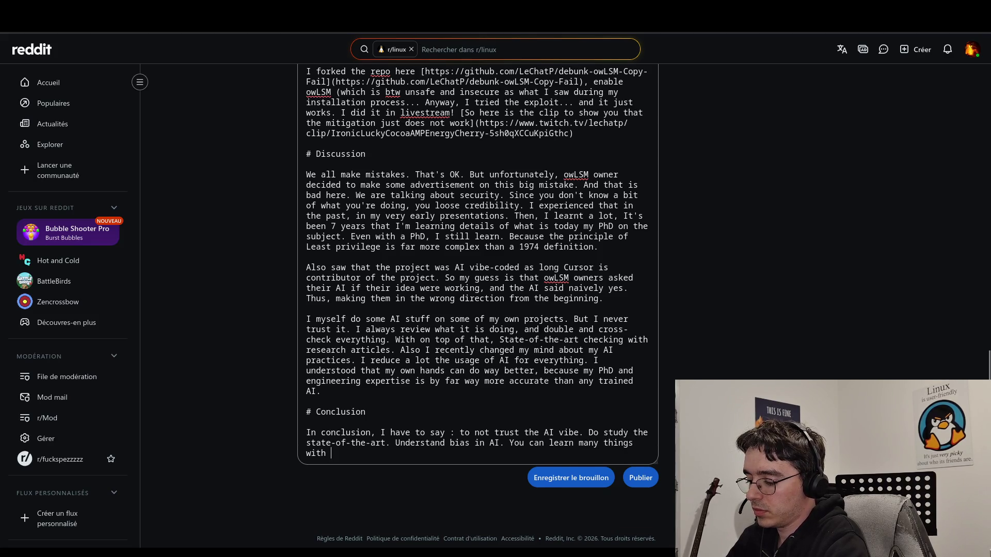
pyautogui.write('AI. ')
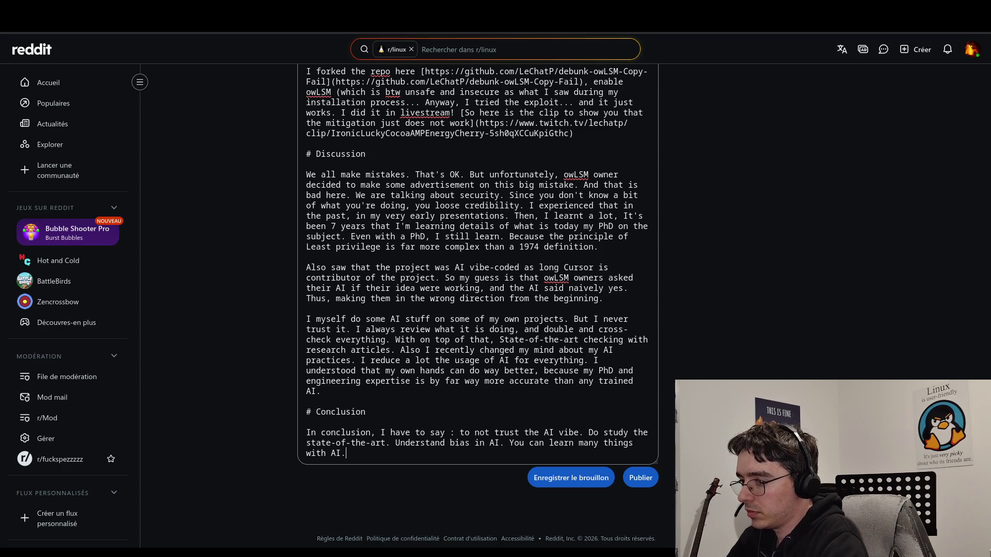
pyautogui.write('but')
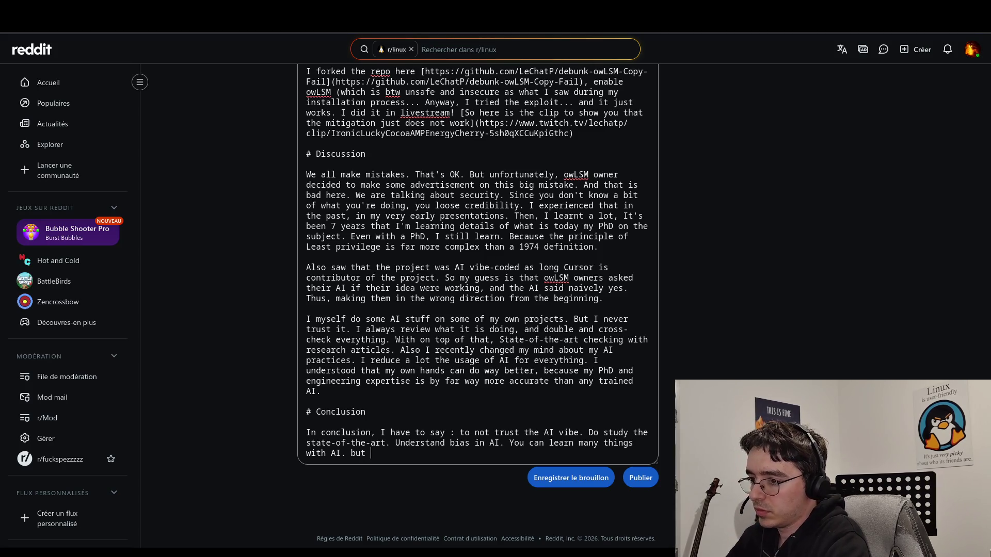
# - Begin the next sentence 'The first element to learn here is to requestion' and check its spelling
pyautogui.press('BackSpace')
pyautogui.press('BackSpace')
pyautogui.press('BackSpace')
pyautogui.write('But')
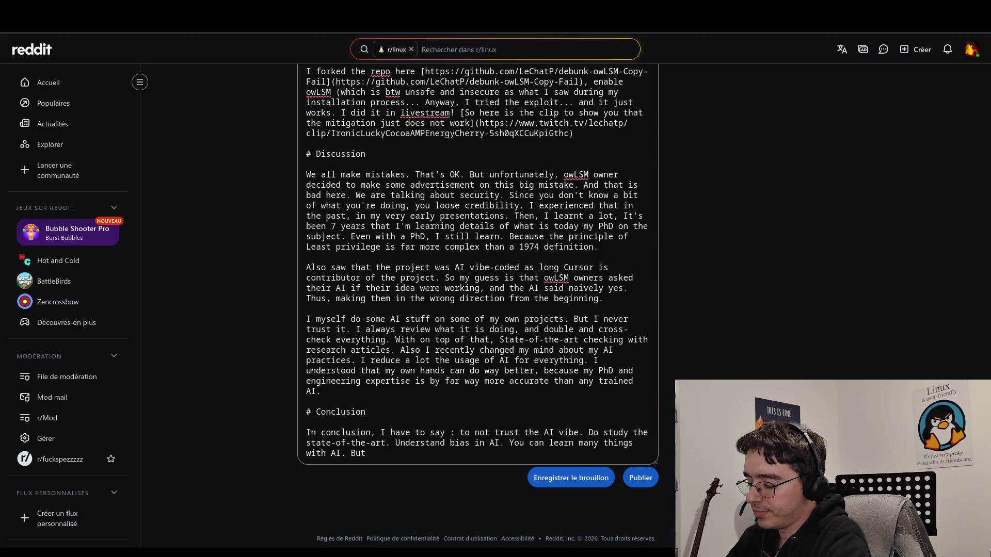
pyautogui.press('BackSpace')
pyautogui.press('BackSpace')
pyautogui.press('BackSpace')
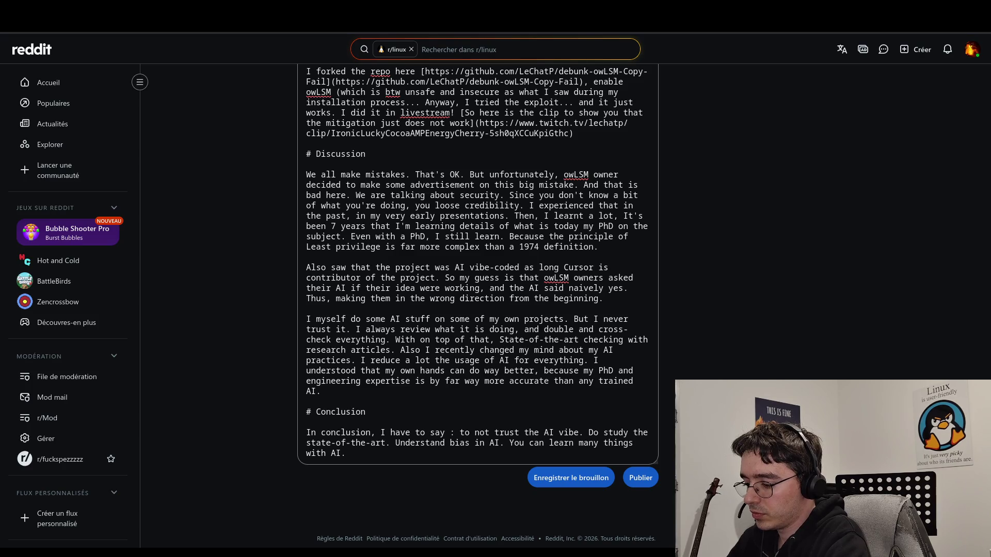
pyautogui.write('The ')
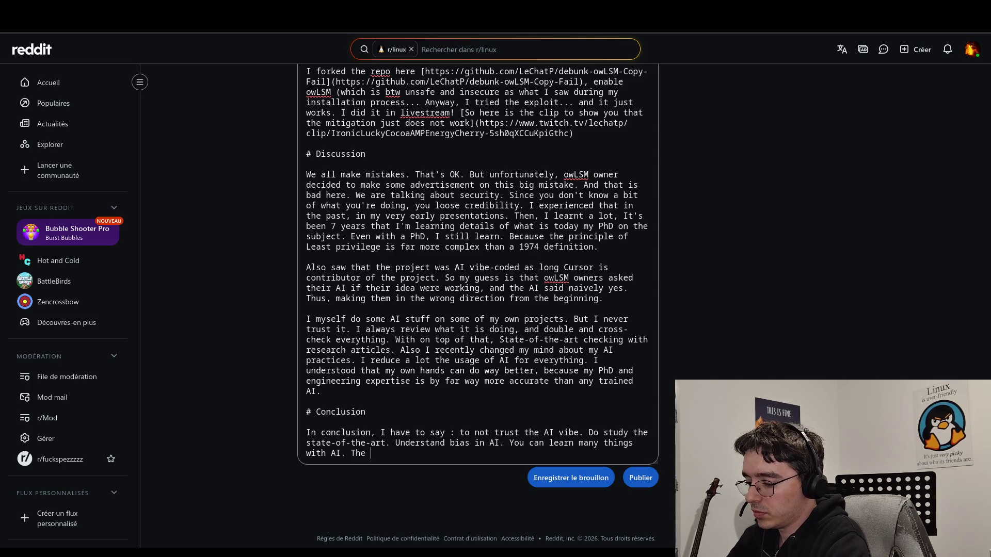
pyautogui.write('first elemen')
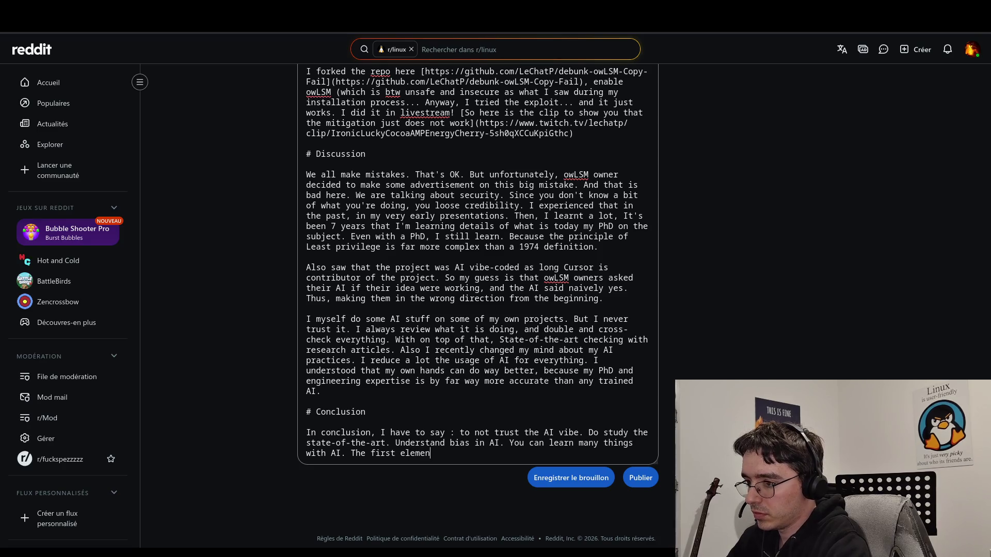
pyautogui.write('t to lea')
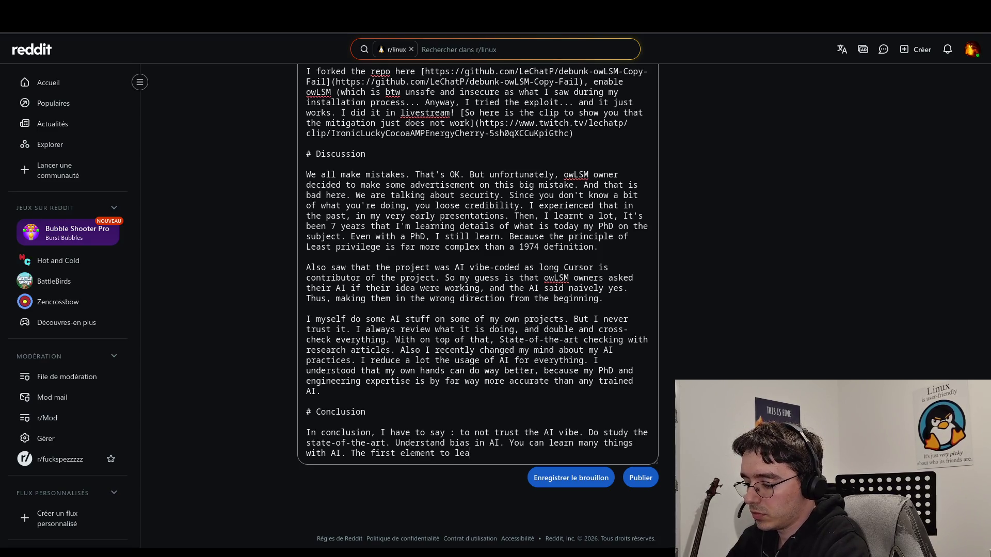
pyautogui.write('rn here ')
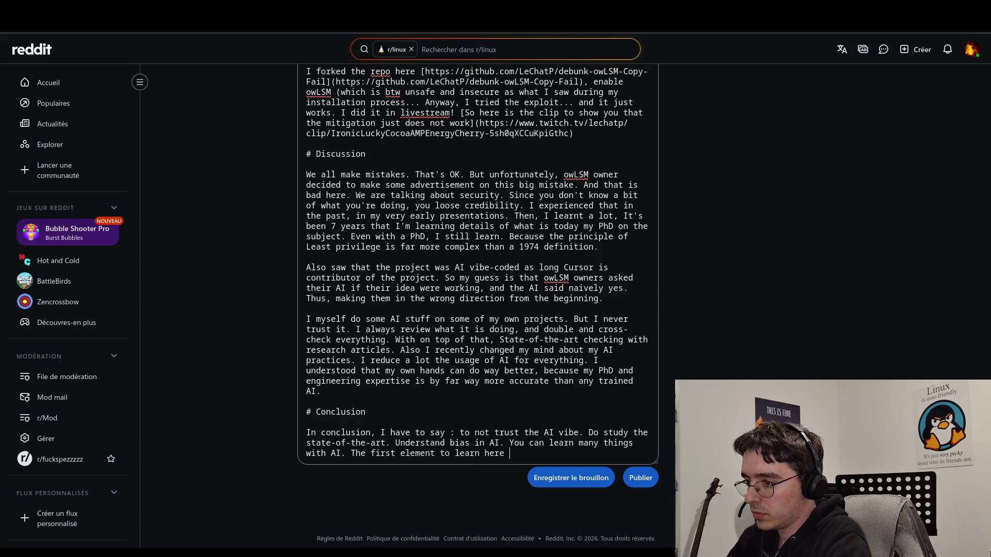
pyautogui.write('is to ')
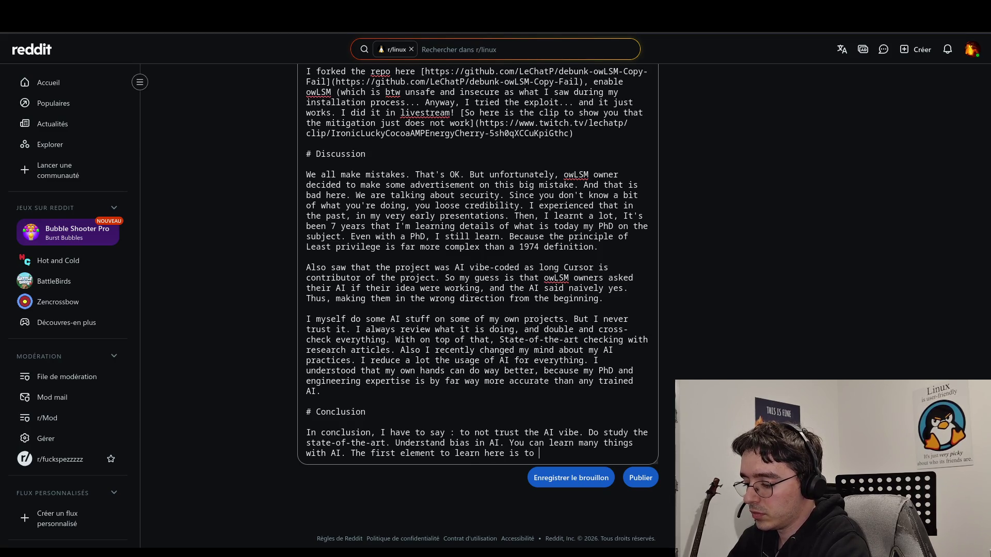
pyautogui.write('request')
pyautogui.write('ion y')
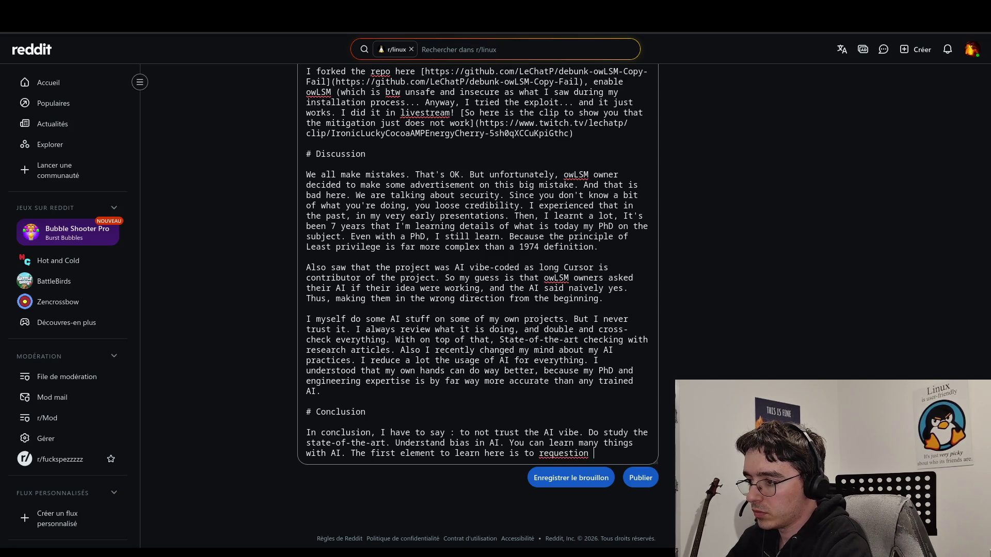
pyautogui.rightClick(572, 454)
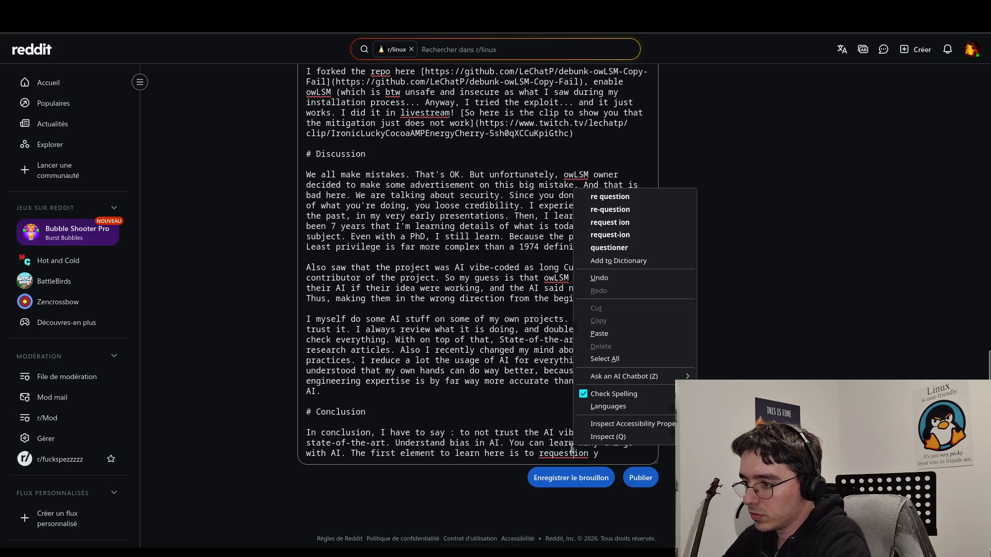
# - Correct 'requestion' to 're-question' and complete the sentence with 'what the AI wrote.'
pyautogui.click(610, 210)
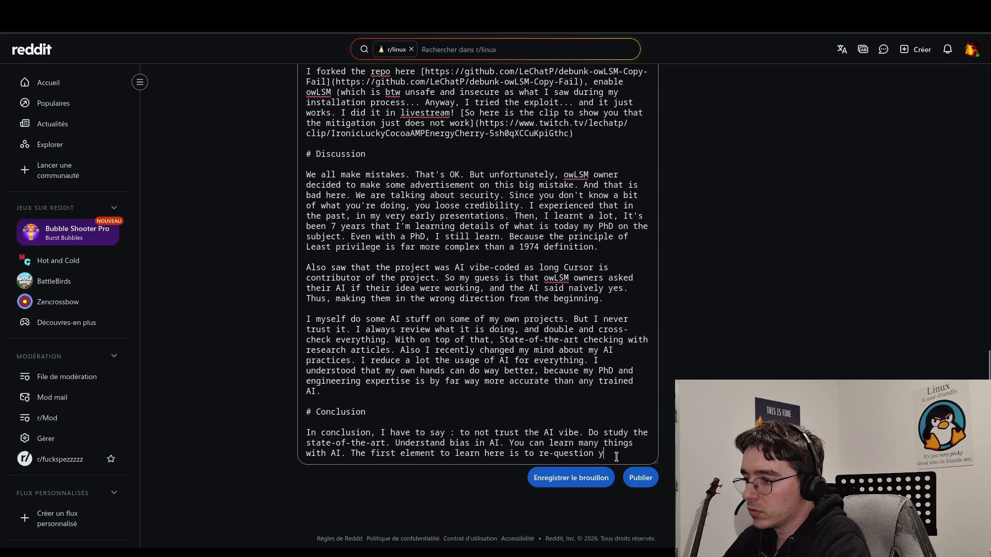
pyautogui.press('BackSpace')
pyautogui.write('the')
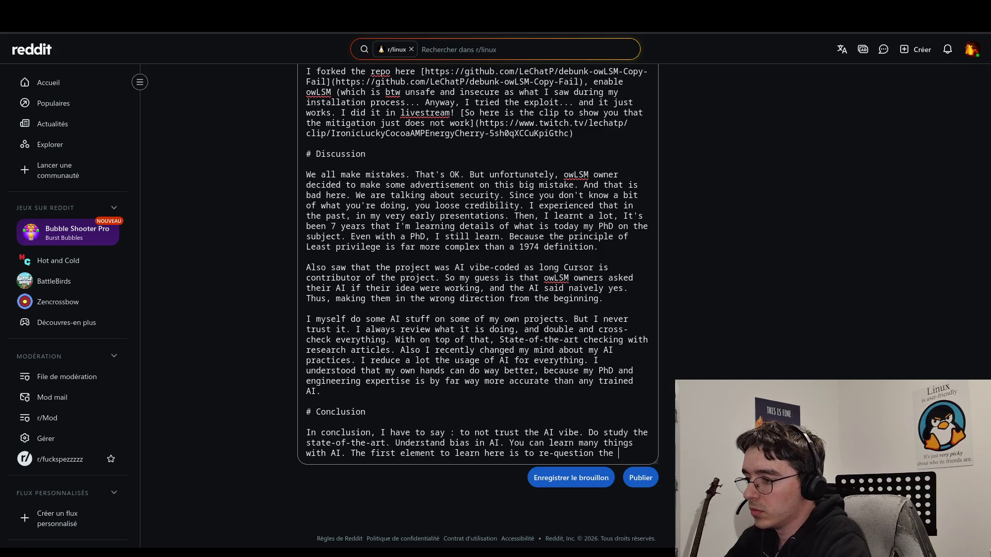
pyautogui.write(' AI..')
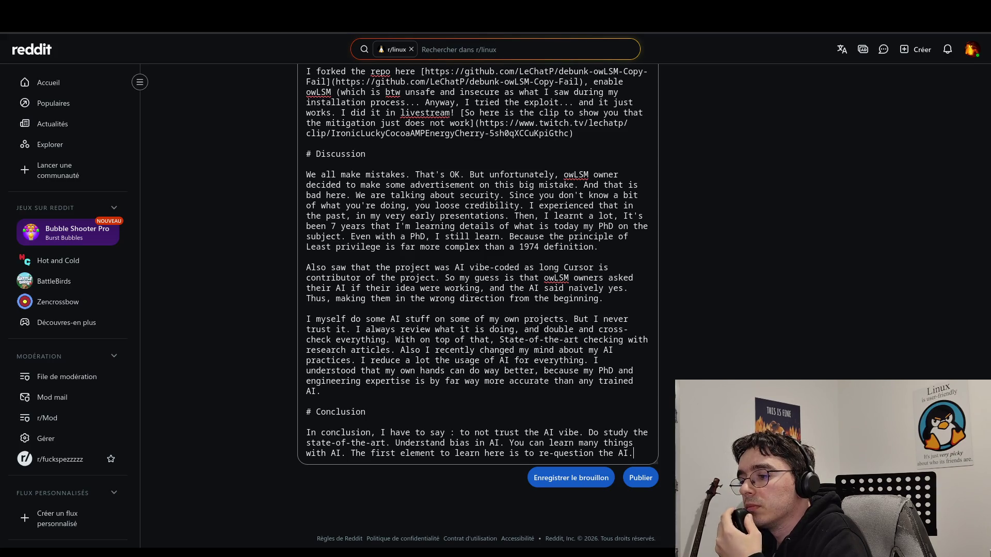
pyautogui.press('BackSpace')
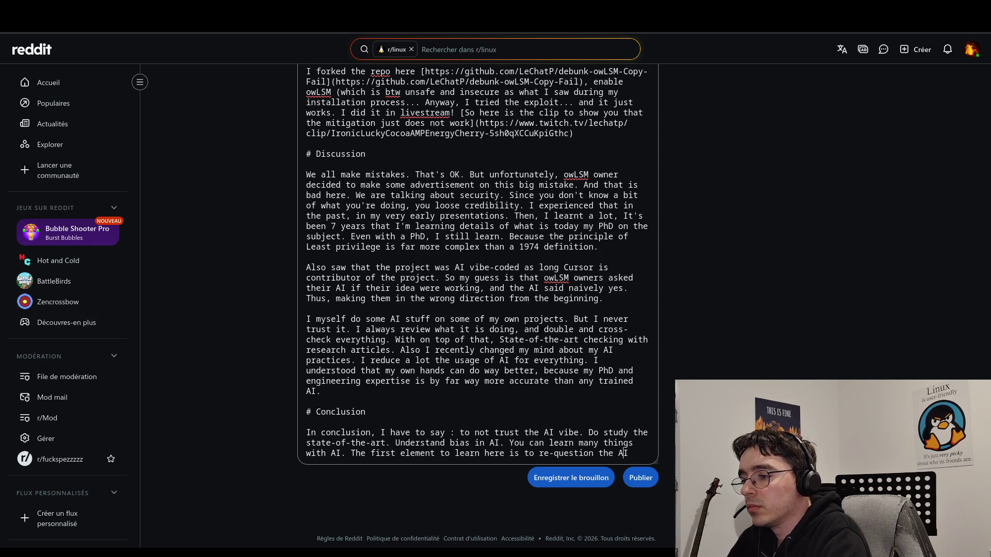
pyautogui.write('what')
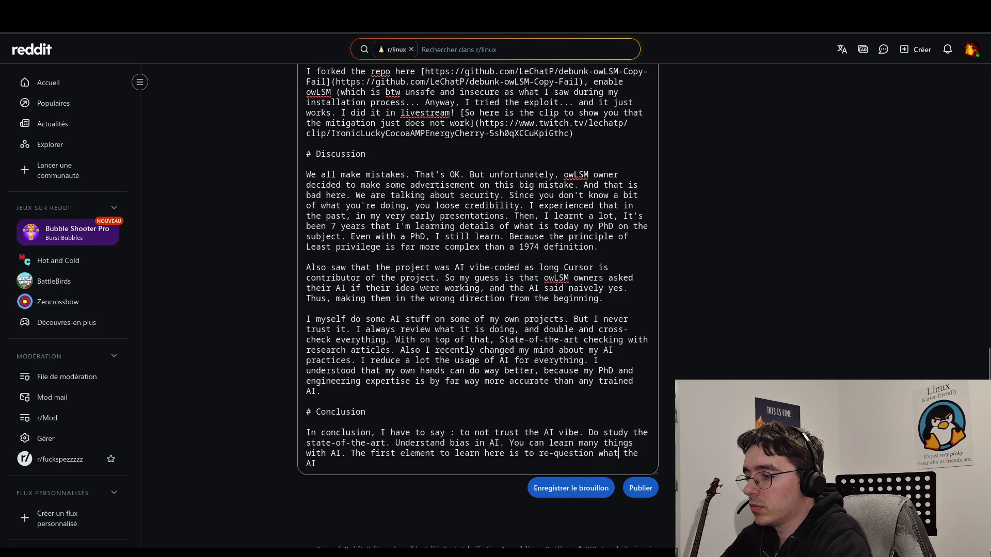
pyautogui.press('Down')
pyautogui.write('wrote.')
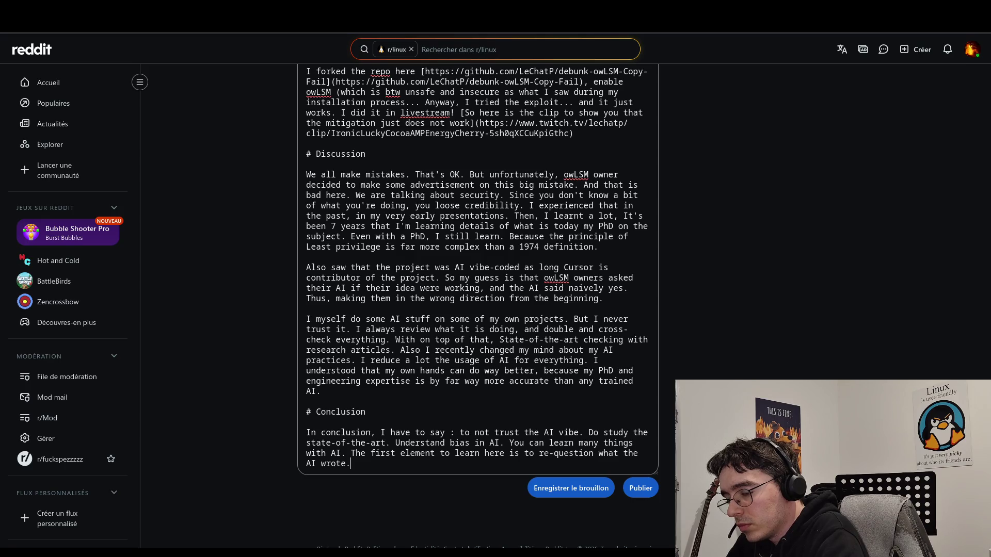
pyautogui.click(341, 453)
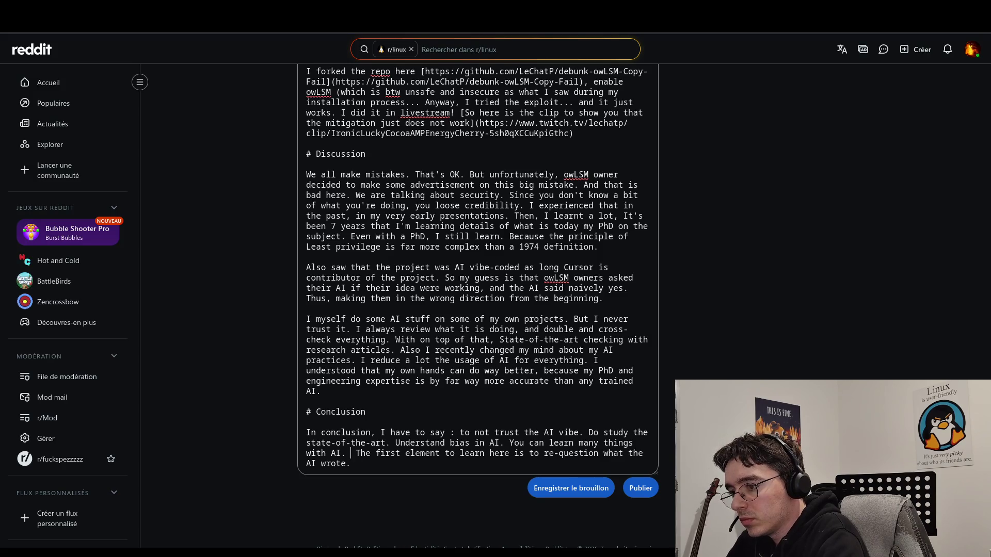
# - Insert 'It could be useful for many things.' right after 'You can learn many things with AI.'
pyautogui.press('BackSpace')
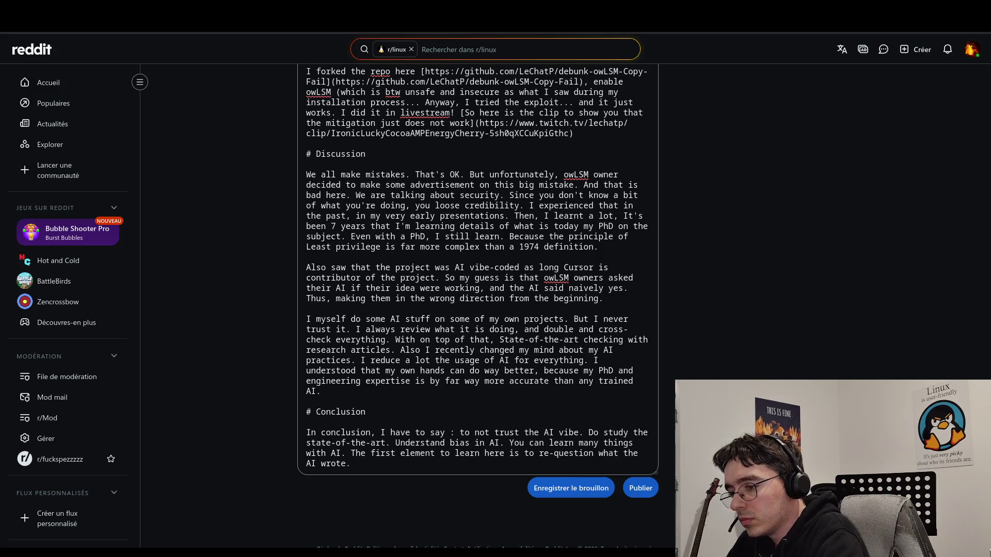
pyautogui.write('It could ')
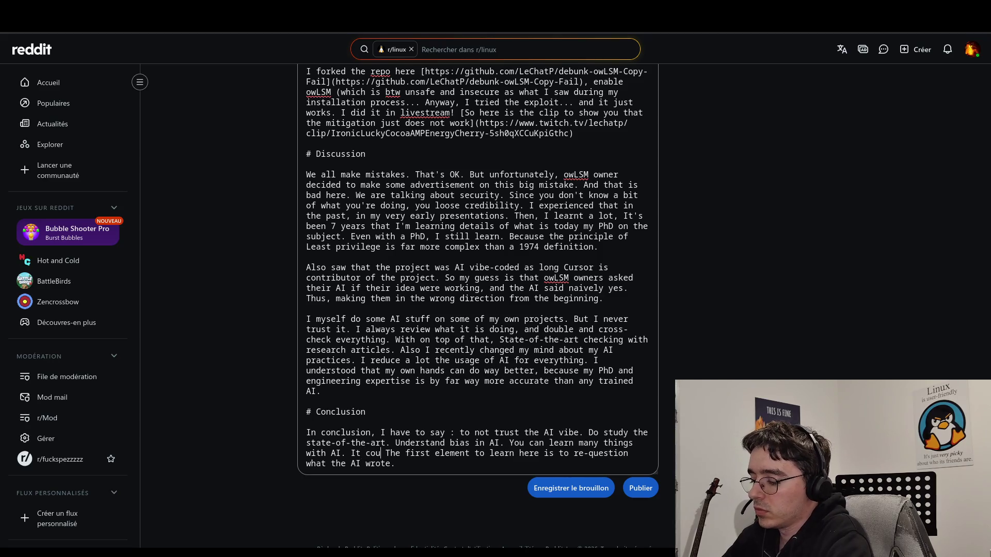
pyautogui.write('be ')
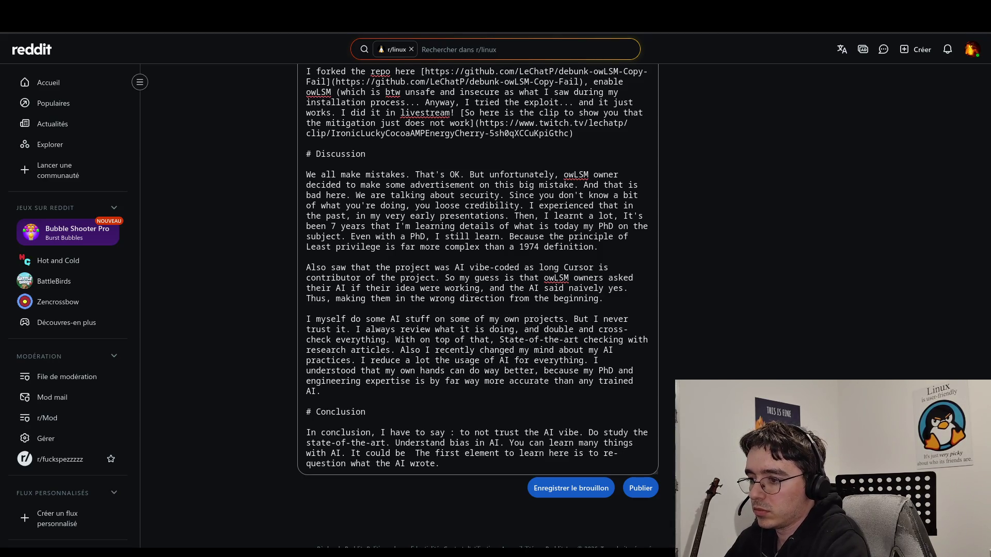
pyautogui.write('gr')
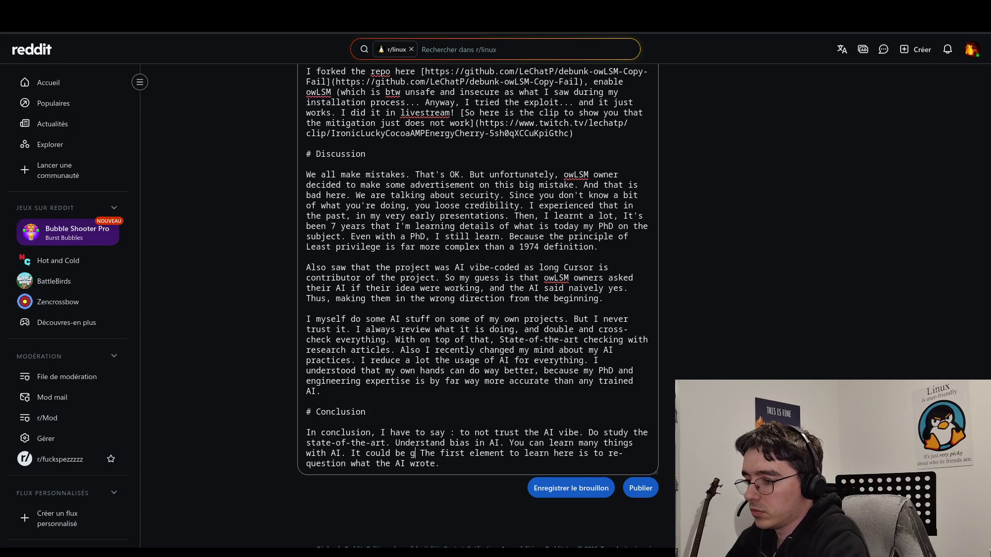
pyautogui.press('BackSpace')
pyautogui.press('BackSpace')
pyautogui.write('su')
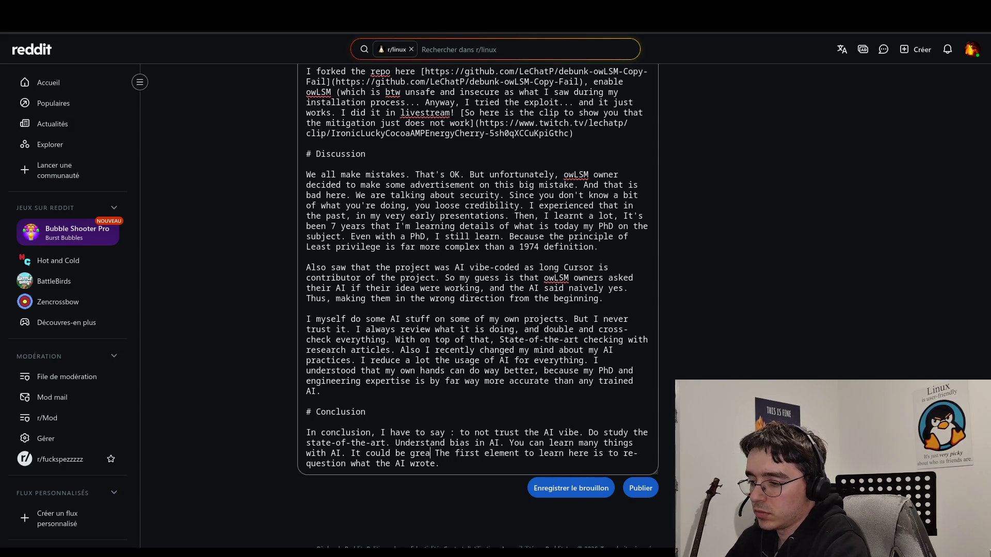
pyautogui.press('BackSpace')
pyautogui.press('BackSpace')
pyautogui.write('useful ')
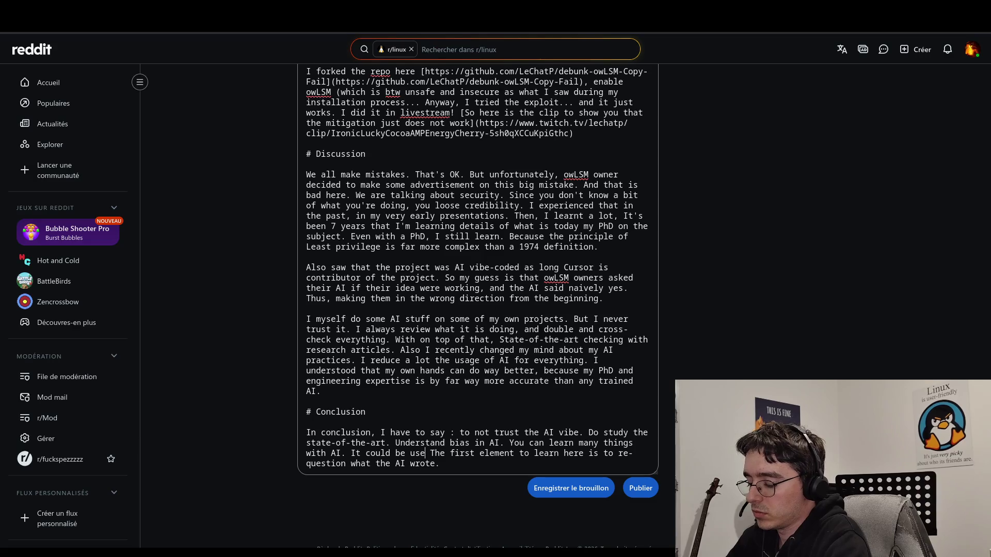
pyautogui.write('for many thin')
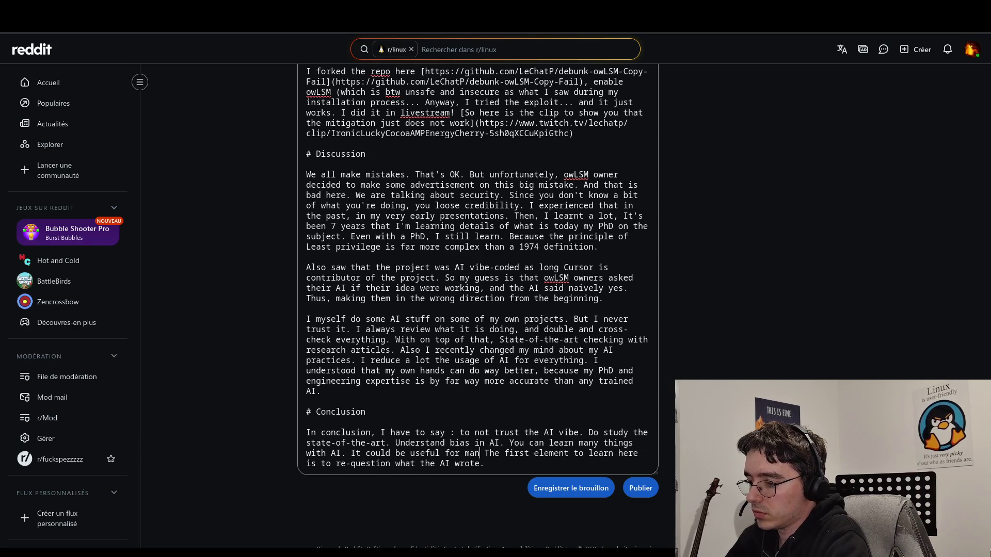
pyautogui.write('gs.')
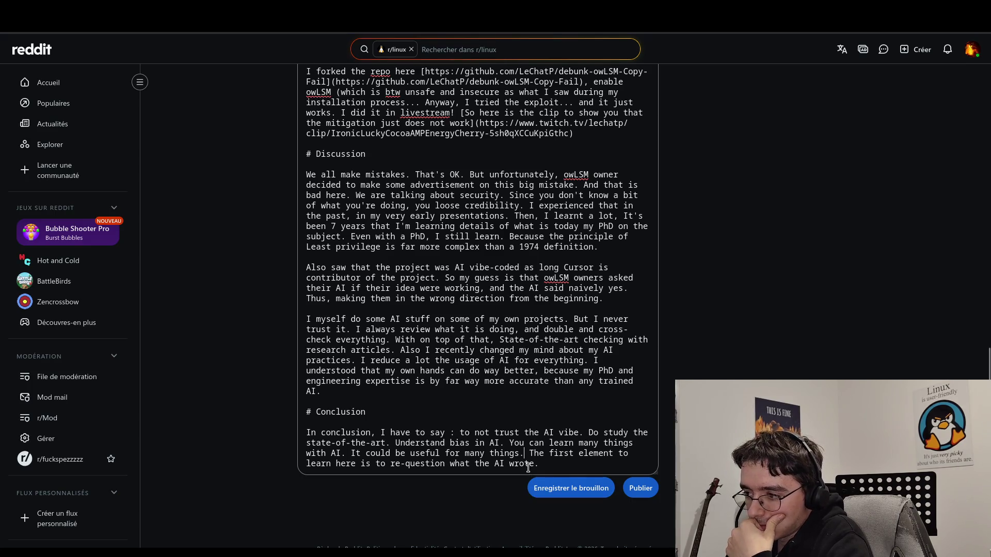
pyautogui.moveTo(525, 453); pyautogui.dragTo(351, 452)
pyautogui.click(351, 451)
pyautogui.click(587, 472)
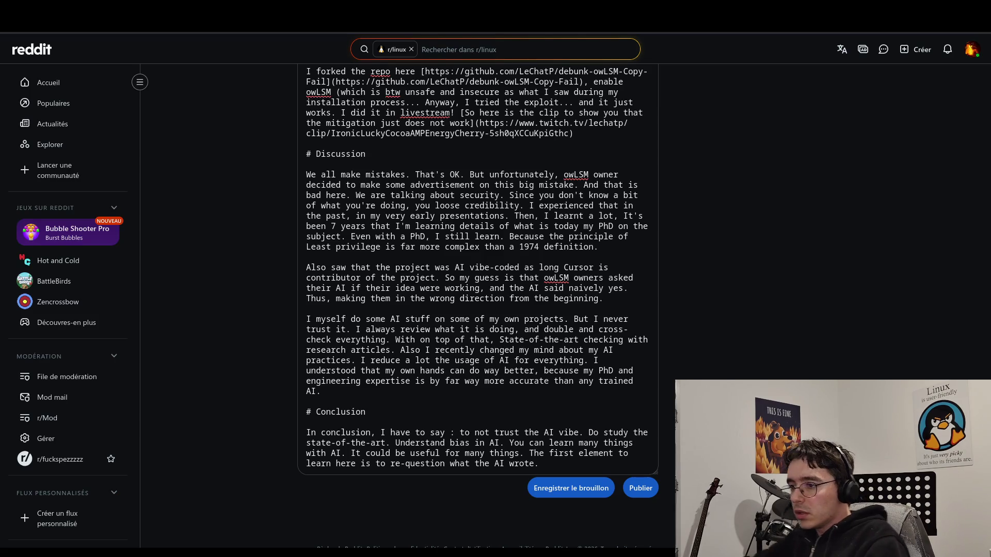
pyautogui.doubleClick(380, 329)
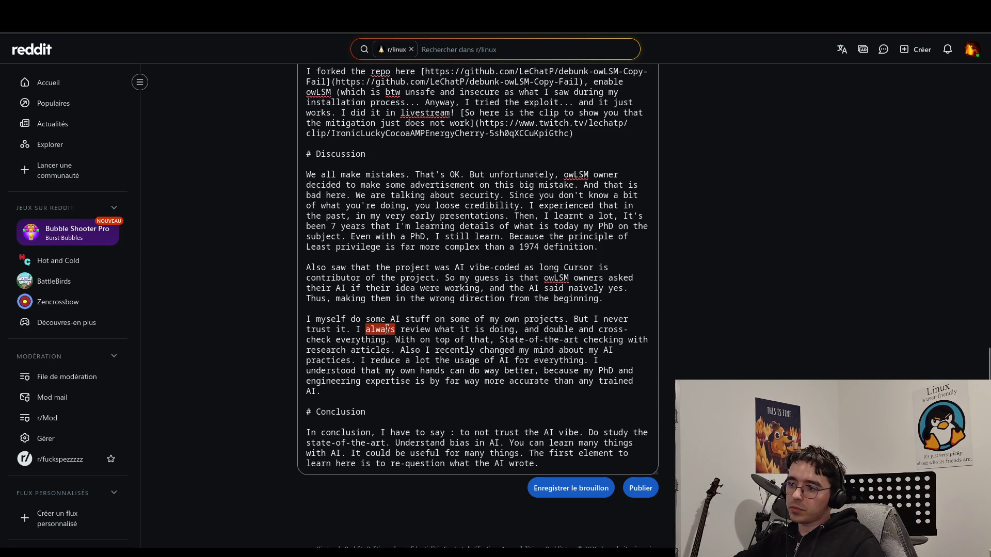
# - Delete the word 'always' from the Discussion's AI-use paragraph
pyautogui.click(515, 330)
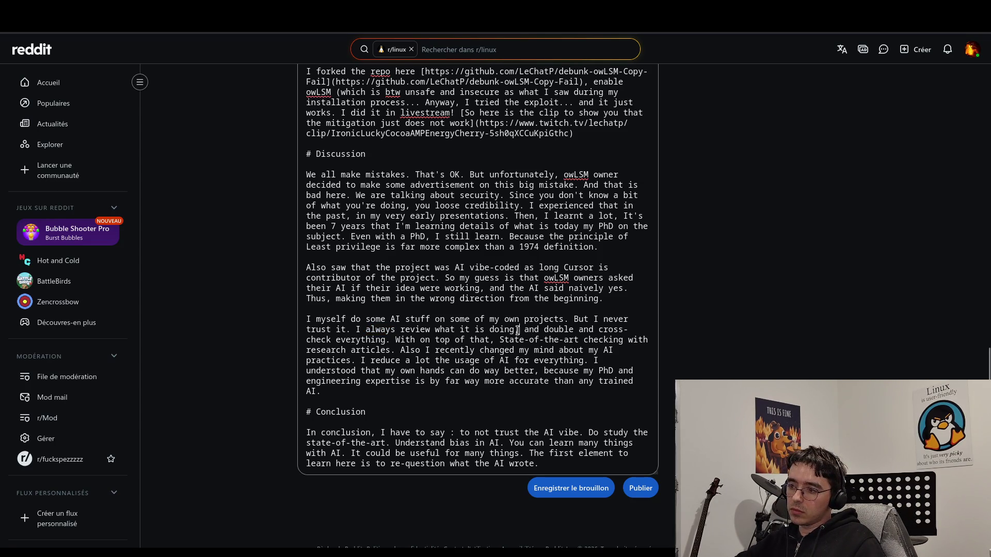
pyautogui.doubleClick(367, 329)
pyautogui.press('BackSpace')
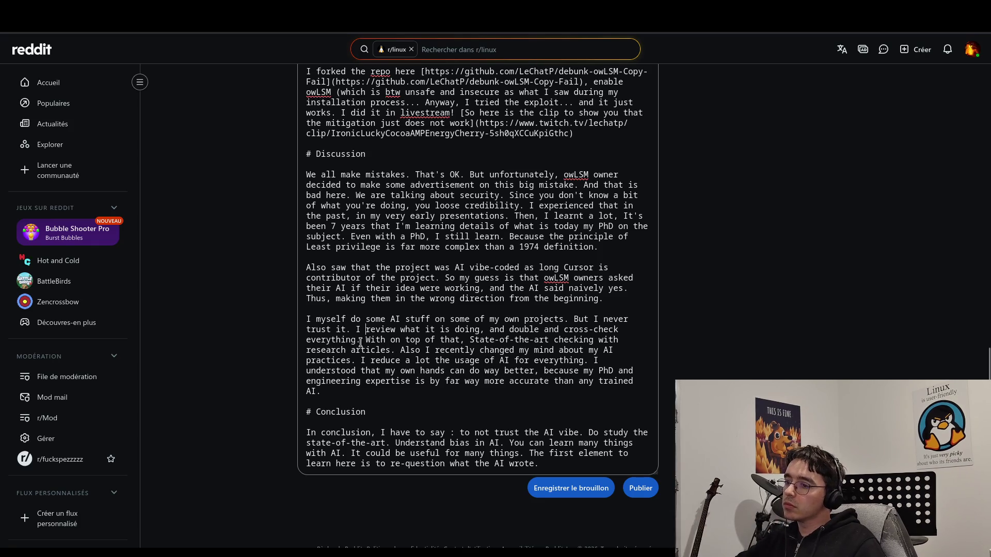
# - Reword the sentence to 'cross-check everything with state-of-the-art checking and research articles.'
pyautogui.click(375, 339)
pyautogui.press('BackSpace')
pyautogui.press('BackSpace')
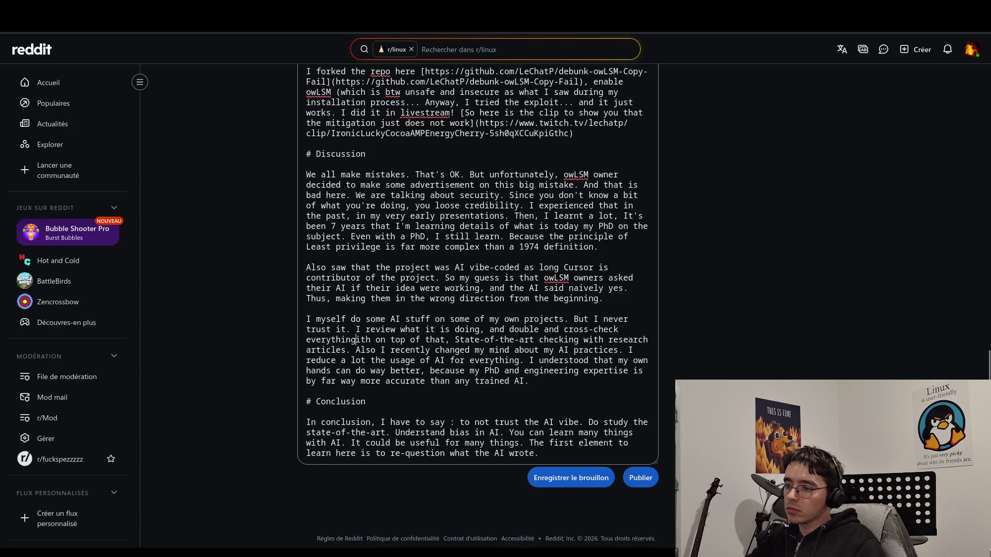
pyautogui.write('w')
pyautogui.press('Right')
pyautogui.press('Right')
pyautogui.press('Right')
pyautogui.press('BackSpace')
pyautogui.press('Delete')
pyautogui.press('Delete')
pyautogui.press('Delete')
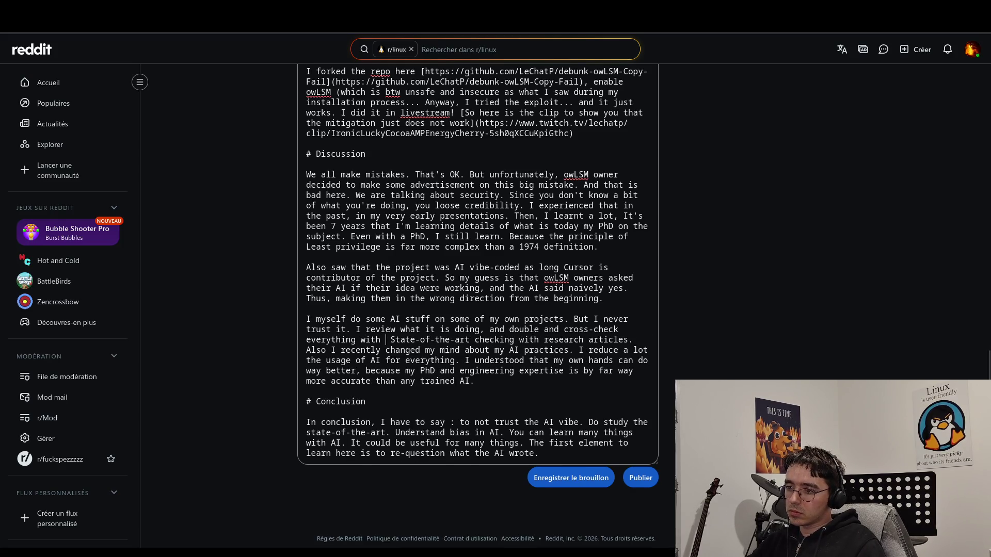
pyautogui.press('Delete')
pyautogui.write('s')
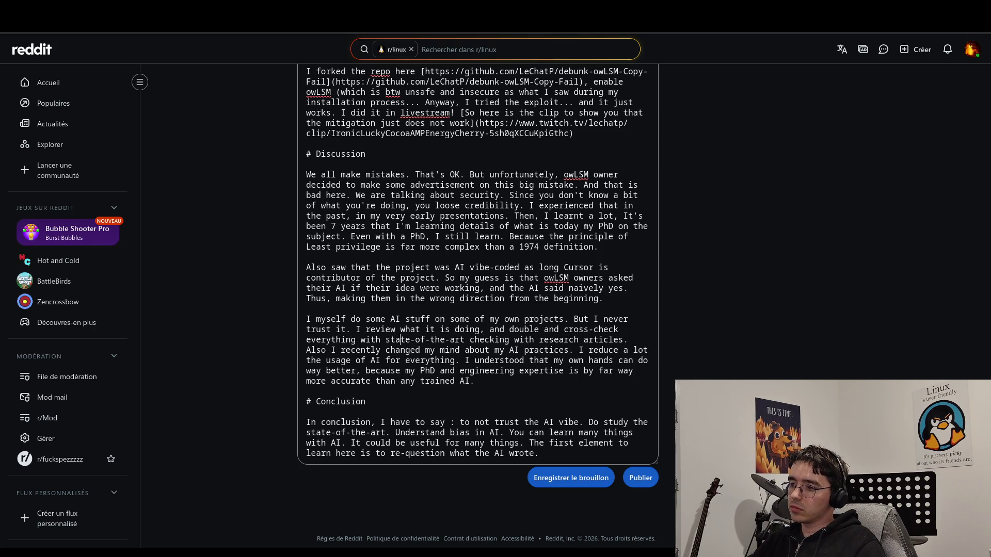
pyautogui.press('Delete')
pyautogui.press('Delete')
pyautogui.press('Delete')
pyautogui.write('and')
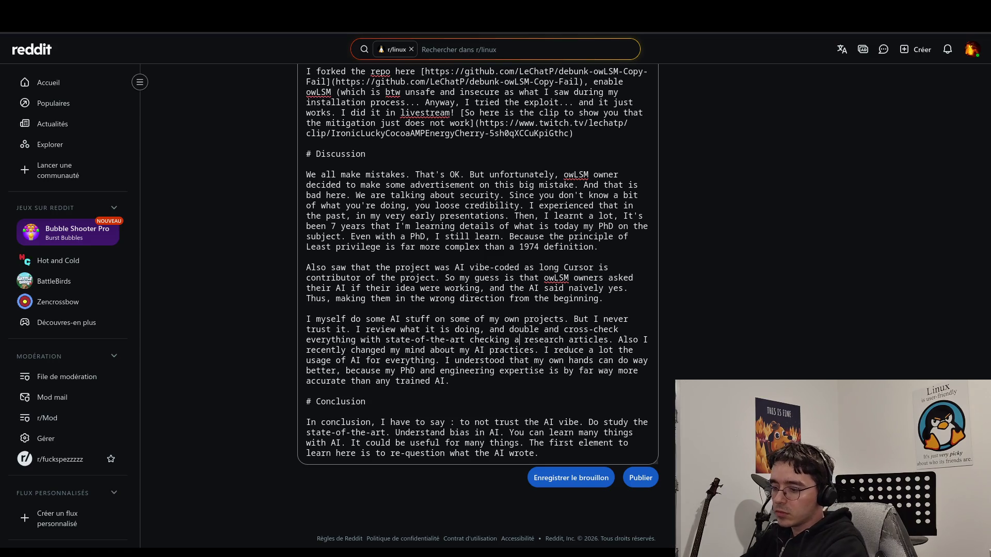
pyautogui.click(535, 340)
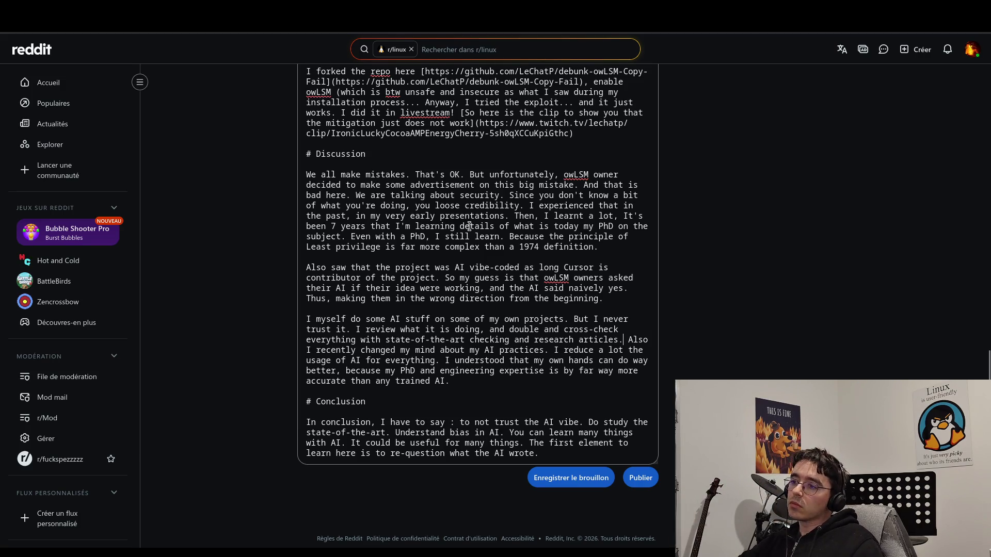
# - Scroll back up to the draft's title and opening paragraphs
pyautogui.scroll(8, 469, 226)
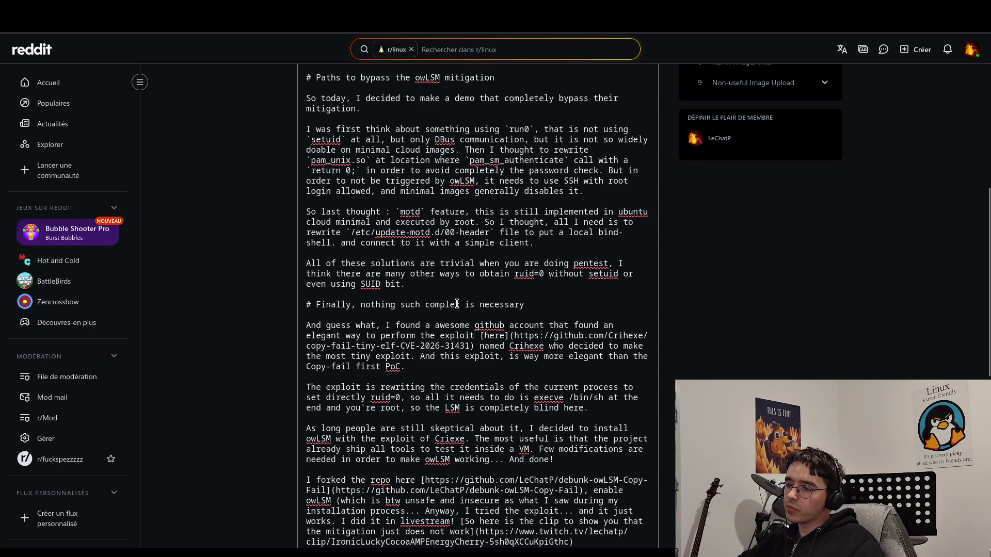
pyautogui.scroll(3, 456, 303)
pyautogui.scroll(3, 457, 304)
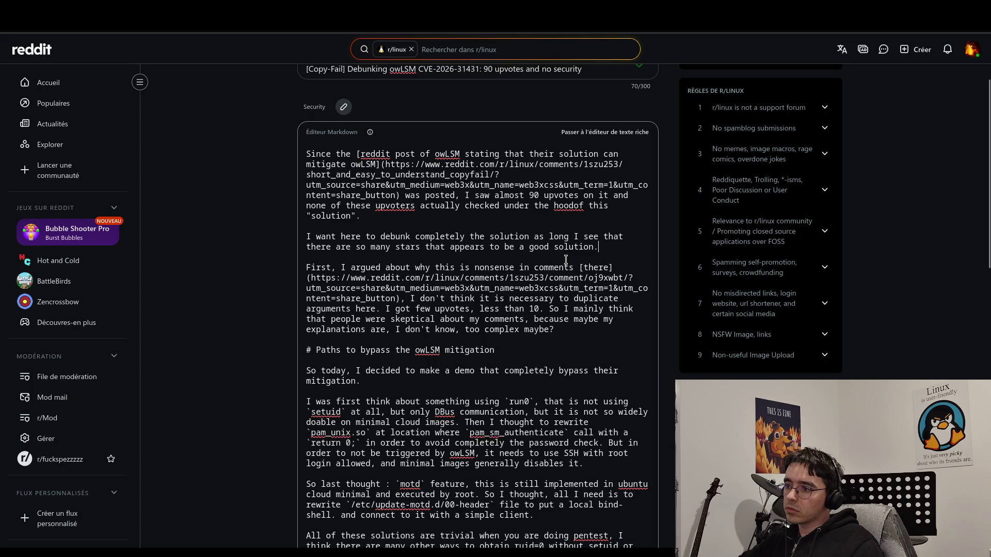
# - Replace 'that appears to be a good solution' with 'came from the post' and insert 'GH' before 'stars'
pyautogui.click(421, 249)
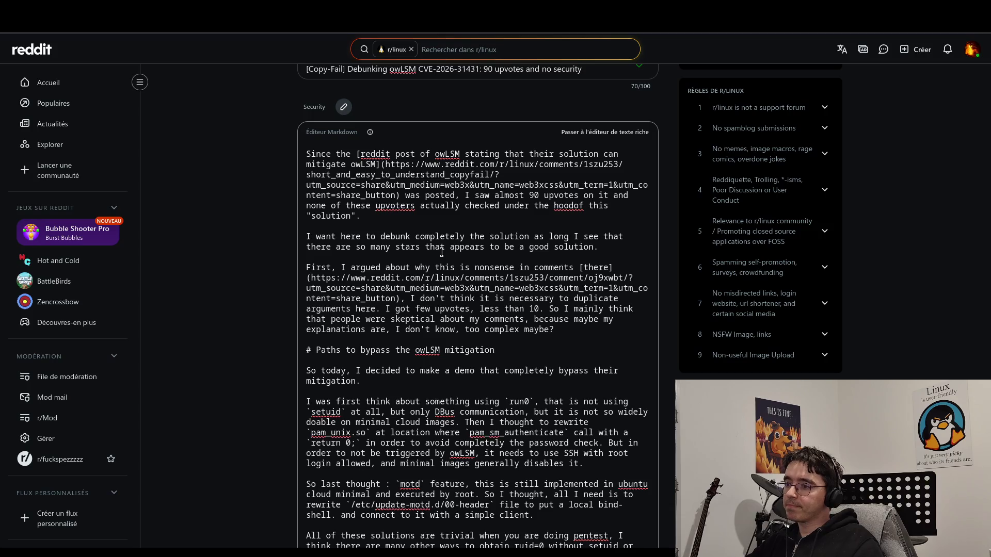
pyautogui.moveTo(593, 247); pyautogui.dragTo(424, 244)
pyautogui.write('com')
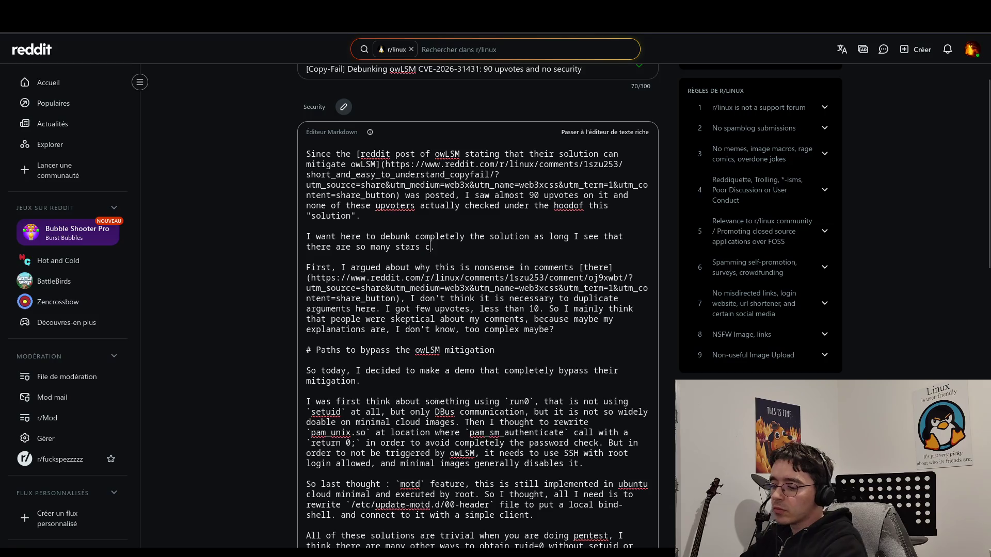
pyautogui.press('BackSpace')
pyautogui.press('BackSpace')
pyautogui.write('ame from')
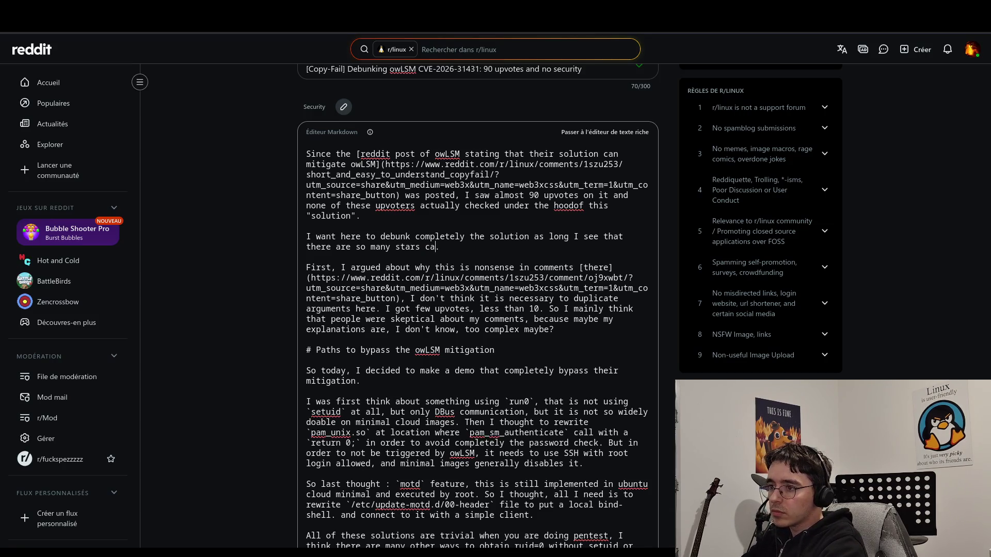
pyautogui.write(' the post')
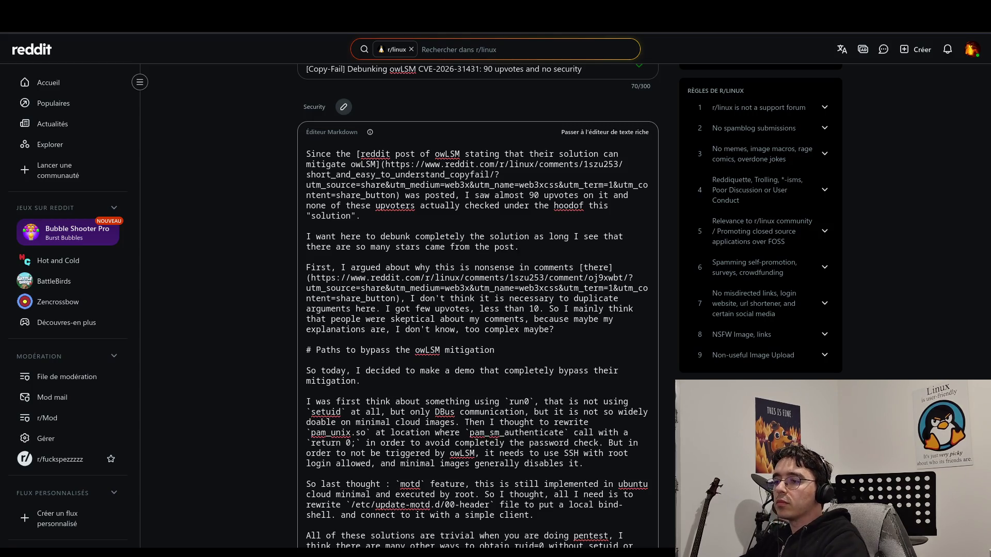
pyautogui.click(511, 246)
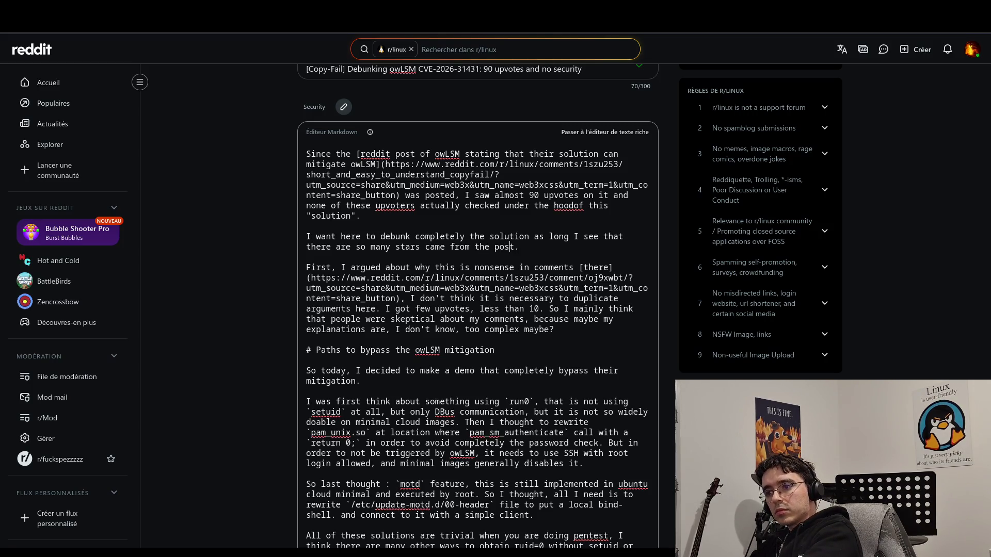
pyautogui.write('GH')
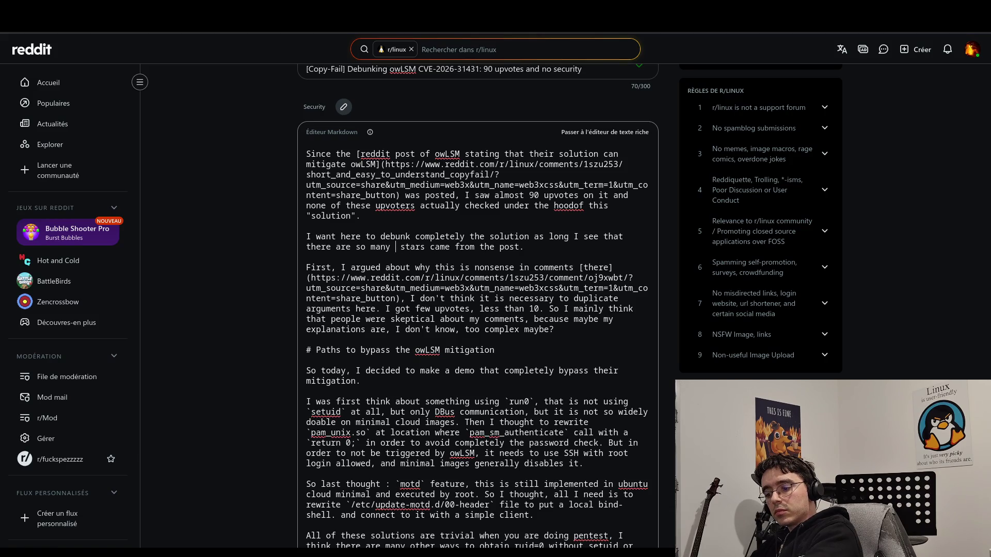
pyautogui.click(535, 247)
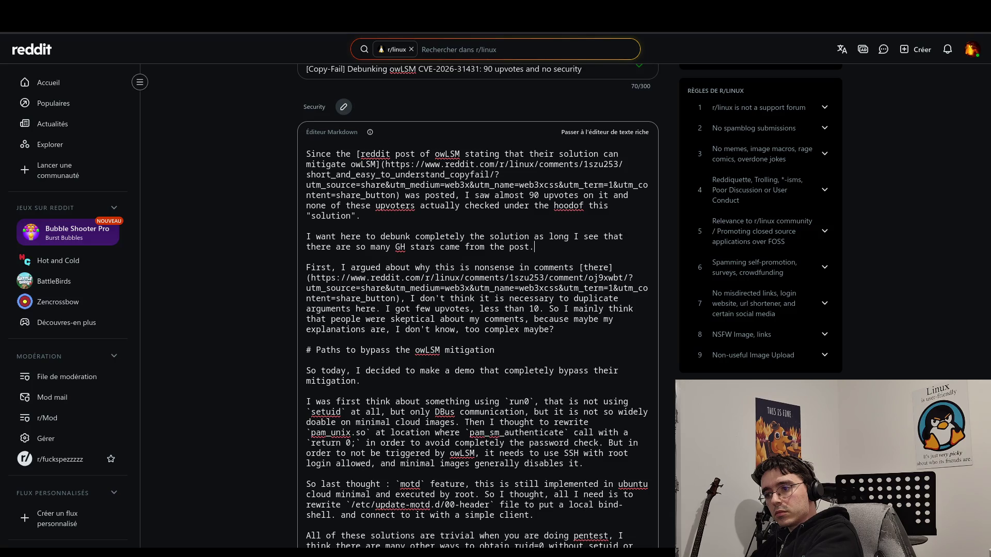
# - Change 'my comments' to 'my comment' in the opening paragraph
pyautogui.press('Down')
pyautogui.press('Down')
pyautogui.press('Down')
pyautogui.press('Left')
pyautogui.press('Left')
pyautogui.press('BackSpace')
pyautogui.click(306, 340)
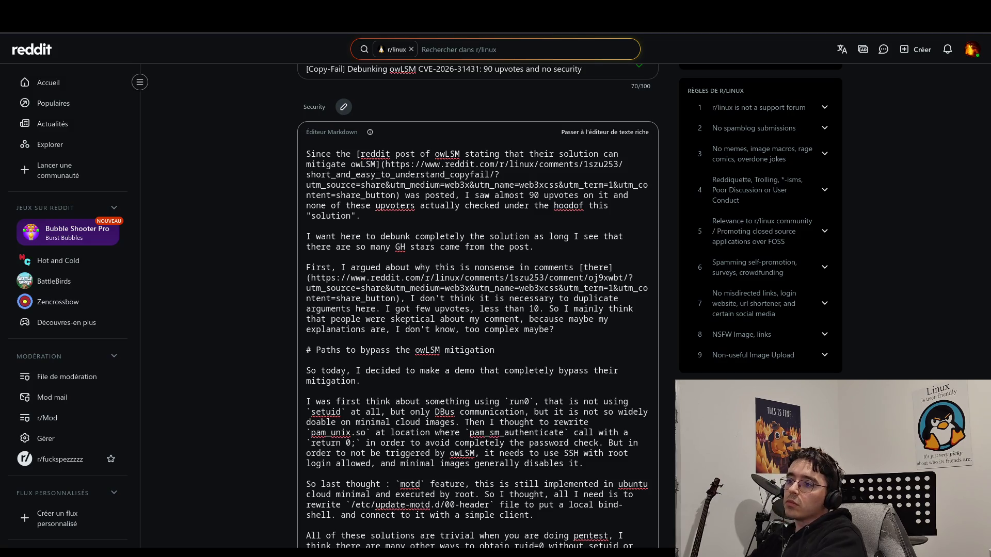
pyautogui.click(520, 371)
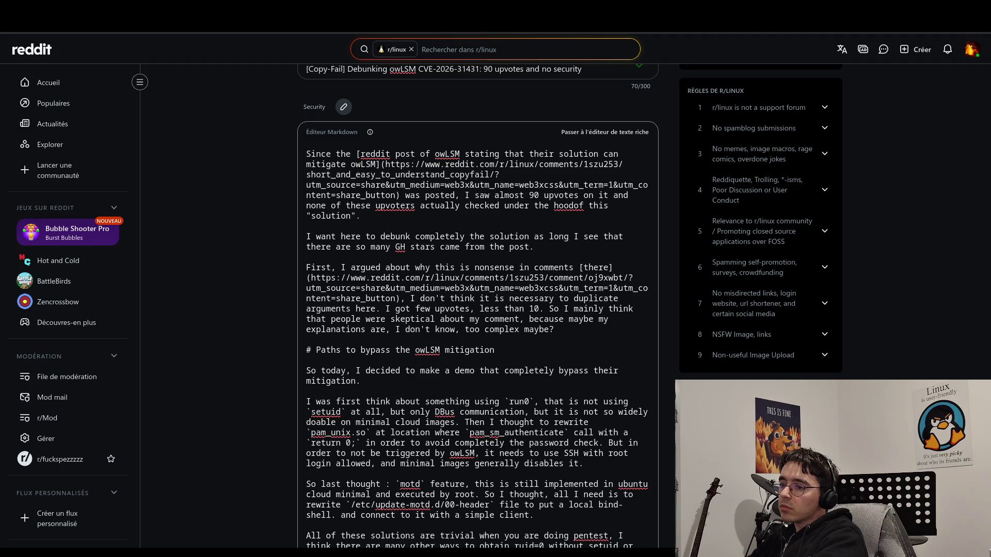
pyautogui.click(306, 391)
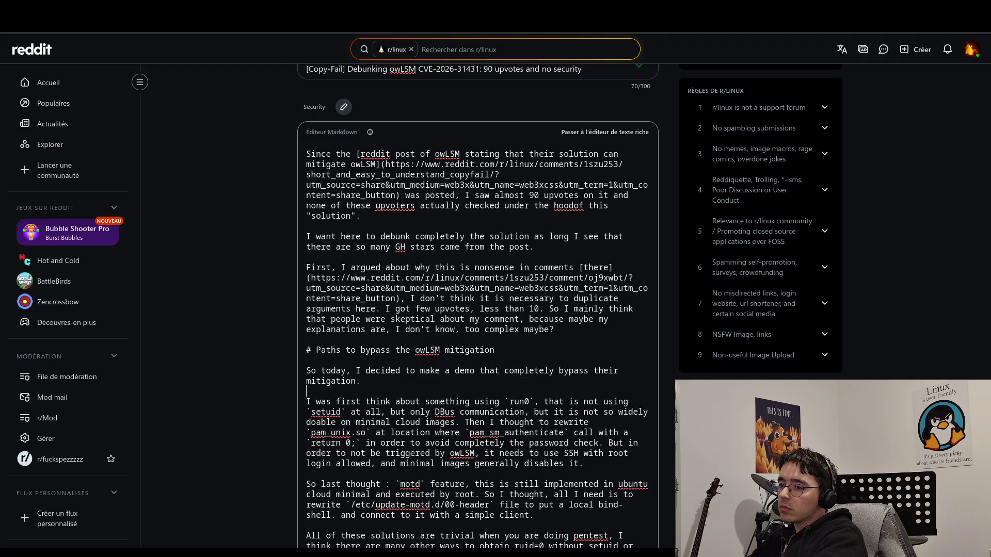
pyautogui.press('Down')
pyautogui.press('Down')
pyautogui.press('Down')
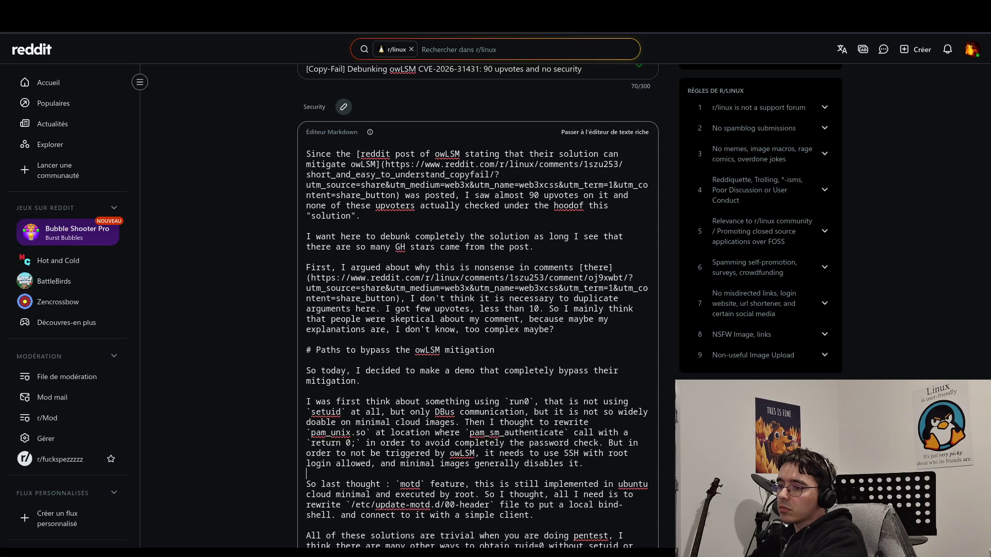
pyautogui.press('Down')
pyautogui.press('Down')
pyautogui.press('Down')
pyautogui.press('Down')
pyautogui.press('Down')
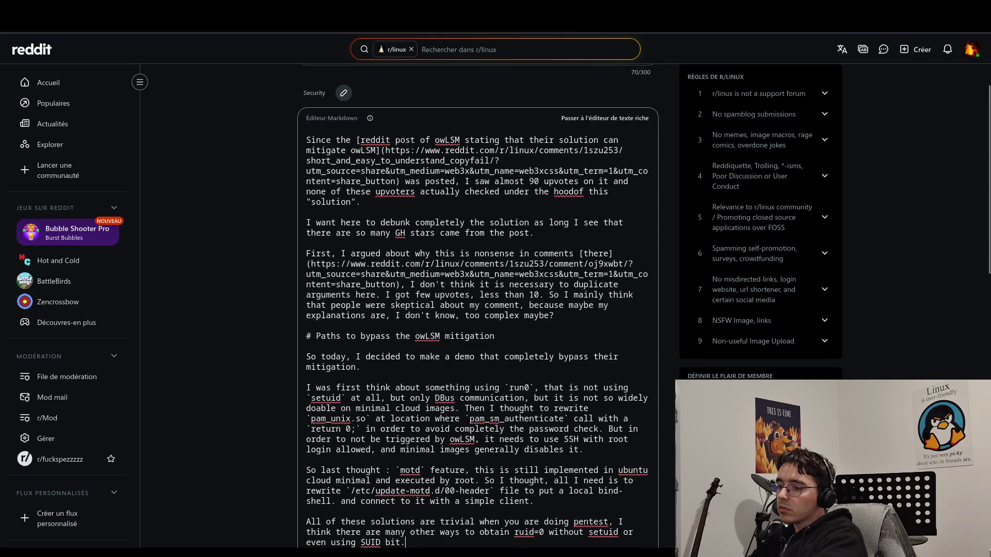
# - Shorten the trivial-solutions sentence to end 'without using SUID.' by dropping 'setuid or even' and 'bit'
pyautogui.press('Down')
pyautogui.press('Down')
pyautogui.press('Down')
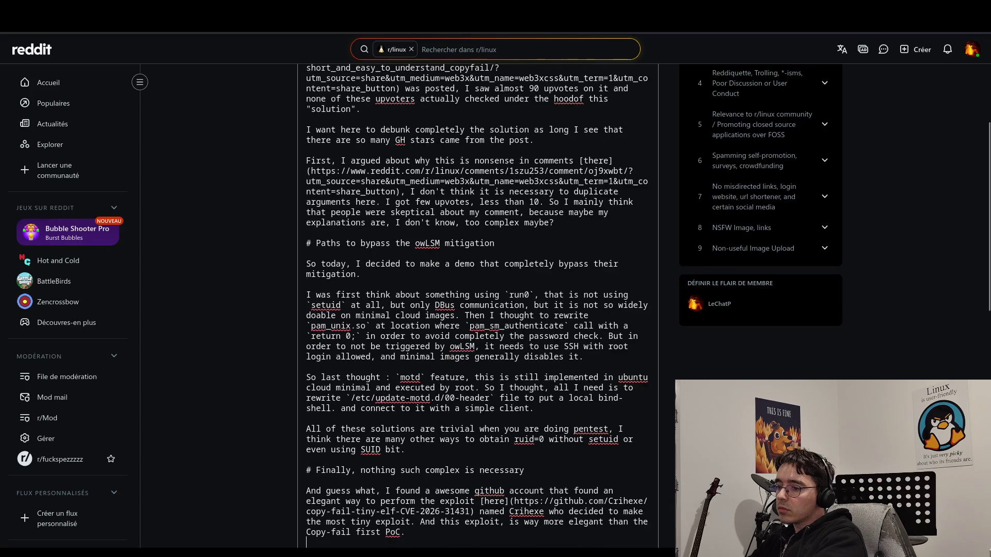
pyautogui.press('Down')
pyautogui.press('Down')
pyautogui.press('Down')
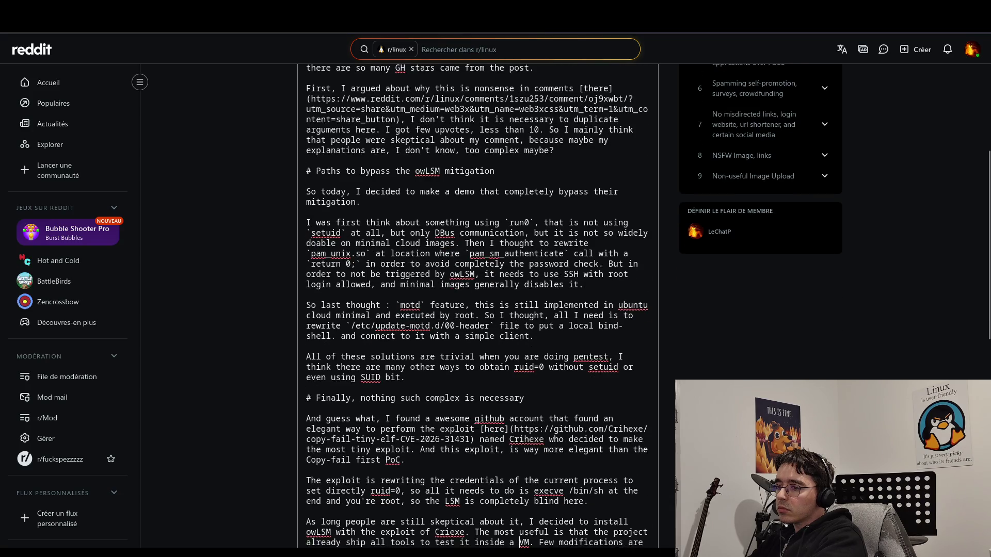
pyautogui.press('Up')
pyautogui.press('Up')
pyautogui.press('Up')
pyautogui.press('Down')
pyautogui.press('Down')
pyautogui.press('Down')
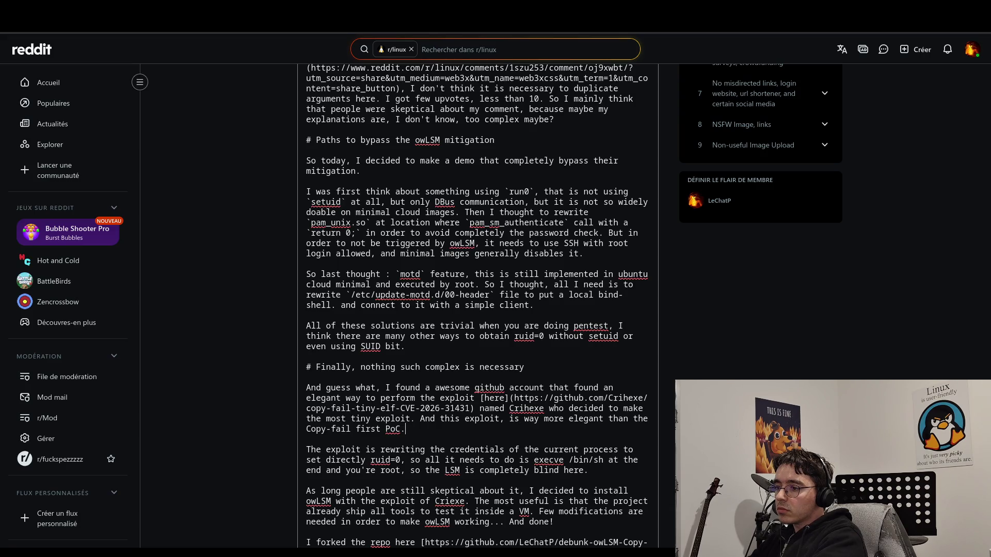
pyautogui.click(325, 346)
pyautogui.press('BackSpace')
pyautogui.press('BackSpace')
pyautogui.press('BackSpace')
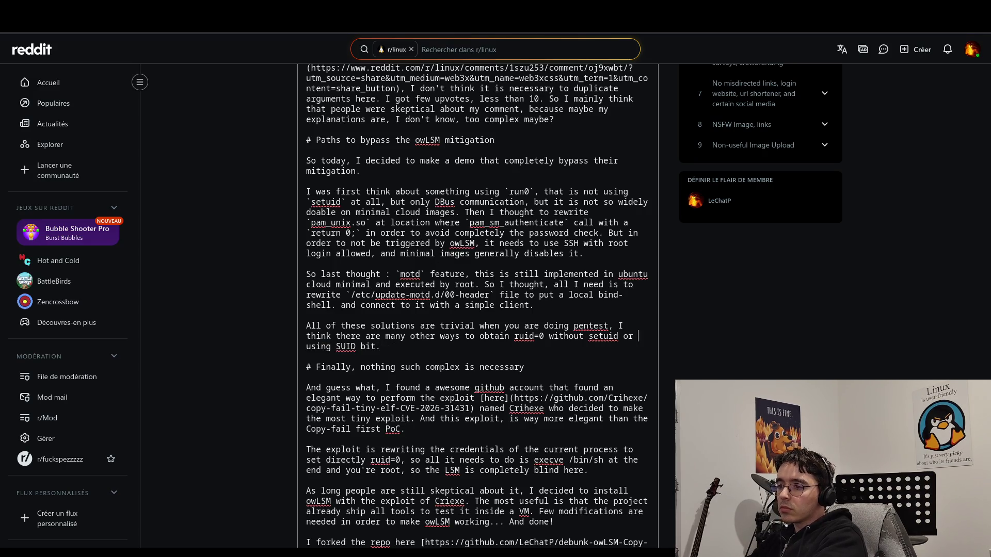
pyautogui.press('BackSpace')
pyautogui.press('BackSpace')
pyautogui.press('BackSpace')
pyautogui.click(326, 347)
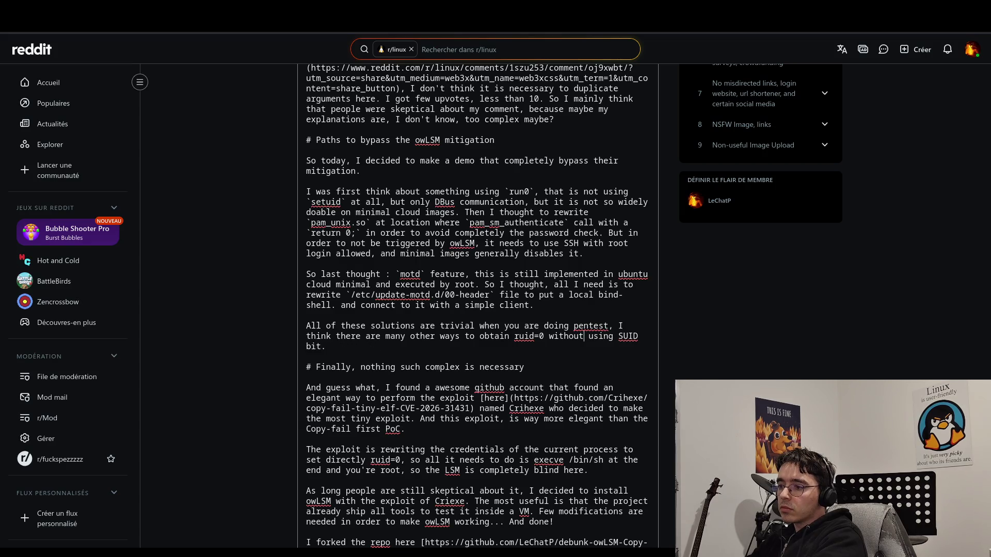
pyautogui.press('BackSpace')
pyautogui.press('BackSpace')
pyautogui.press('BackSpace')
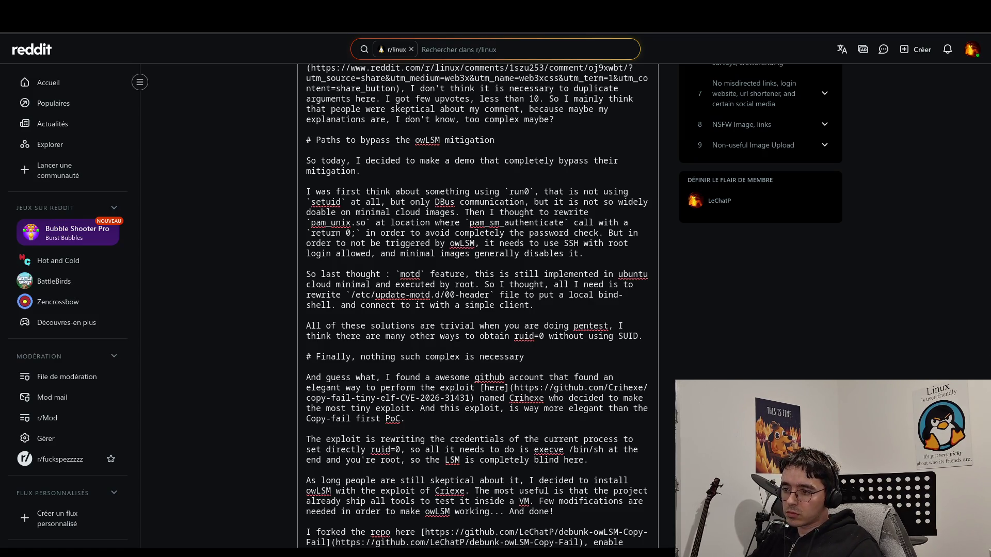
# - Fix 'a awesome' to 'an awesome' and change 'found' to 'uses' in the Finally section
pyautogui.click(525, 356)
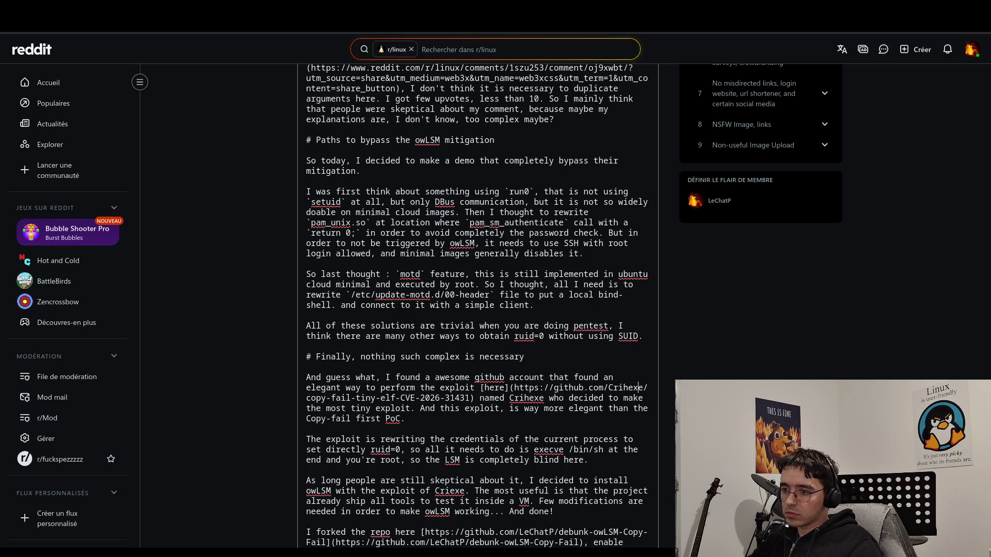
pyautogui.click(638, 409)
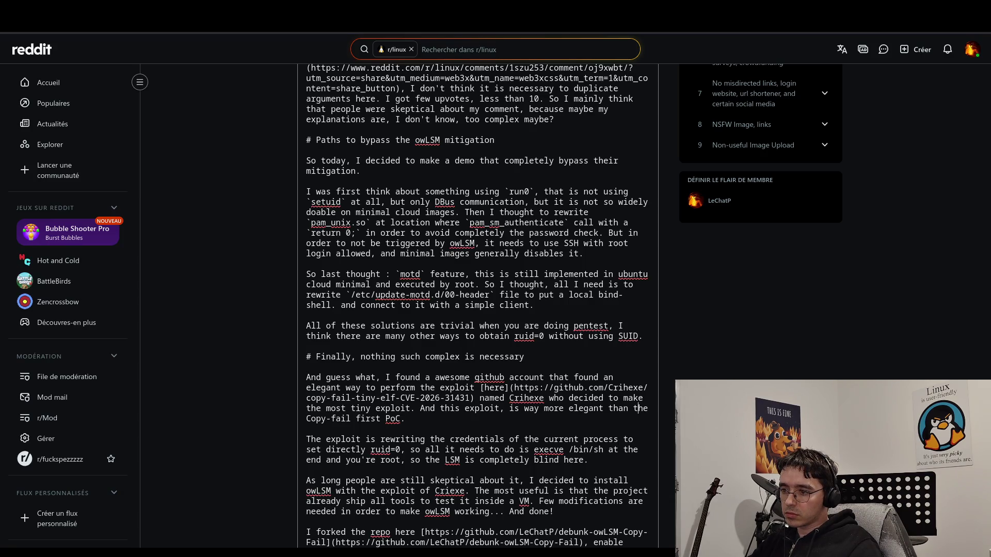
pyautogui.click(628, 387)
pyautogui.click(430, 377)
pyautogui.write('n')
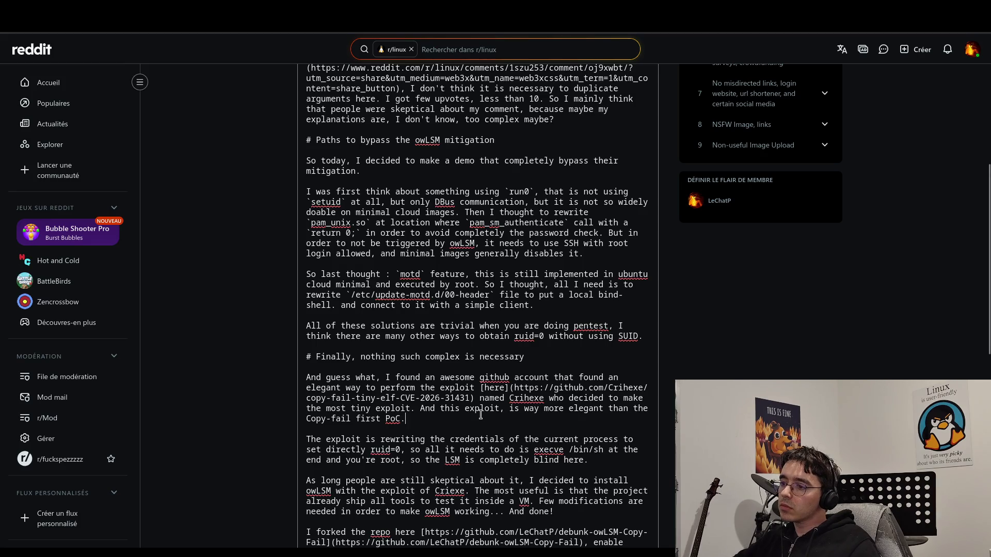
pyautogui.doubleClick(582, 379)
pyautogui.write('uses')
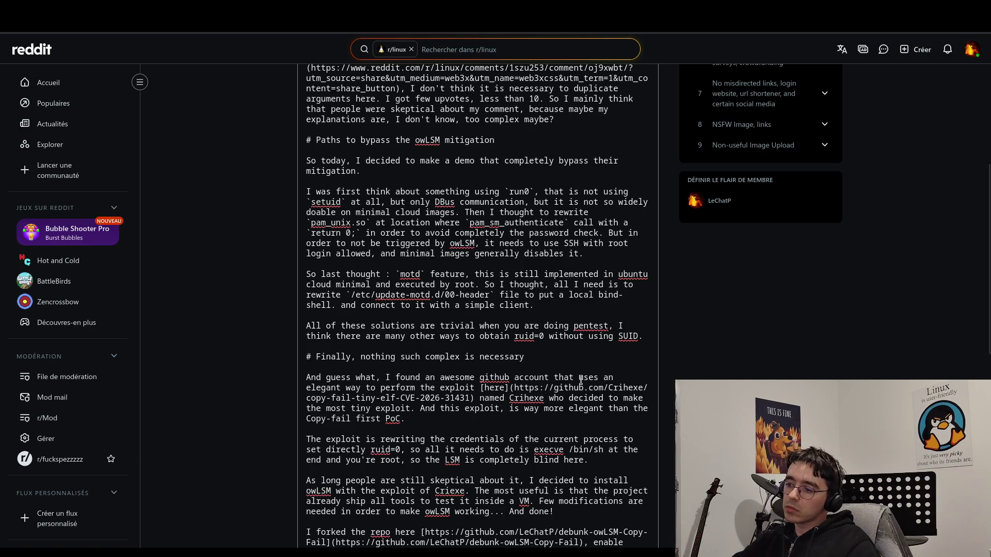
# - Add a closing parenthesis after 'installation process...' in the forked-repo paragraph
pyautogui.click(496, 450)
pyautogui.scroll(-3, 588, 447)
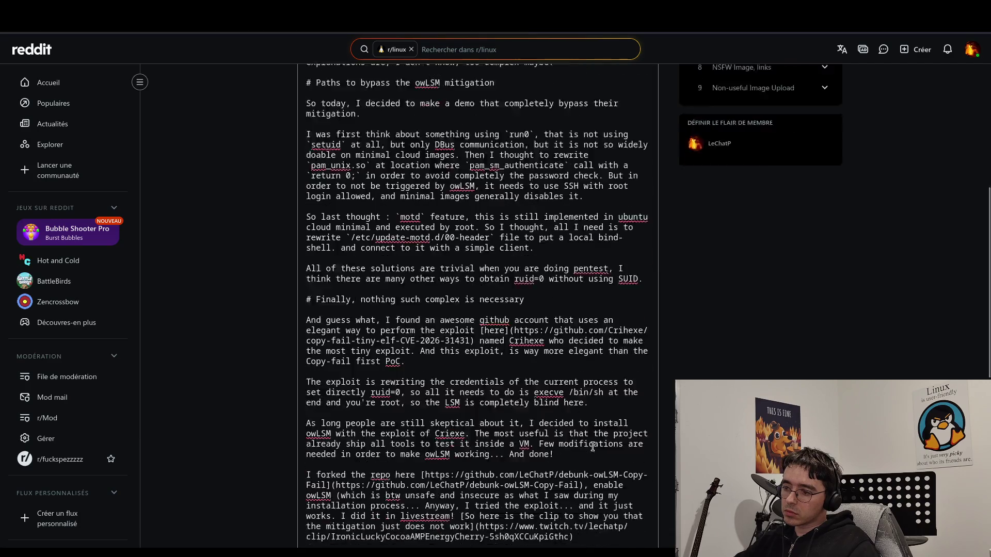
pyautogui.click(588, 324)
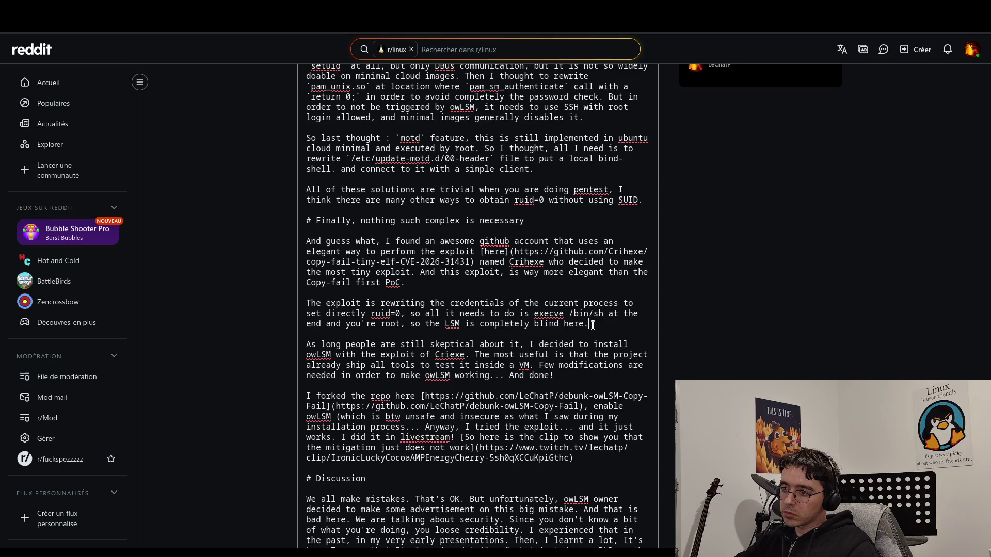
pyautogui.click(591, 377)
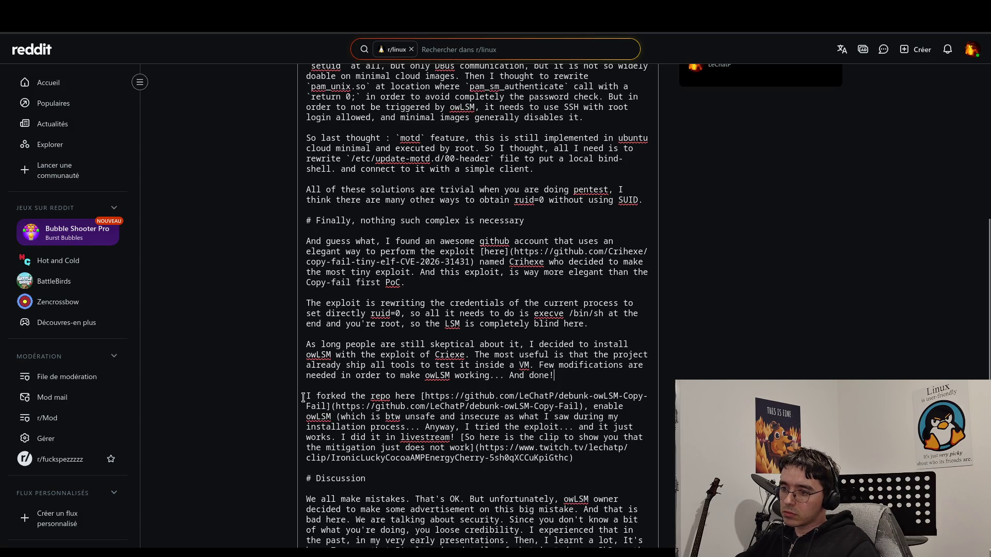
pyautogui.moveTo(306, 396); pyautogui.dragTo(418, 397)
pyautogui.click(418, 399)
pyautogui.click(440, 417)
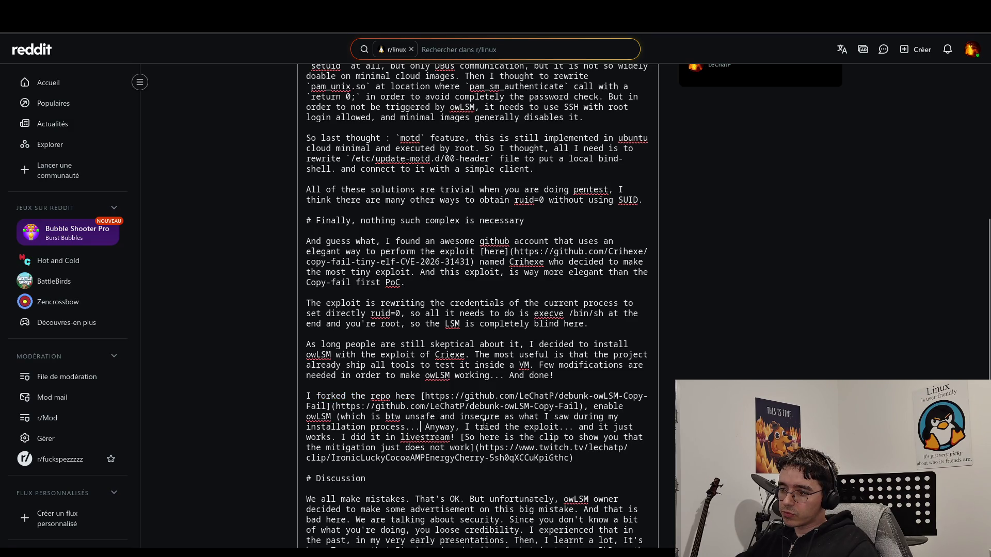
pyautogui.click(423, 428)
pyautogui.write(')')
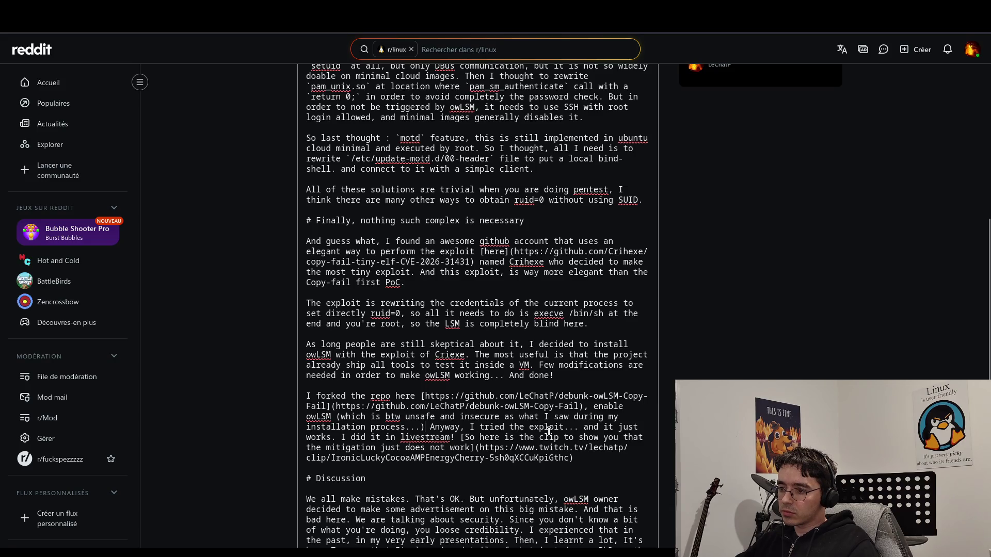
# - Replace the parentheses around the 'which is btw unsafe…' aside with '---' dashes
pyautogui.click(339, 417)
pyautogui.press('BackSpace')
pyautogui.write('---')
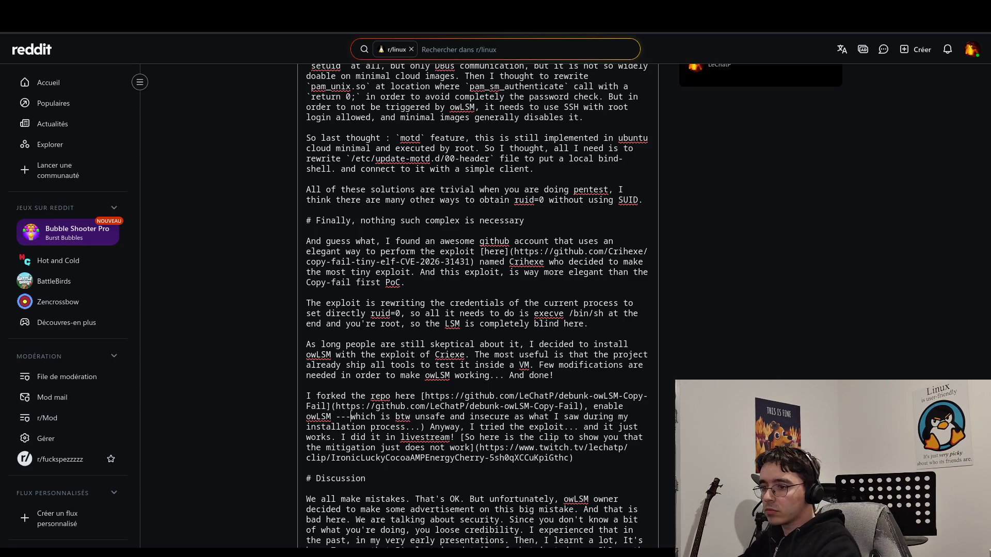
pyautogui.click(425, 428)
pyautogui.press('BackSpace')
pyautogui.write('---')
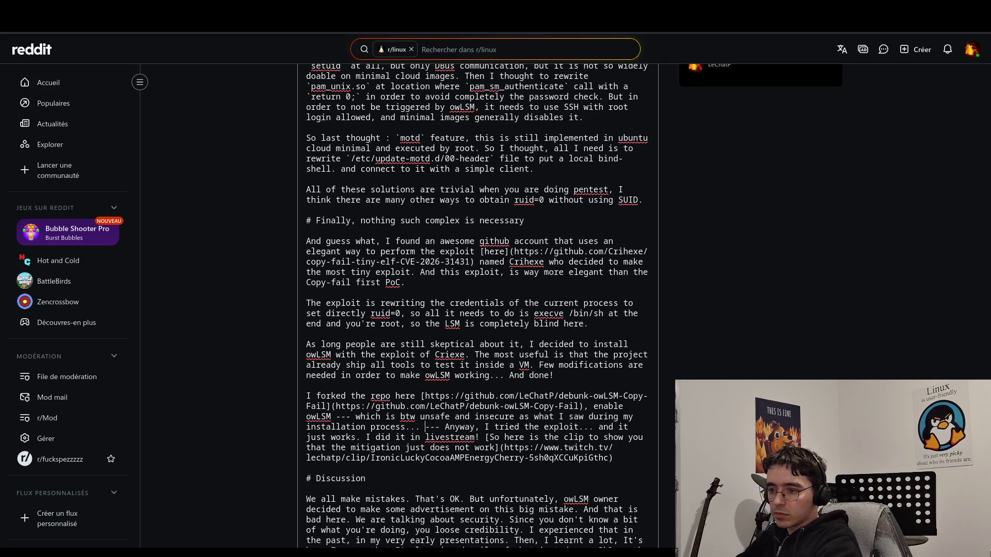
pyautogui.click(420, 428)
pyautogui.press('BackSpace')
pyautogui.press('BackSpace')
pyautogui.press('BackSpace')
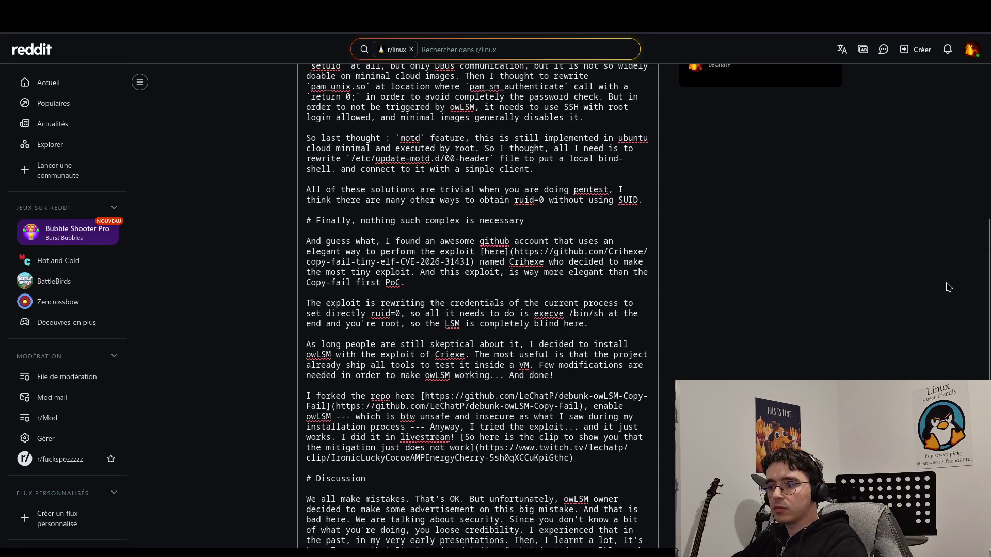
pyautogui.scroll(5, 601, 157)
pyautogui.scroll(3, 614, 196)
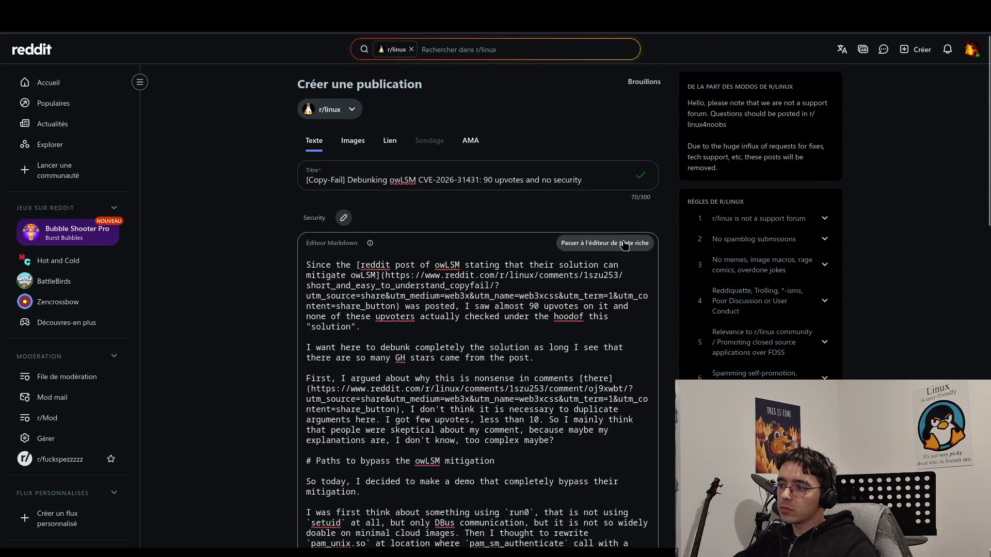
pyautogui.click(623, 244)
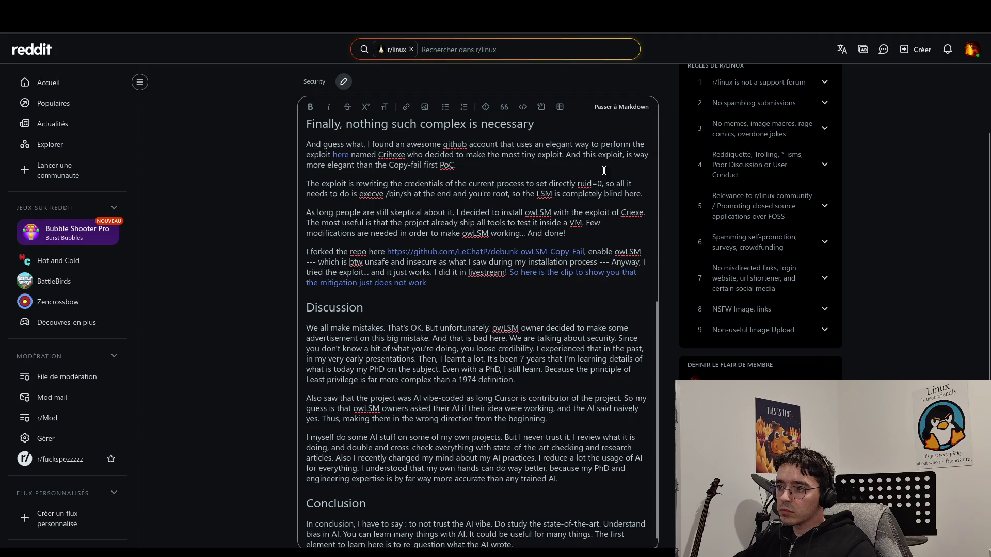
pyautogui.click(623, 106)
pyautogui.scroll(-3, 403, 284)
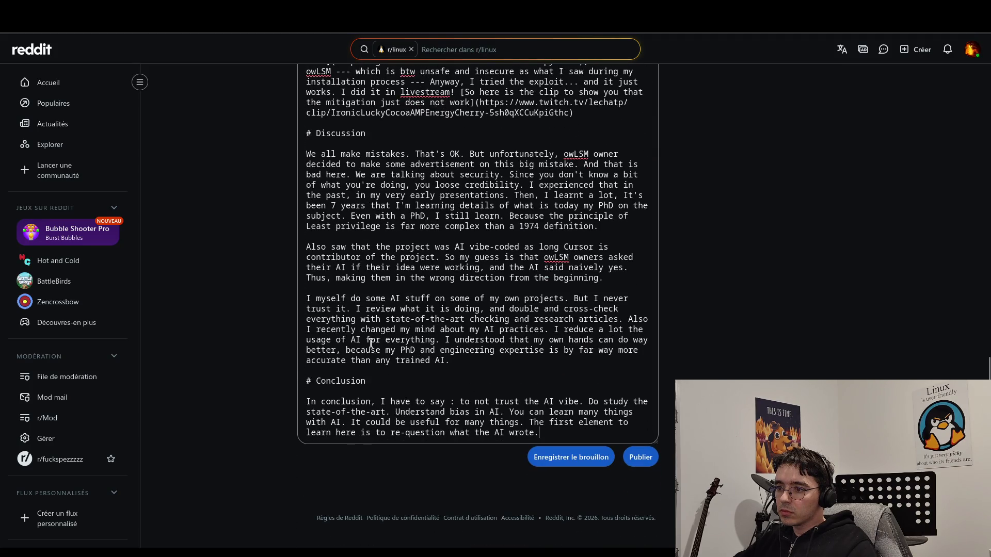
pyautogui.scroll(3, 425, 284)
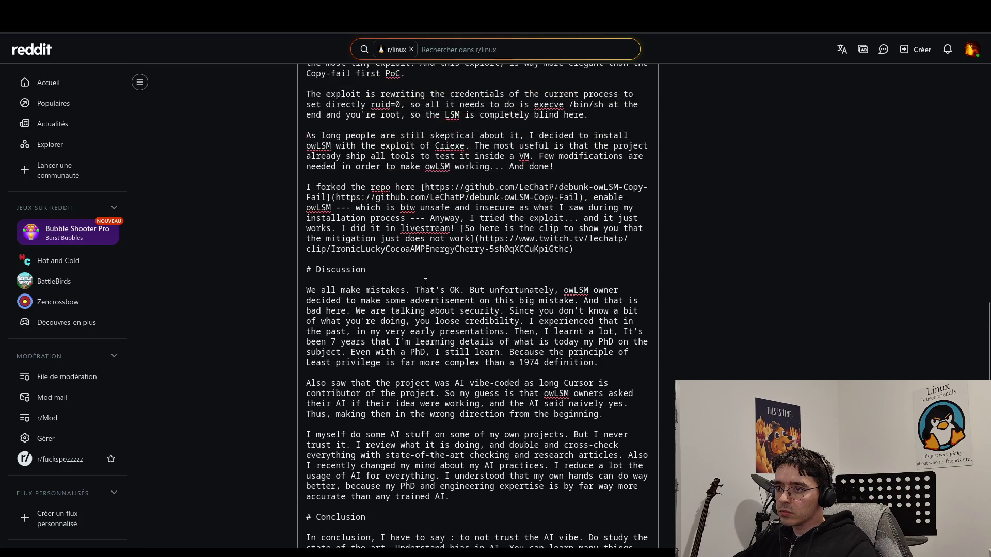
pyautogui.click(350, 208)
# - Replace the '---' dashes after owLSM and after 'installation process' with semicolons
pyautogui.press('BackSpace')
pyautogui.press('BackSpace')
pyautogui.press('BackSpace')
pyautogui.write(';')
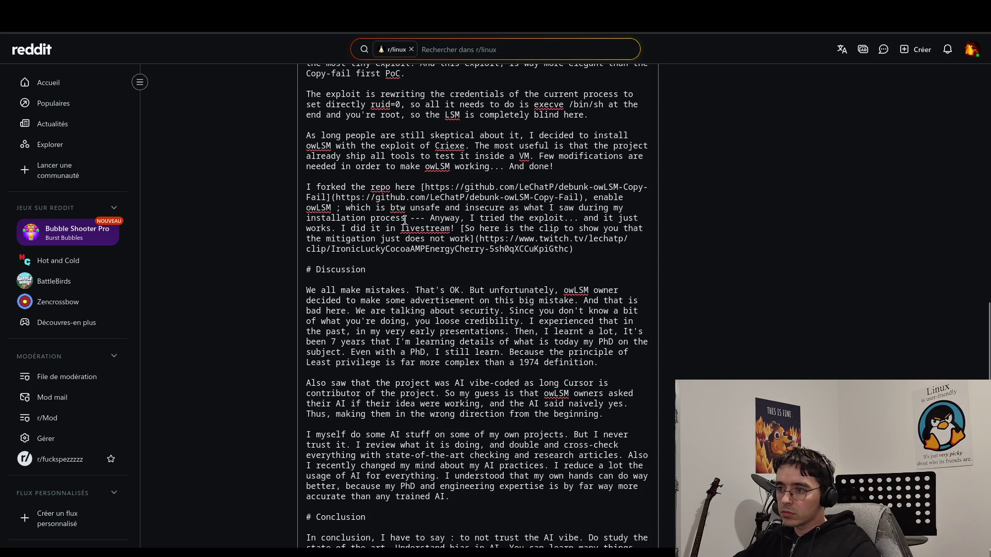
pyautogui.click(425, 218)
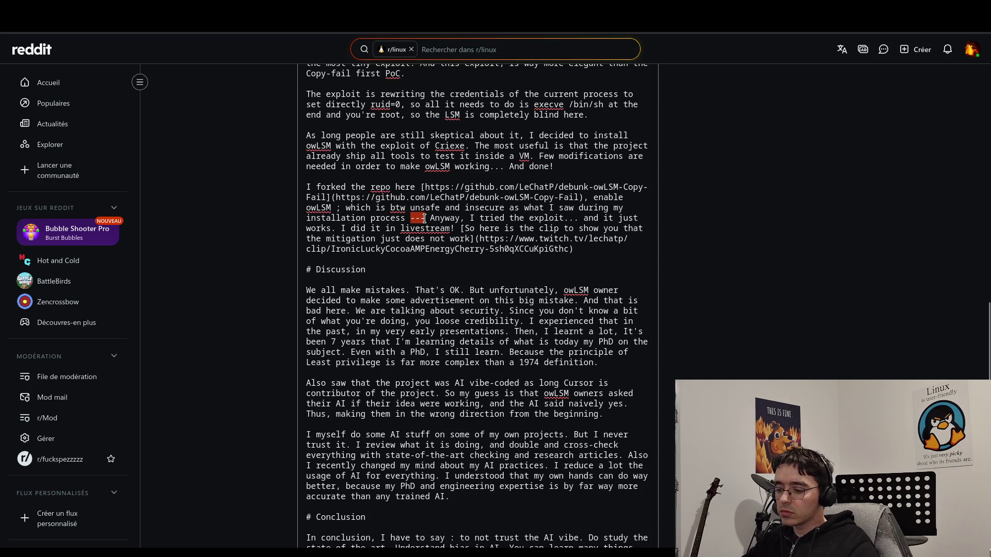
pyautogui.press('BackSpace')
pyautogui.press('BackSpace')
pyautogui.press('BackSpace')
pyautogui.write(';')
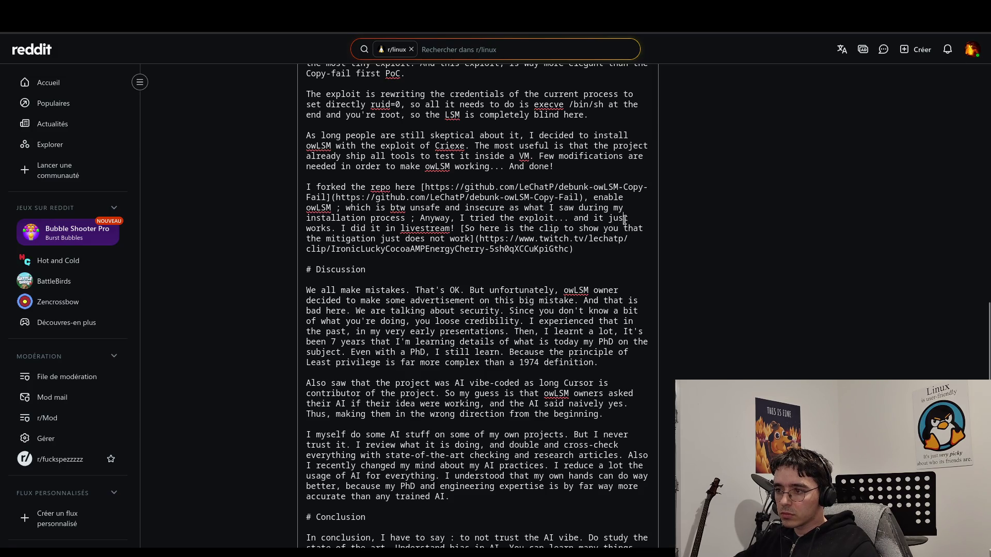
pyautogui.click(620, 267)
# - Insert 'even with owLSM policy enabled' after 'it just works', then select 'learning' in the Discussion
pyautogui.click(333, 229)
pyautogui.write('ev')
pyautogui.write('en with o')
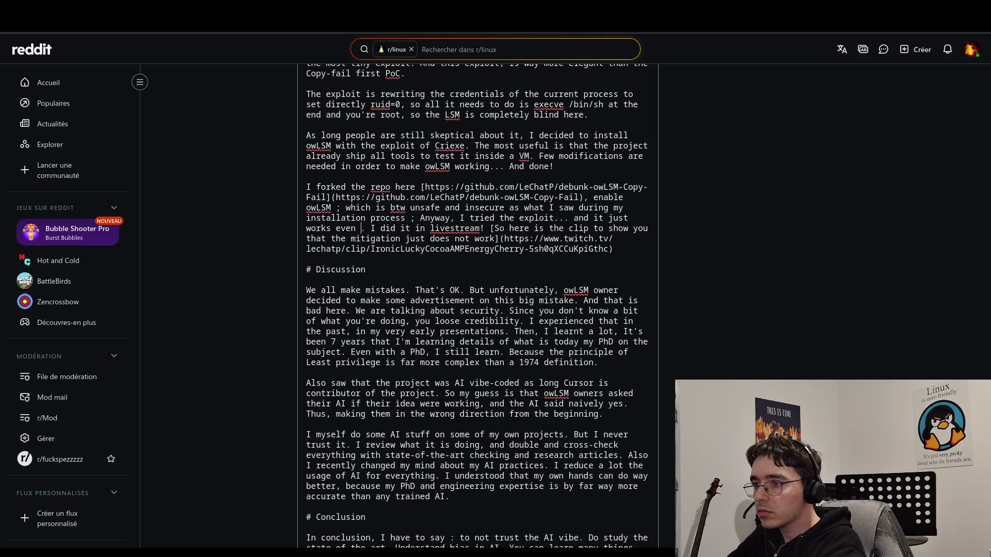
pyautogui.write('wLSM ')
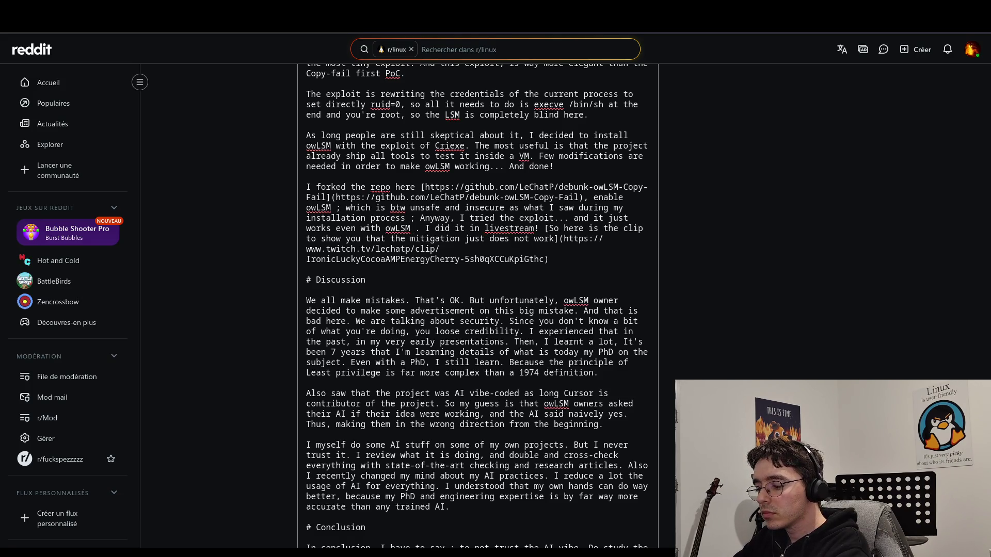
pyautogui.write('policy enabl')
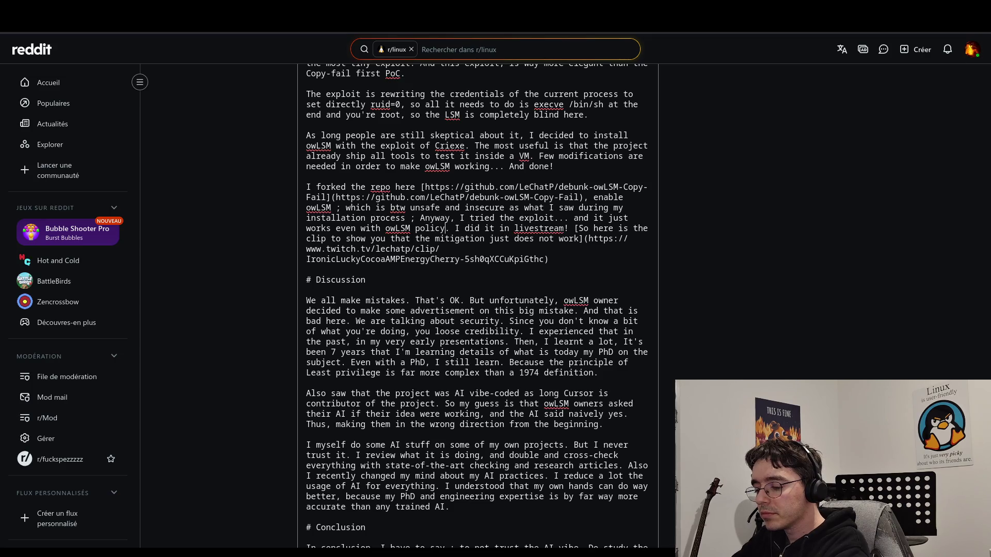
pyautogui.write('ed')
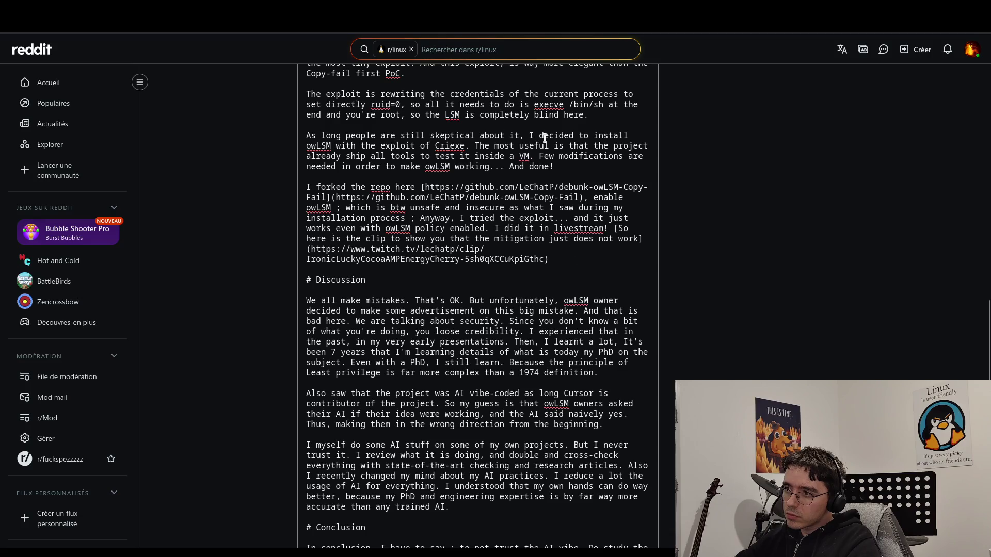
pyautogui.scroll(3, 716, 180)
pyautogui.scroll(-3, 564, 343)
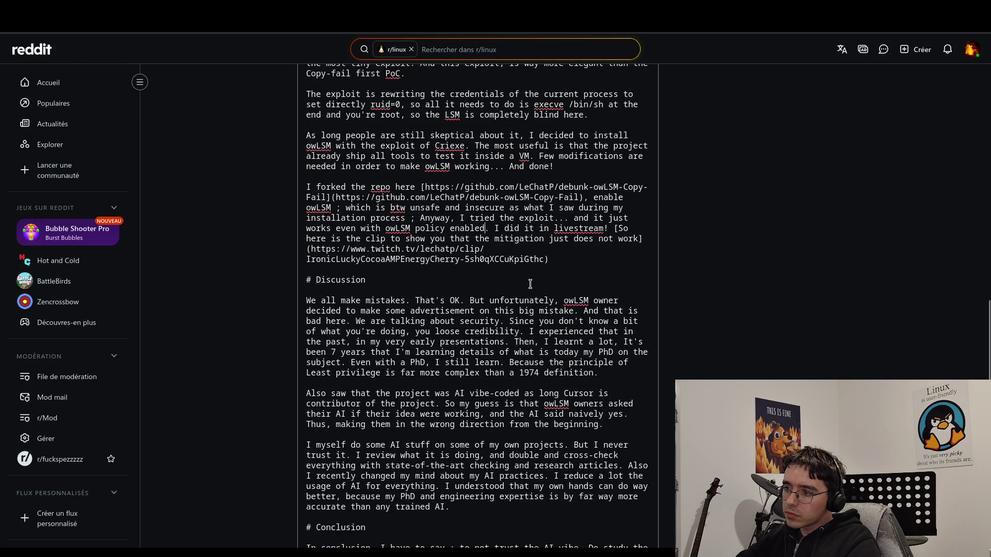
pyautogui.click(356, 309)
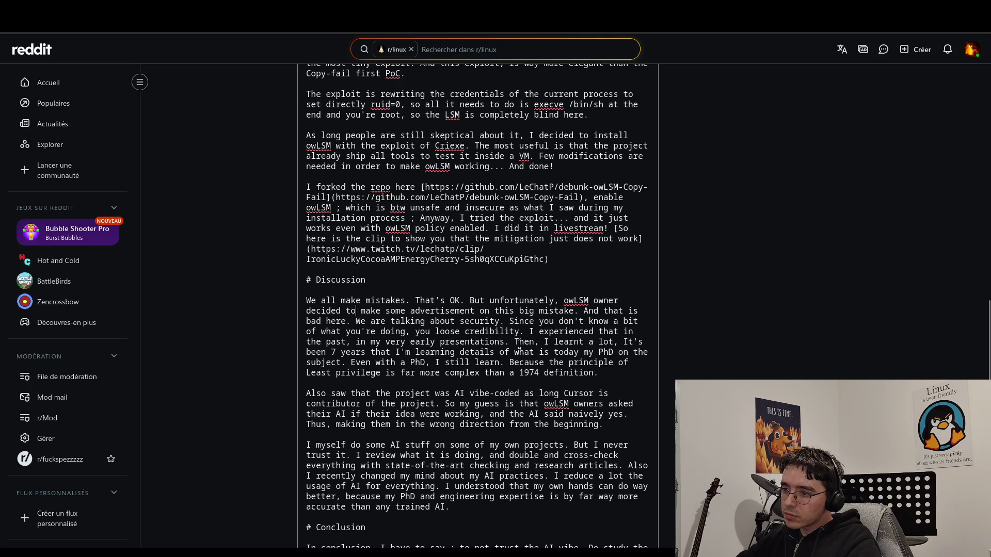
pyautogui.click(615, 373)
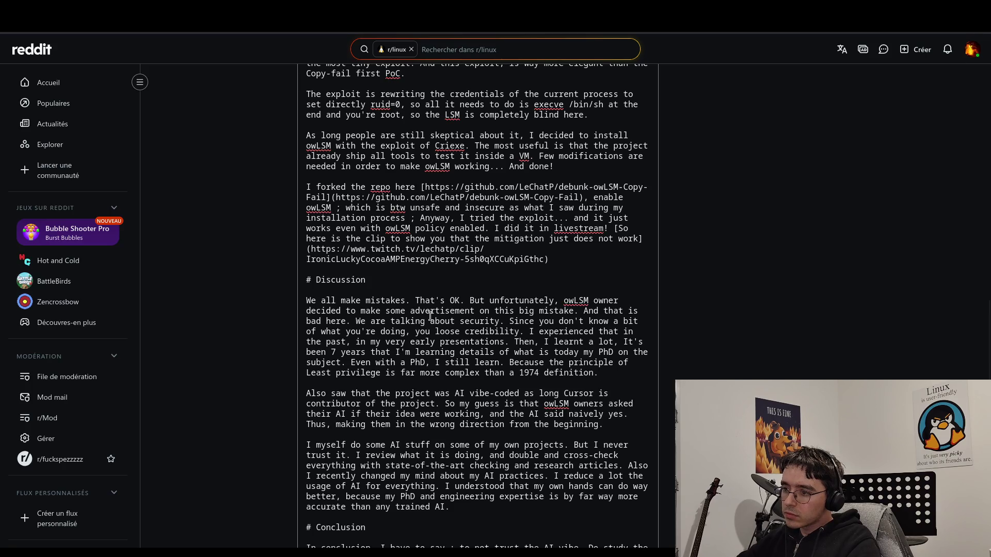
pyautogui.doubleClick(440, 353)
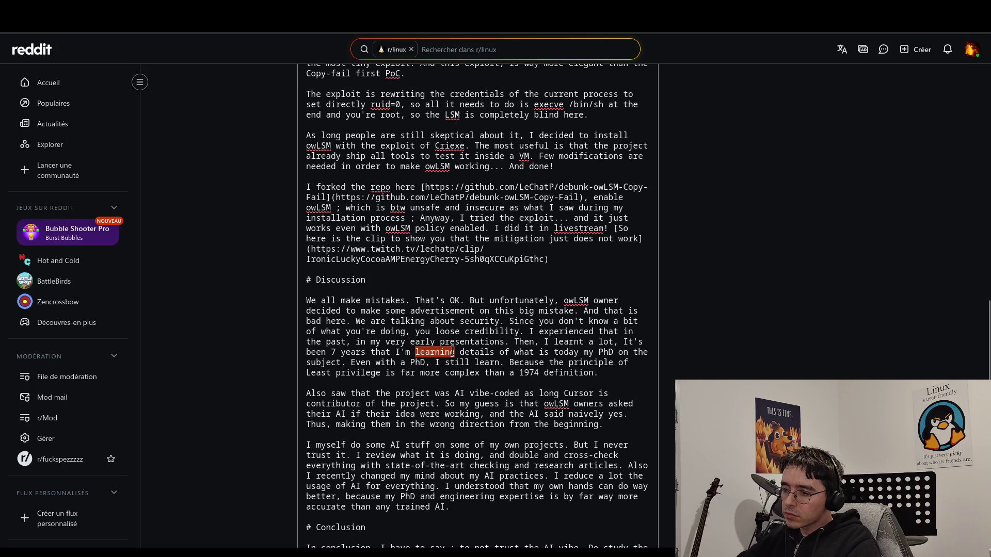
# - Reword the Discussion phrase to 'learning of what is today my PhD', removing 'details of'
pyautogui.doubleClick(470, 352)
pyautogui.press('BackSpace')
pyautogui.press('Delete')
pyautogui.press('Delete')
pyautogui.press('Delete')
pyautogui.write('of')
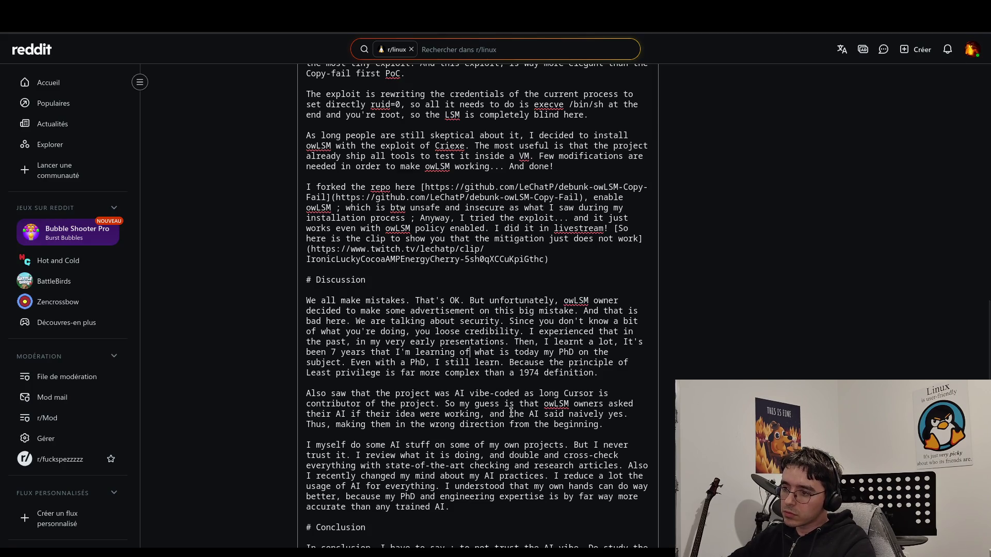
pyautogui.moveTo(503, 363)
pyautogui.mouseDown()
pyautogui.moveTo(395, 354)
pyautogui.moveTo(347, 361)
pyautogui.mouseUp()
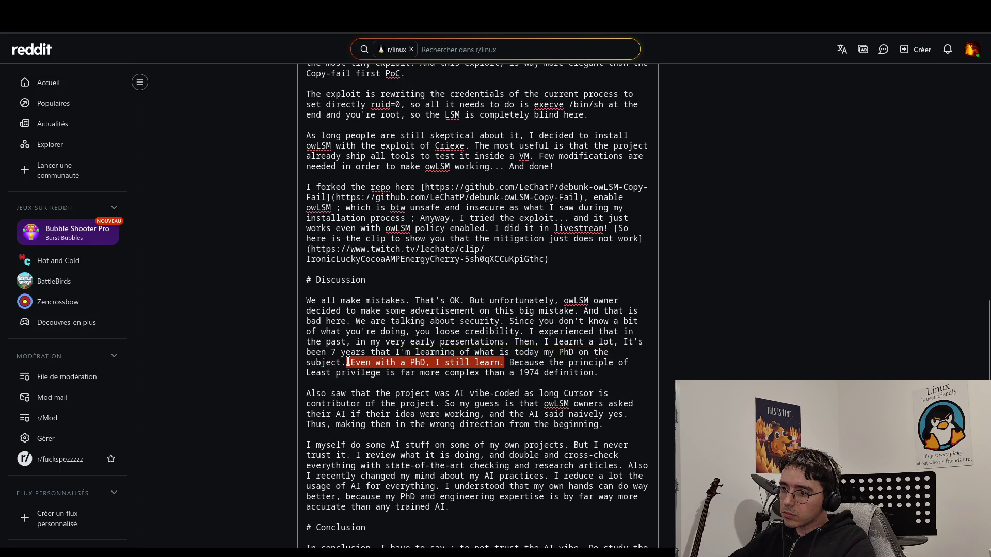
pyautogui.click(348, 362)
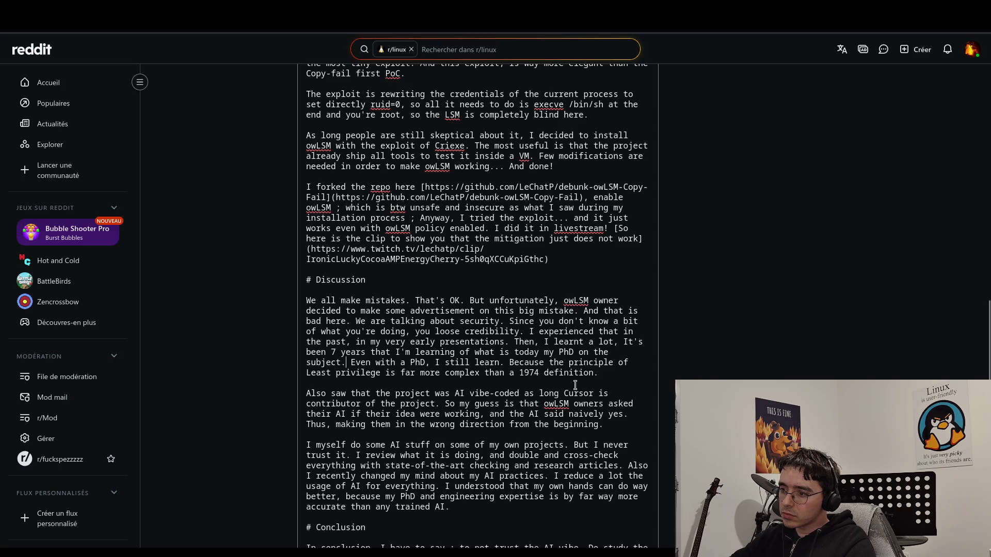
# - Add 'technical' before 'definition' in the 1974 Least privilege sentence
pyautogui.click(599, 426)
pyautogui.click(597, 373)
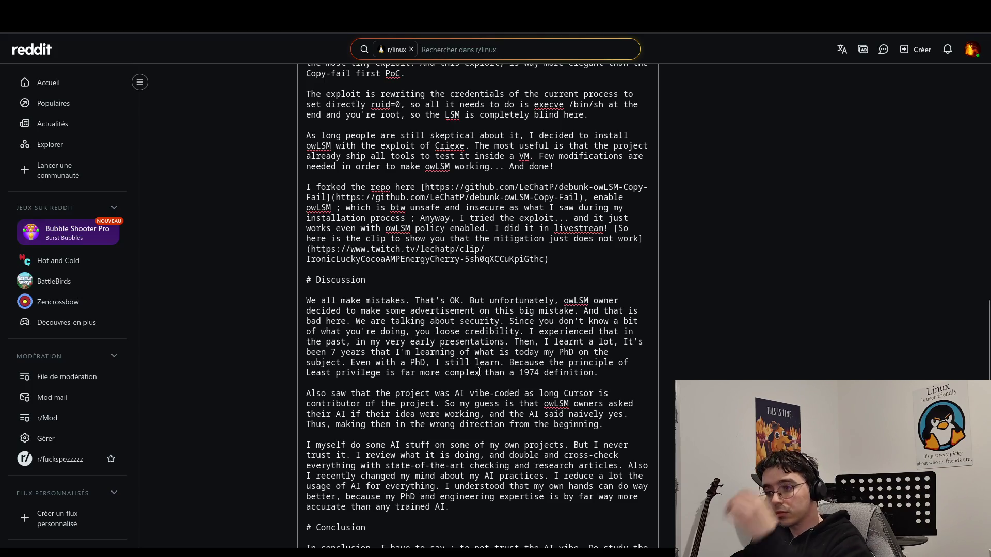
pyautogui.click(542, 372)
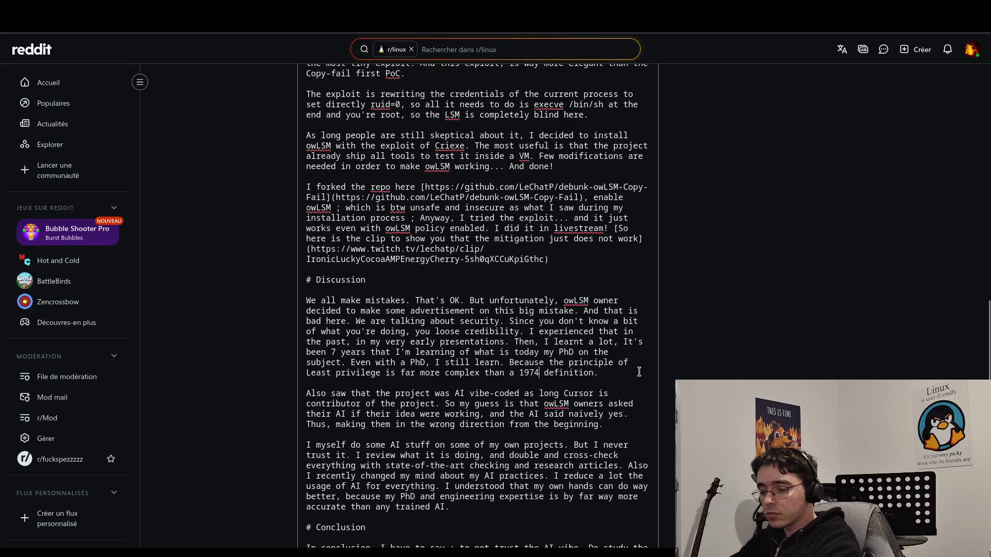
pyautogui.write('teh')
pyautogui.press('BackSpace')
pyautogui.write('chnical')
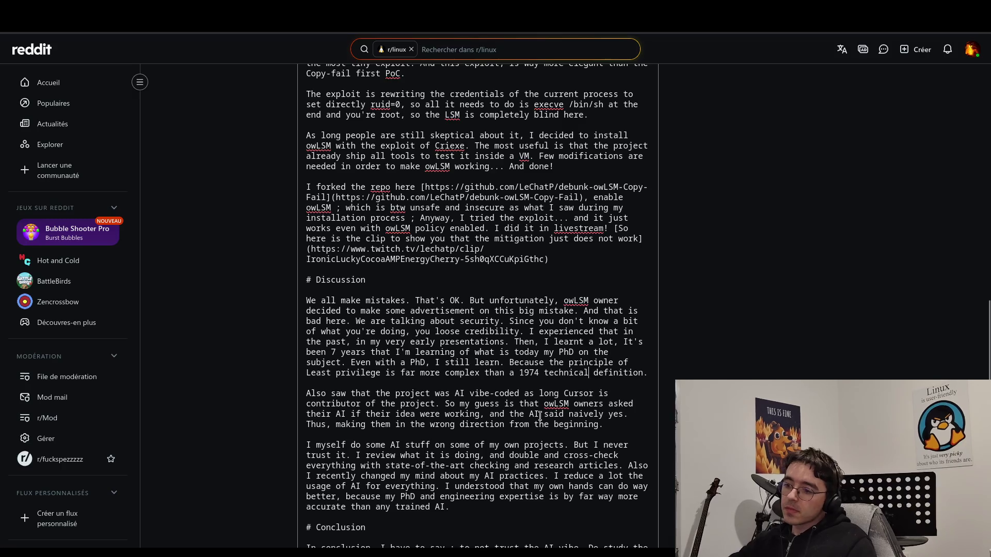
pyautogui.scroll(-3, 482, 394)
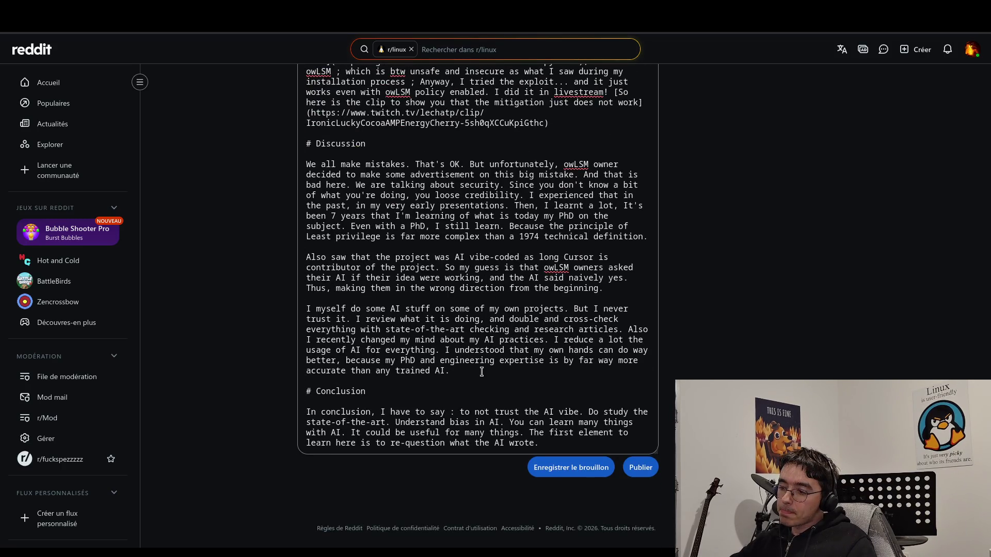
pyautogui.press('Left')
pyautogui.write('(while being ')
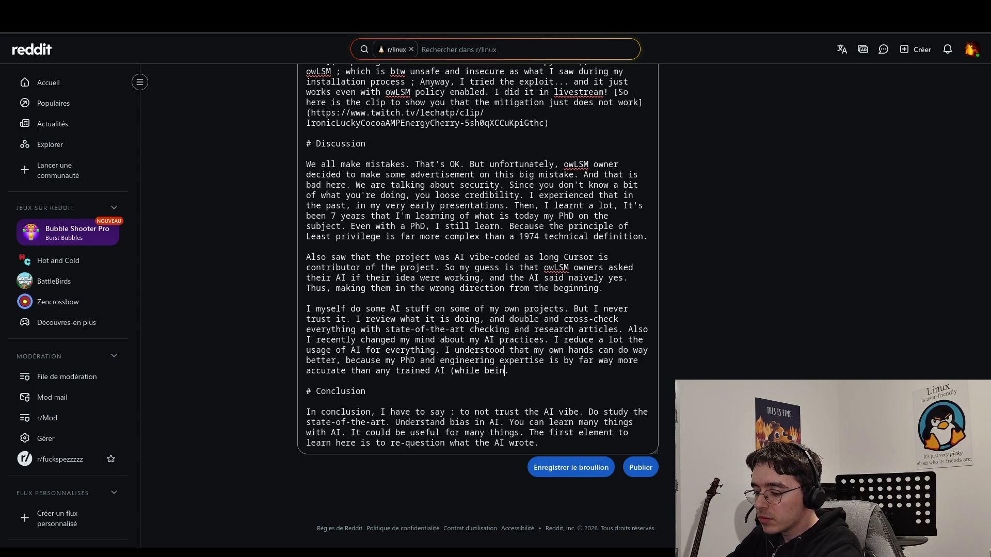
pyautogui.write('may')
pyautogui.write('be less r')
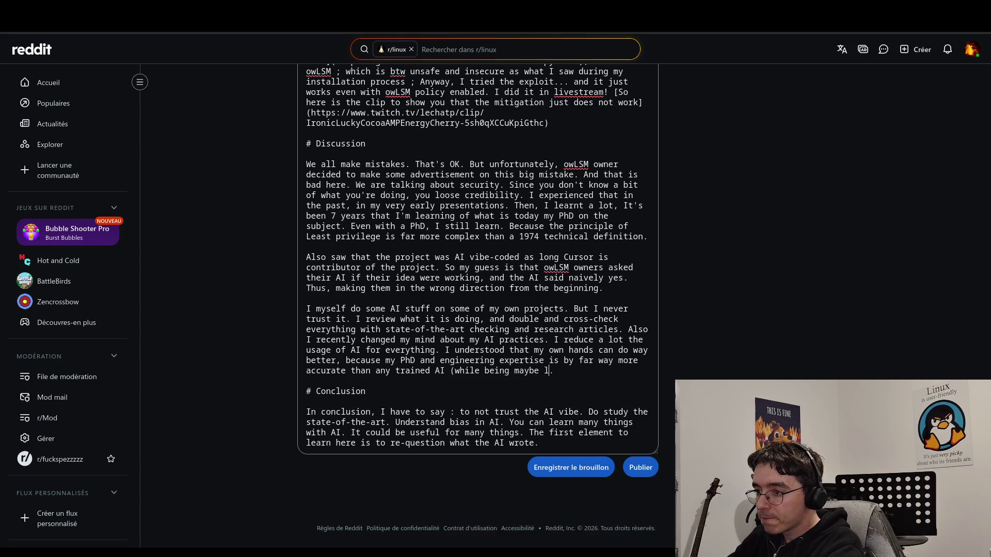
pyautogui.press('BackSpace')
pyautogui.write('easy d')
pyautogui.press('BackSpace')
pyautogui.write('to ')
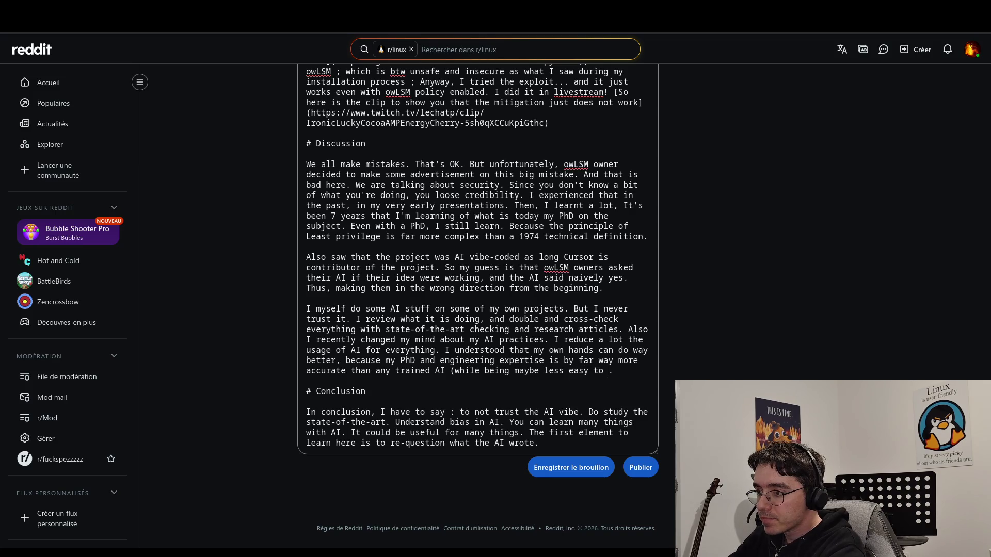
pyautogui.write('read,')
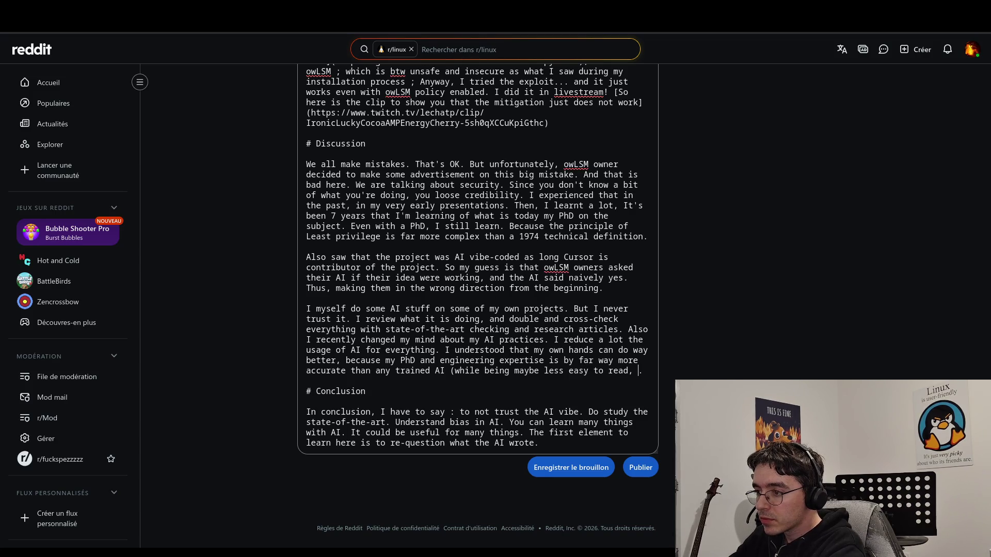
pyautogui.write('but mor')
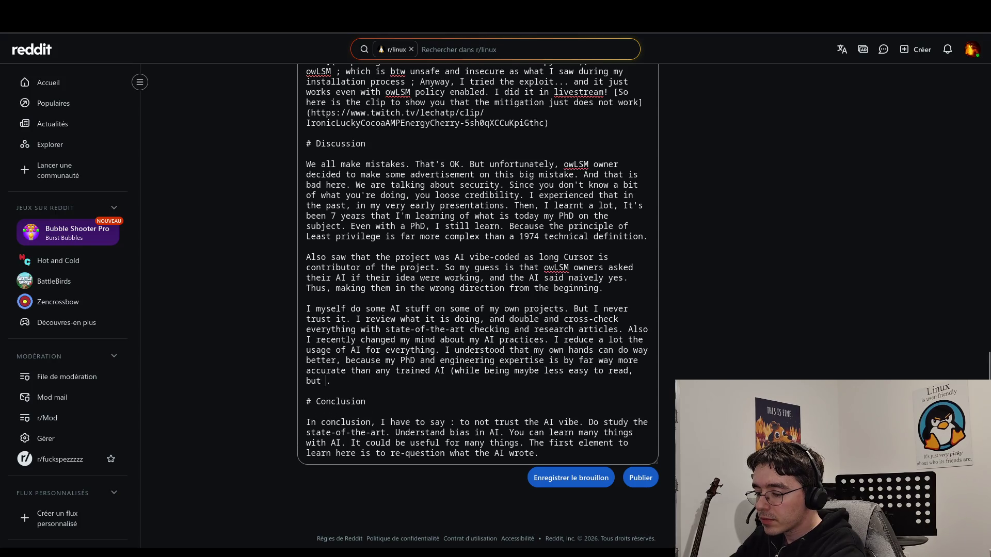
pyautogui.write('e convini')
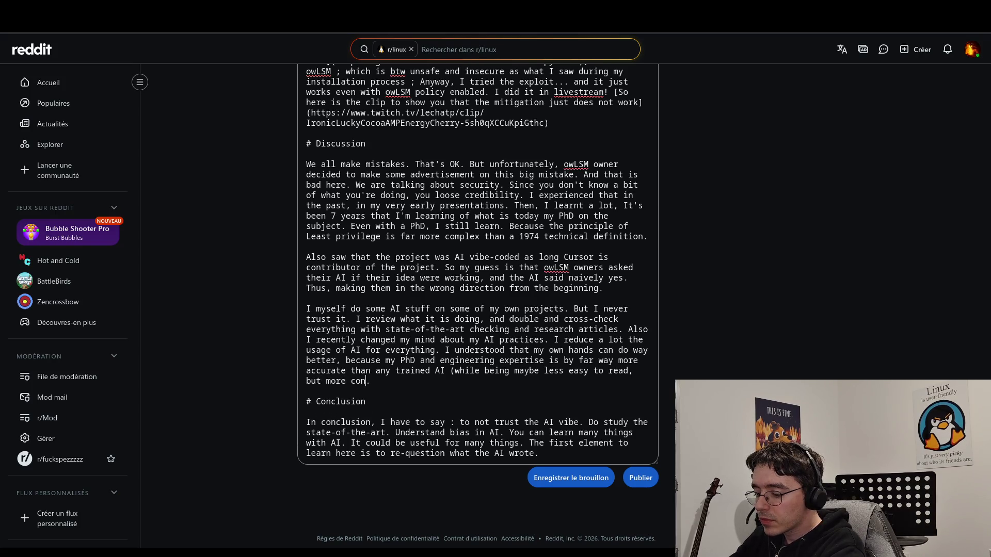
pyautogui.press('BackSpace')
pyautogui.write('ent')
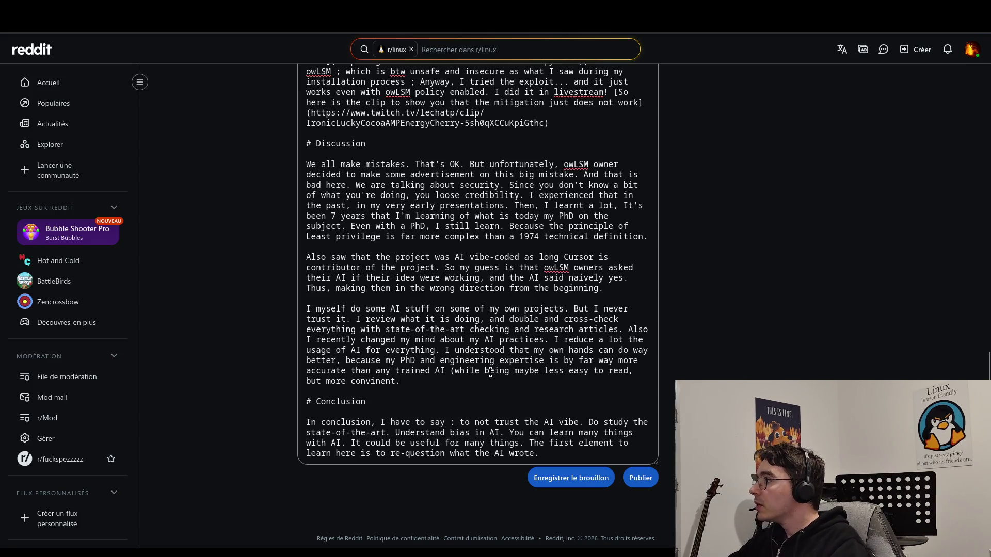
pyautogui.write(')')
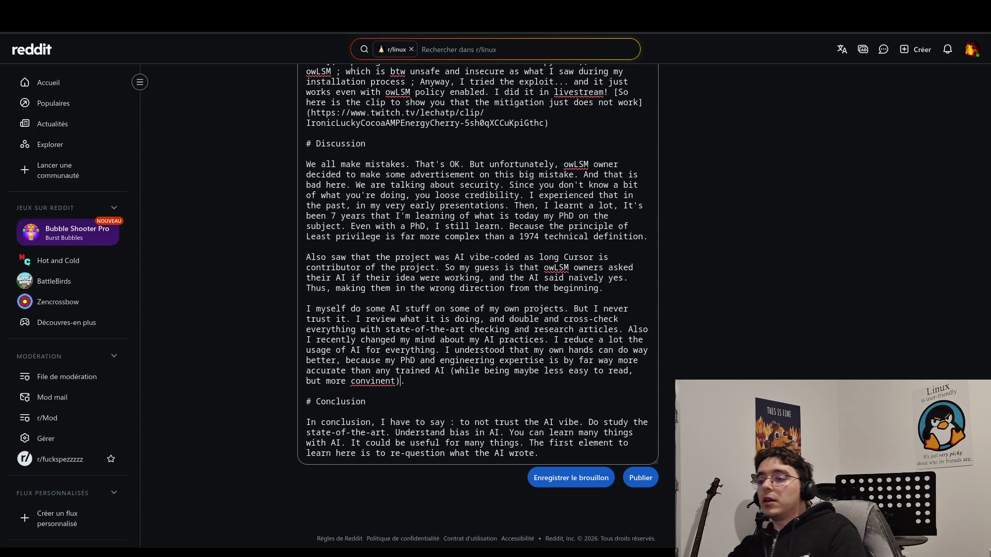
pyautogui.rightClick(373, 380)
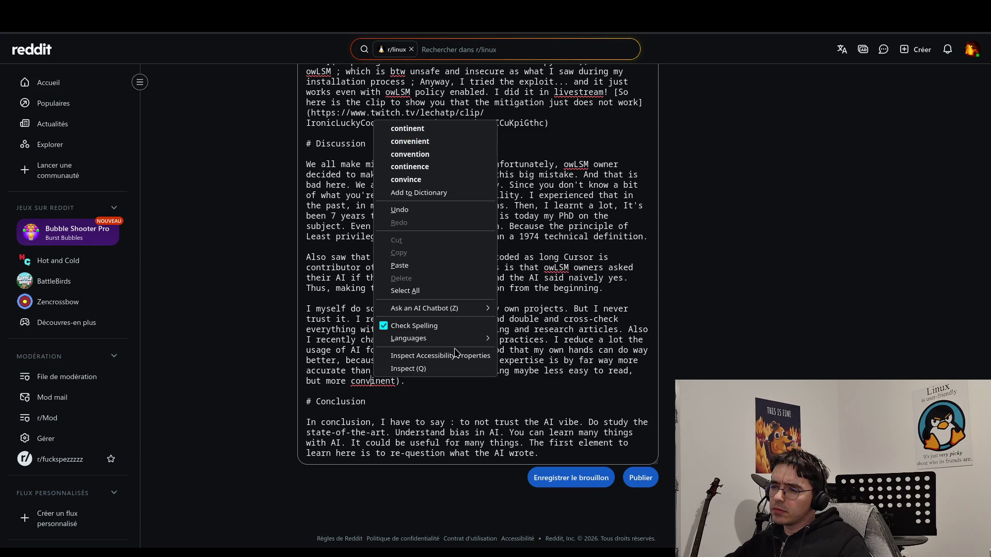
# - Replace the misspelled 'convinent' with 'human' in the AI-use parenthetical
pyautogui.moveTo(458, 345)
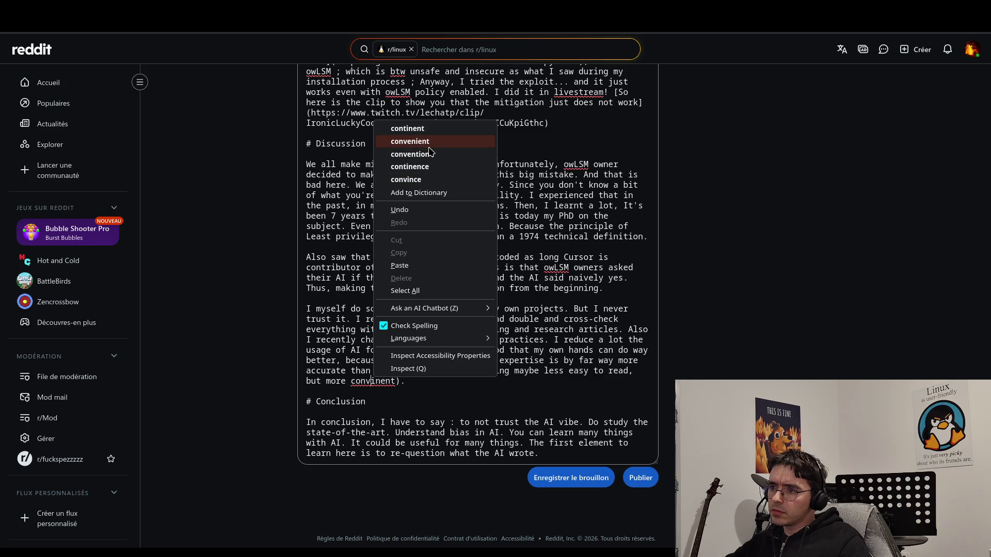
pyautogui.click(372, 380)
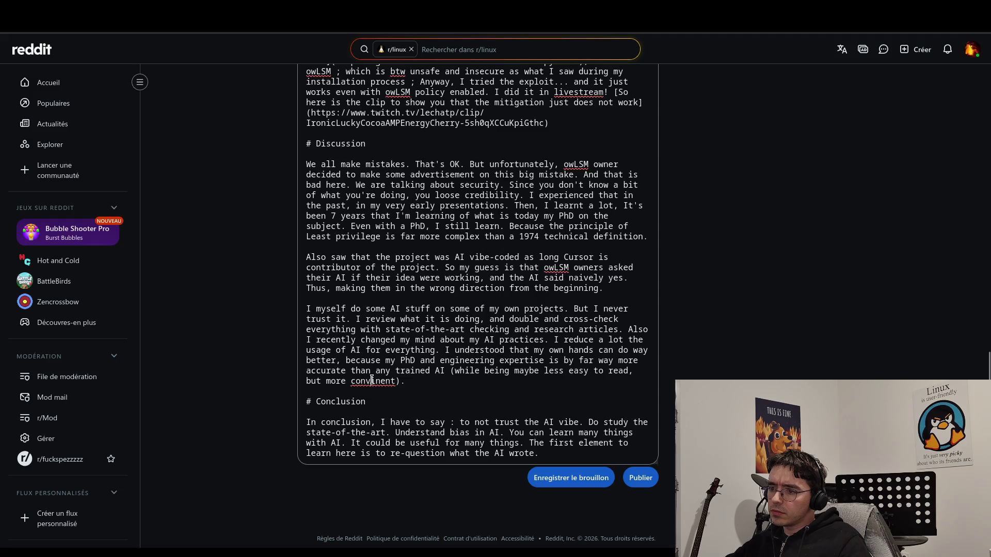
pyautogui.doubleClick(382, 381)
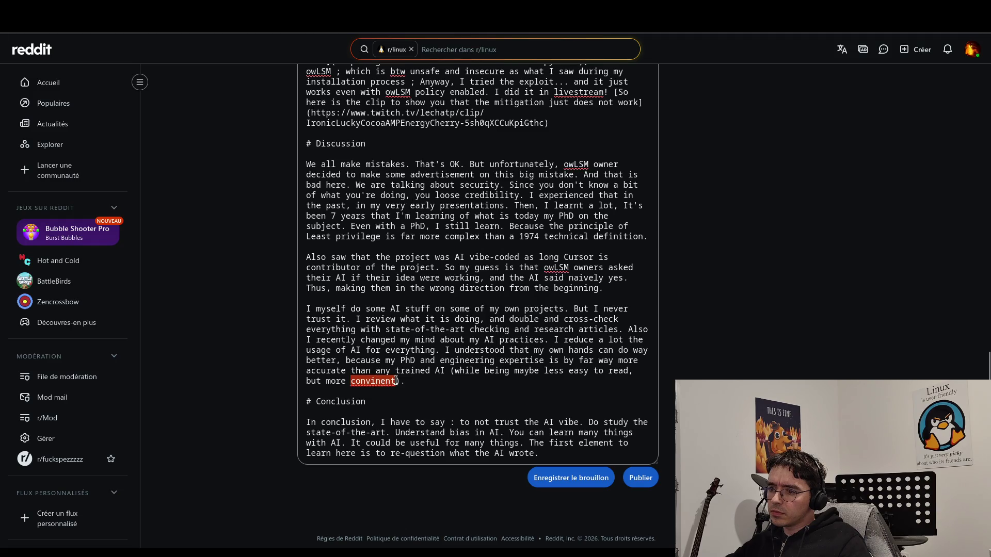
pyautogui.rightClick(382, 376)
pyautogui.click(381, 382)
pyautogui.press('BackSpace')
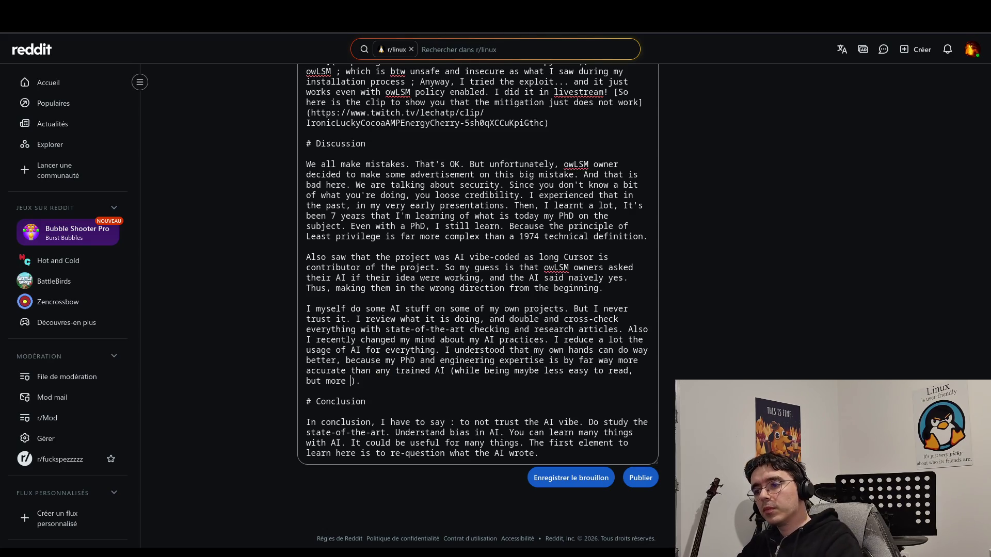
pyautogui.write('human')
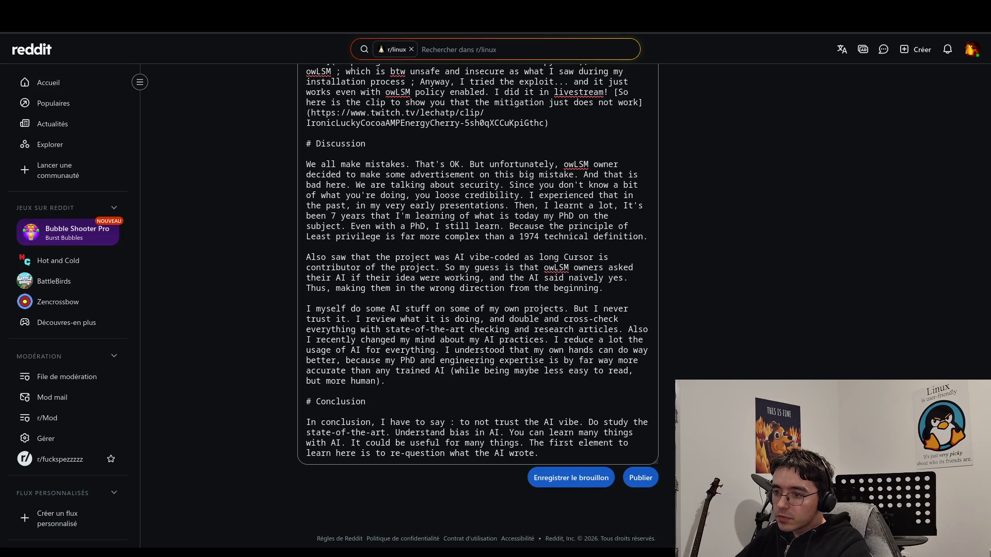
# - Add 'People do not want to read AI-aligned sentences. They want to know what you really think.'
pyautogui.write('People do not want to read ')
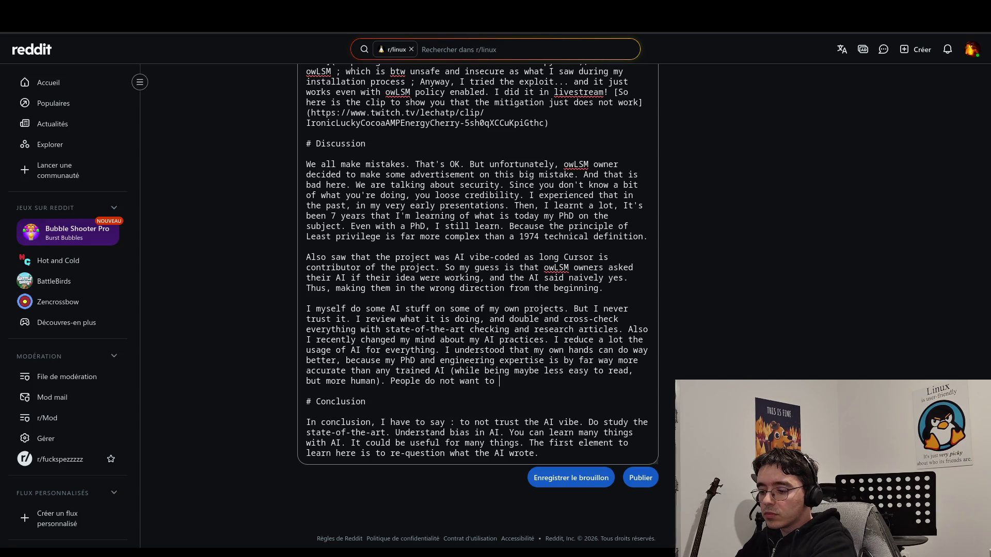
pyautogui.write('AI st')
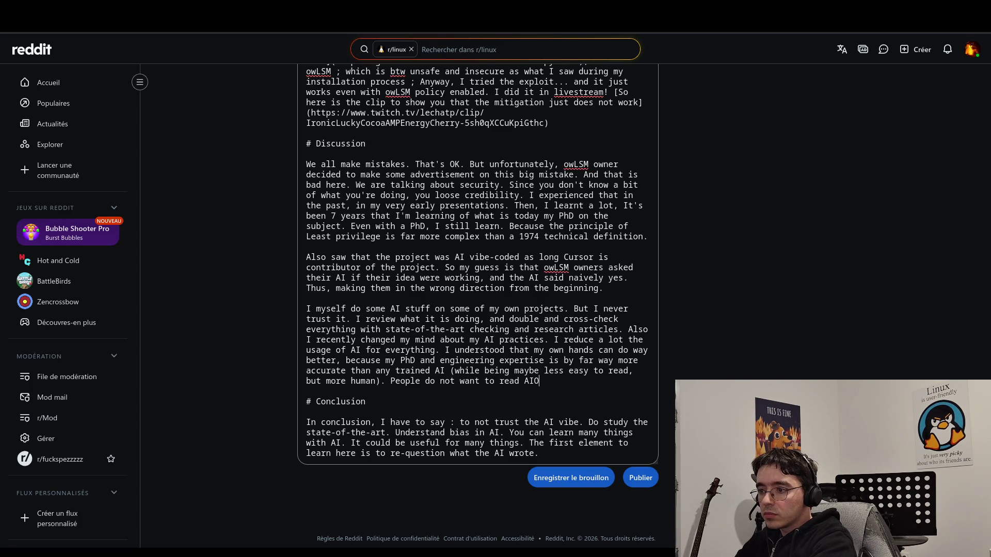
pyautogui.press('BackSpace')
pyautogui.press('BackSpace')
pyautogui.press('BackSpace')
pyautogui.press('BackSpace')
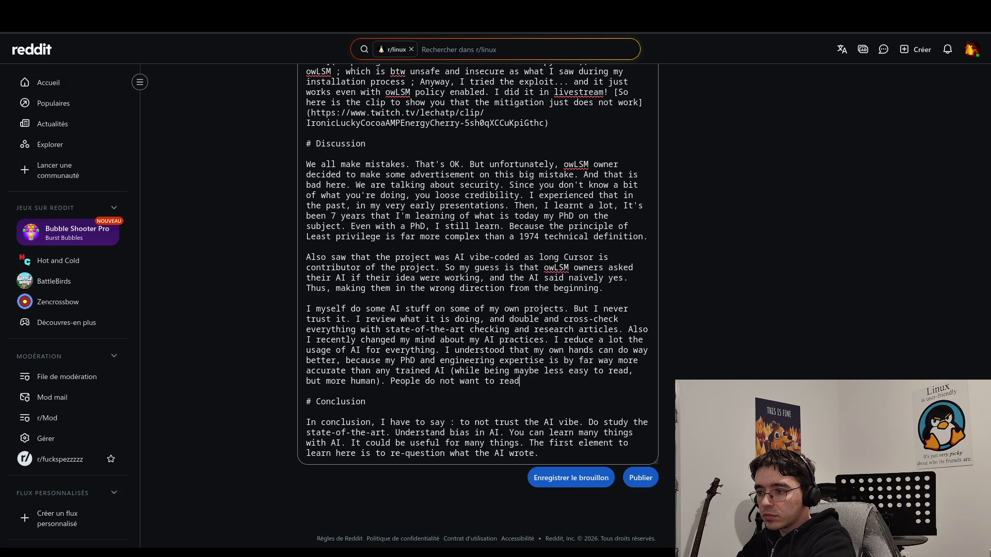
pyautogui.write(' sen')
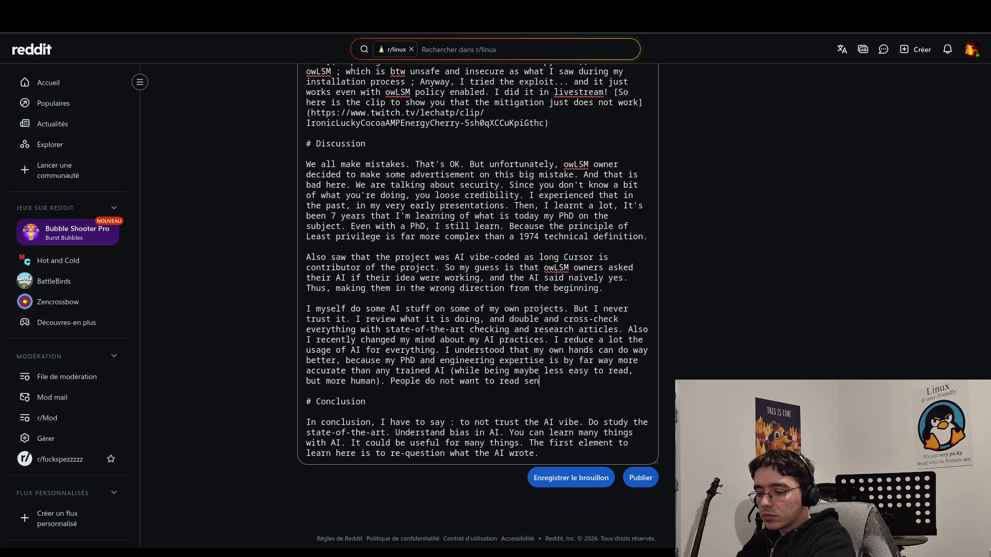
pyautogui.write('tences.')
pyautogui.write(' AI-aligned')
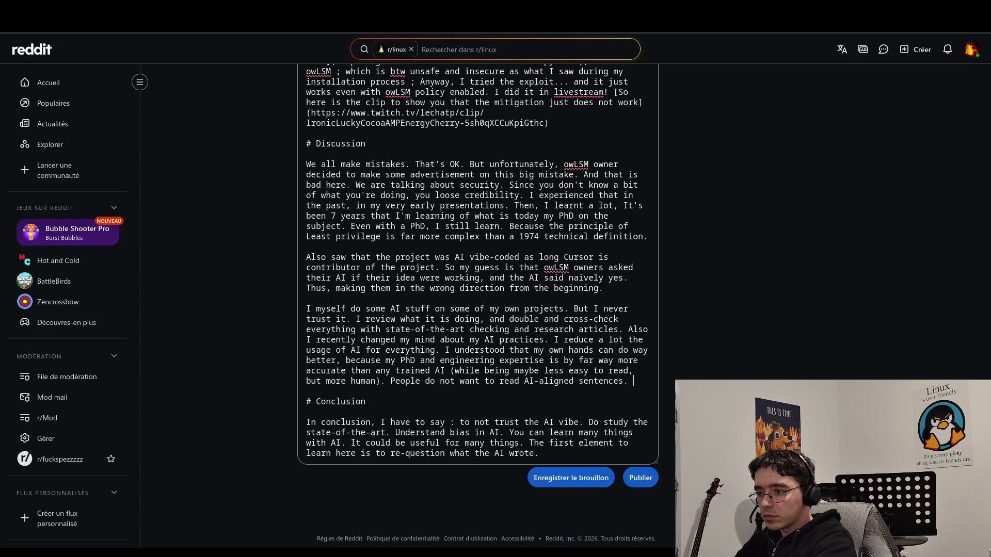
pyautogui.press('Return')
pyautogui.write('They')
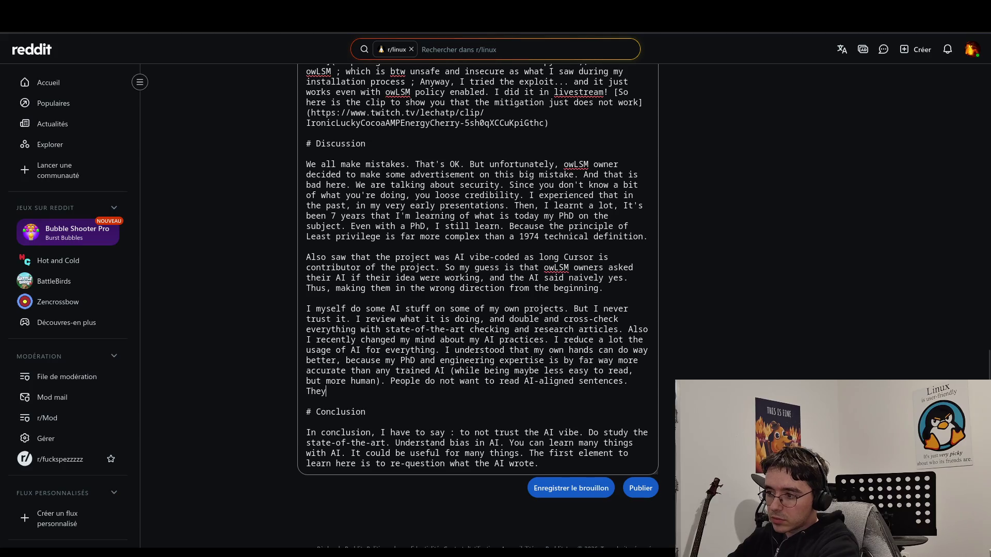
pyautogui.write(' want to know ')
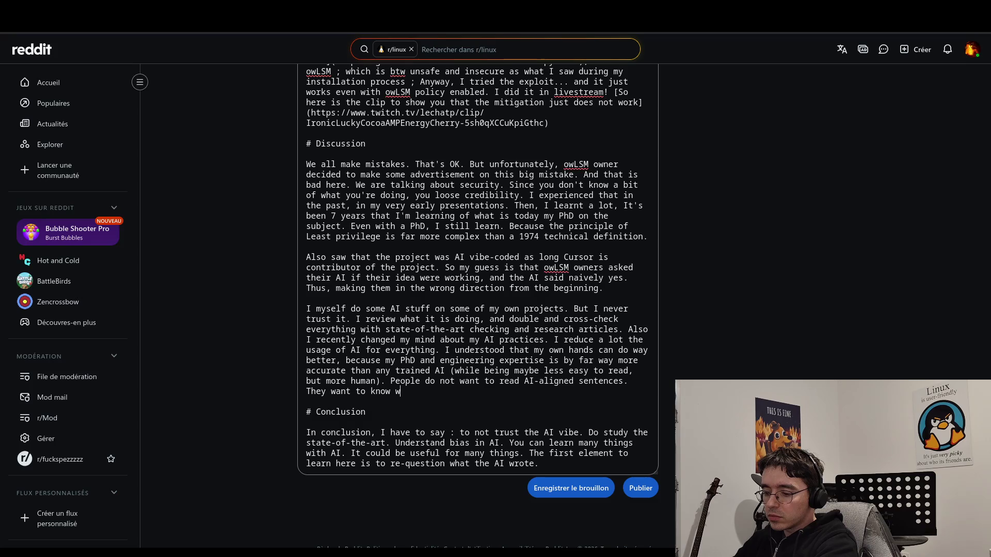
pyautogui.write('what yo')
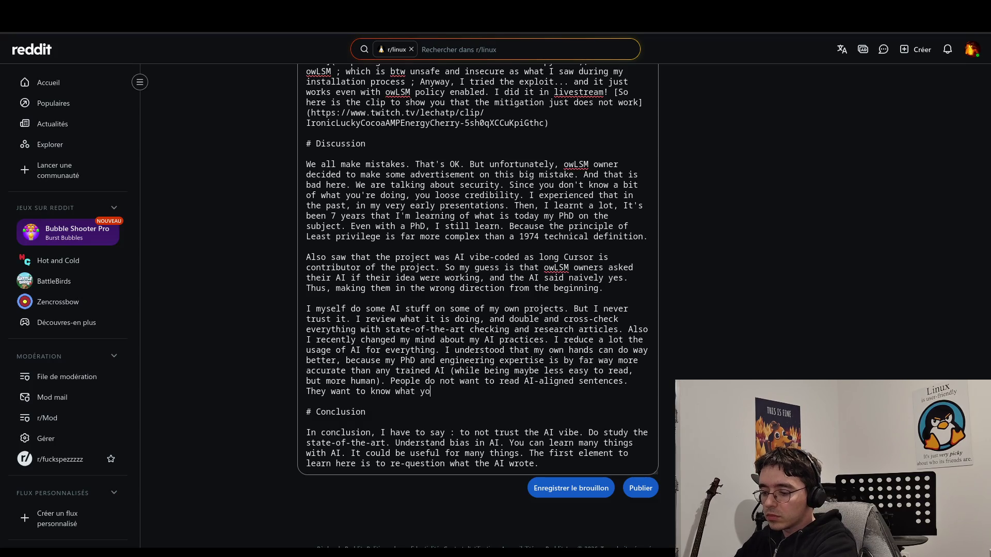
pyautogui.write('u really')
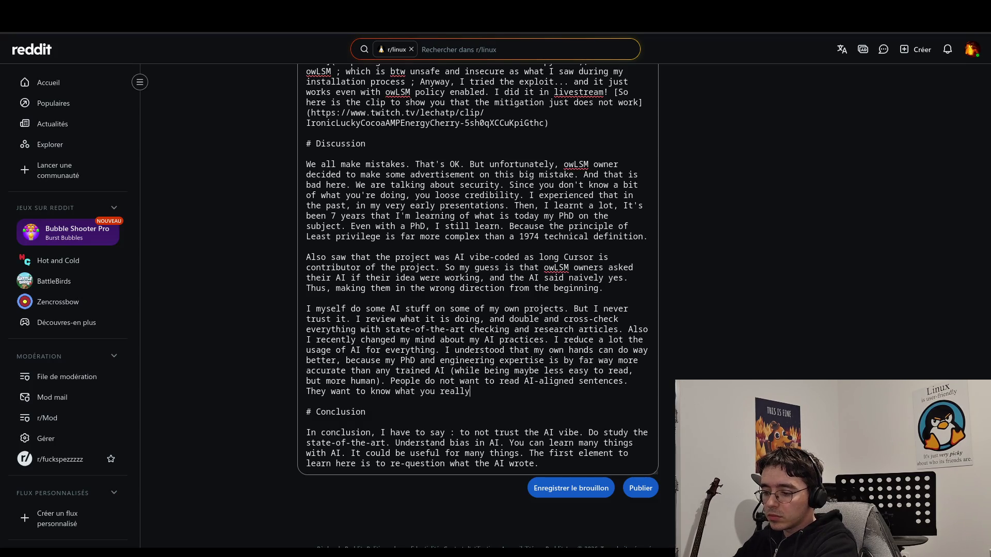
pyautogui.write(' think.')
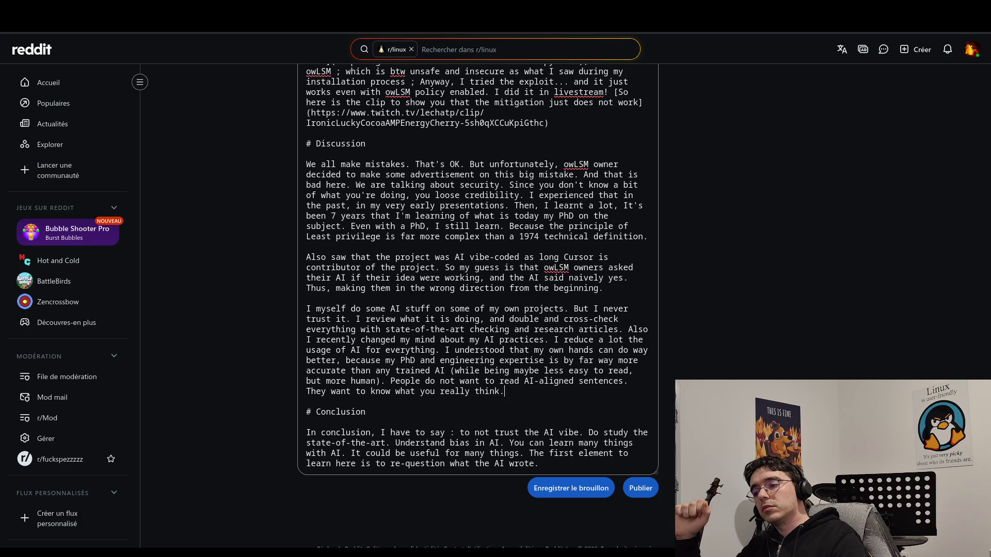
# - Append 'I didn't took so long to write this post, so I am maybe not so accurate.'
pyautogui.write('I di')
pyautogui.press('BackSpace')
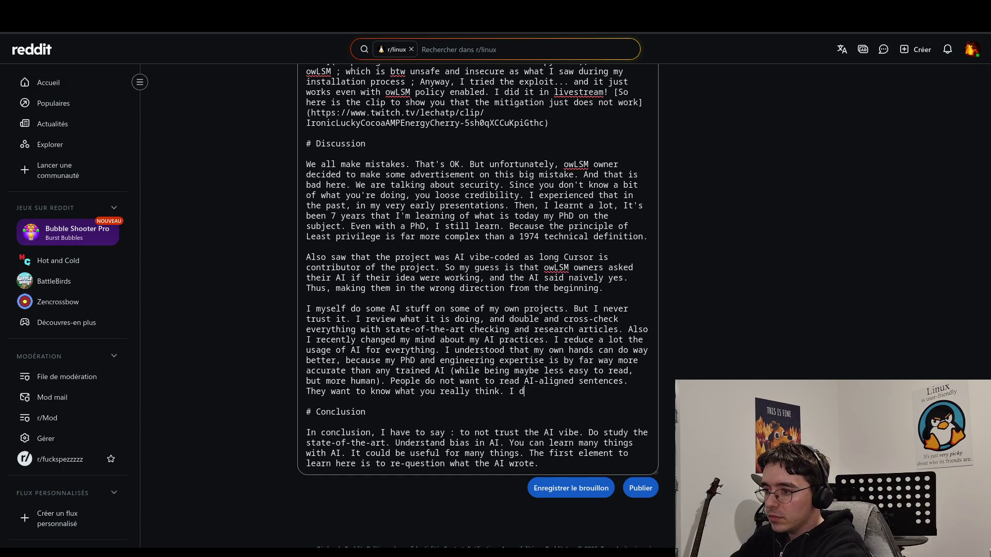
pyautogui.write("idn't ")
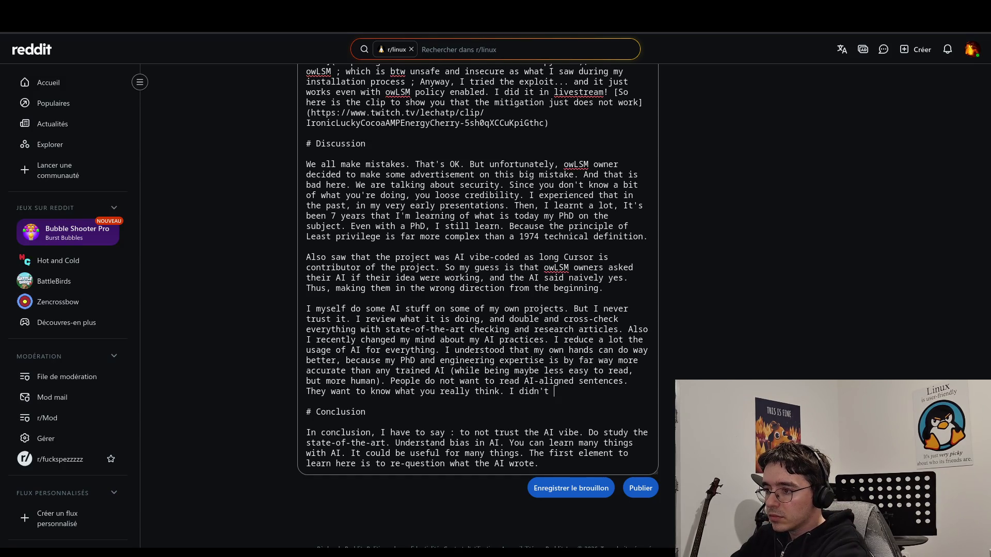
pyautogui.write('took ')
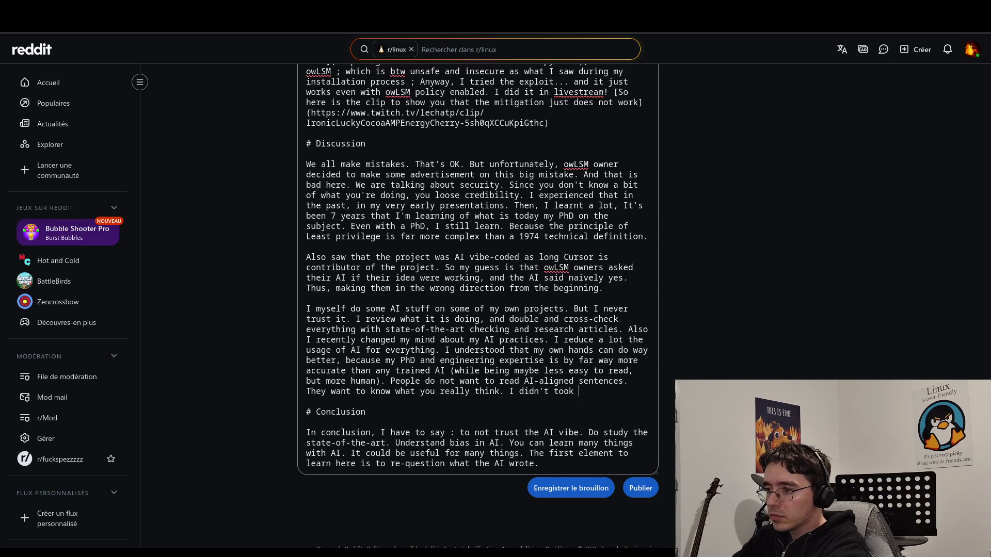
pyautogui.write('so long t')
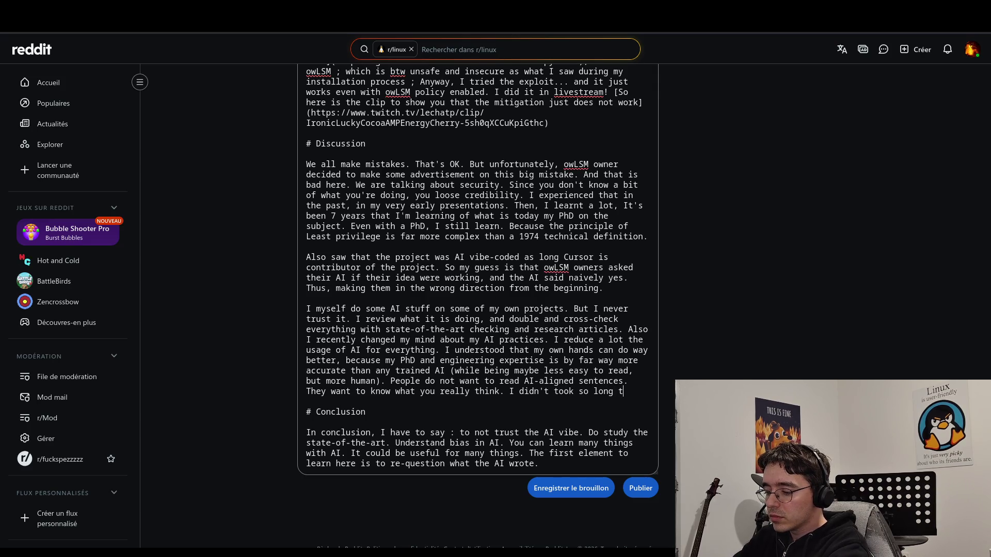
pyautogui.write('o write')
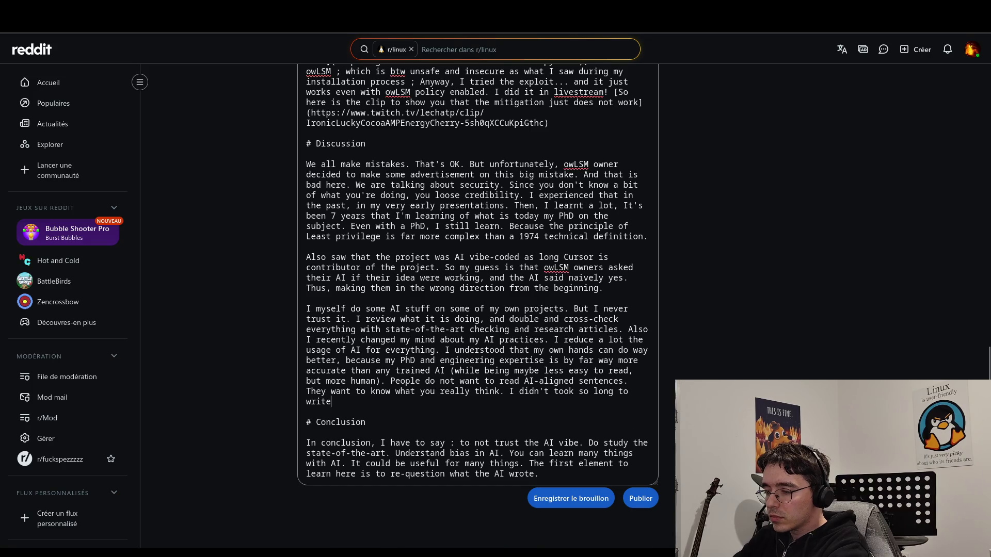
pyautogui.write(' this post, sio')
pyautogui.press('BackSpace')
pyautogui.press('BackSpace')
pyautogui.write('o I am ')
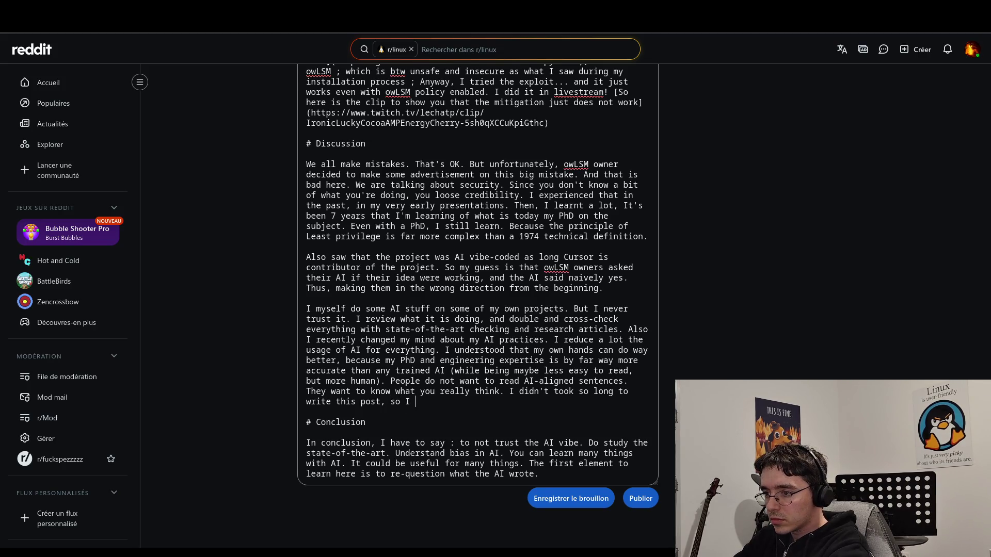
pyautogui.write('ma')
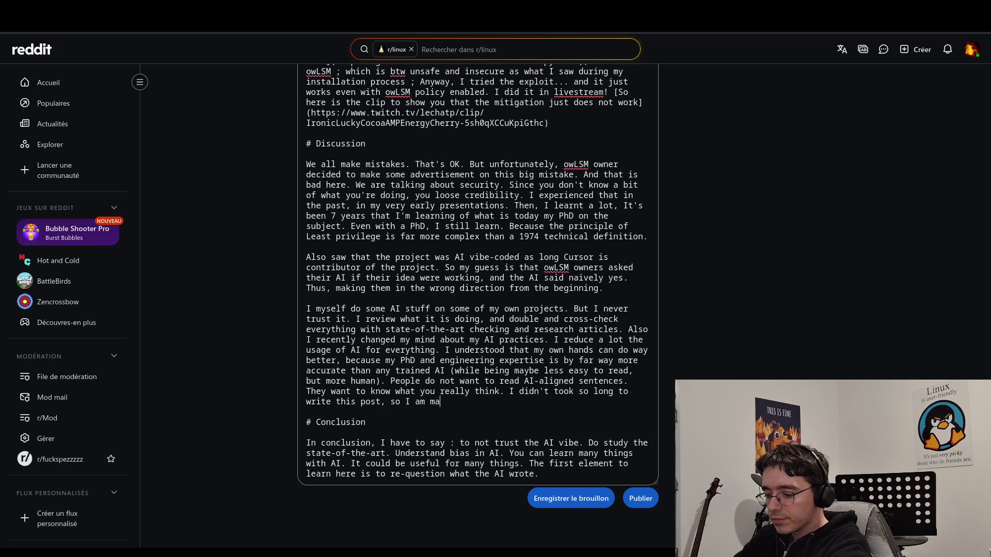
pyautogui.write('ybe not s')
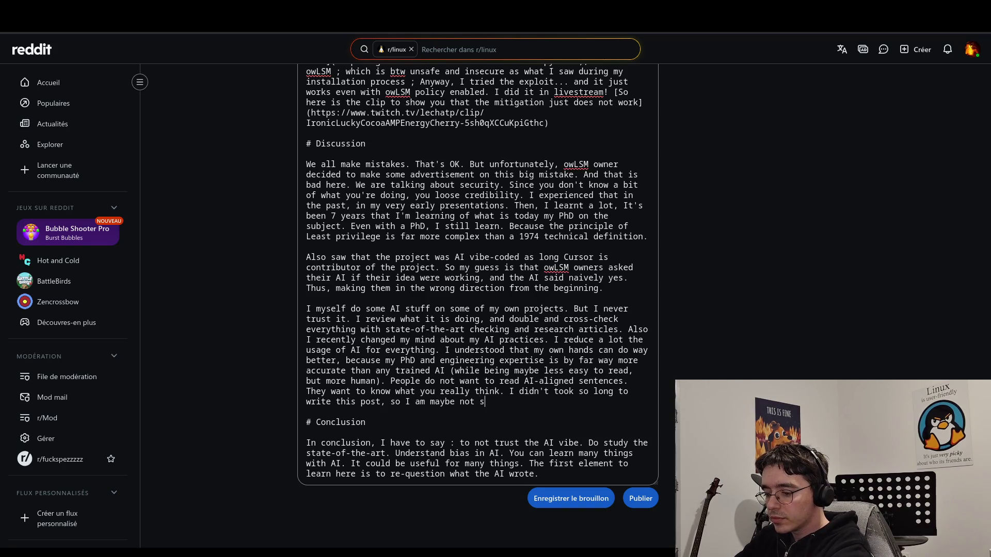
pyautogui.write('o accurate, ')
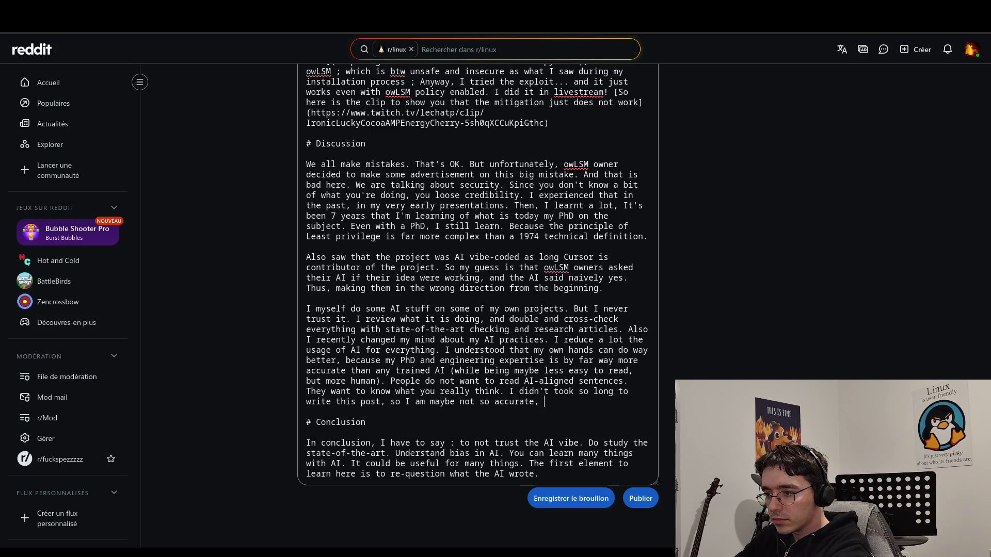
pyautogui.press('BackSpace')
pyautogui.press('BackSpace')
pyautogui.write('.')
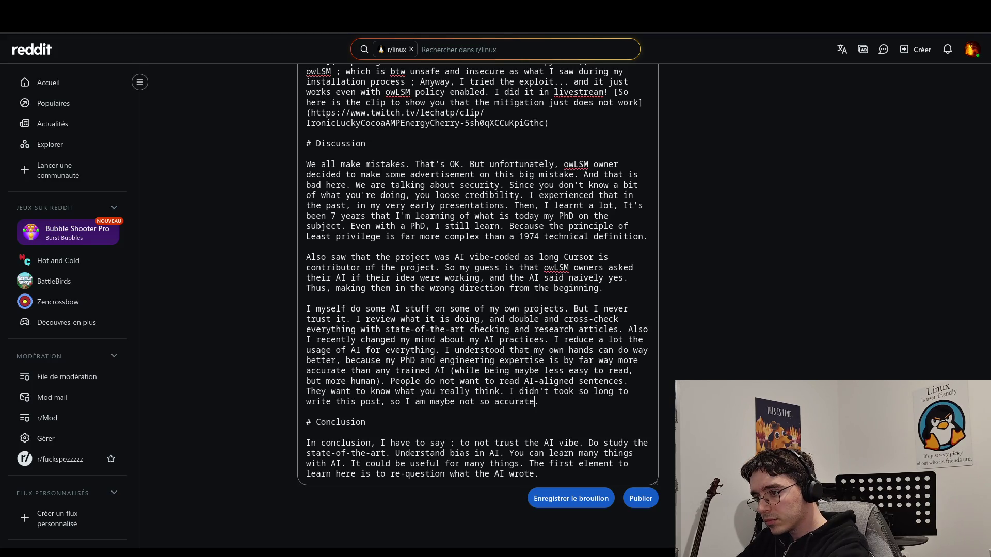